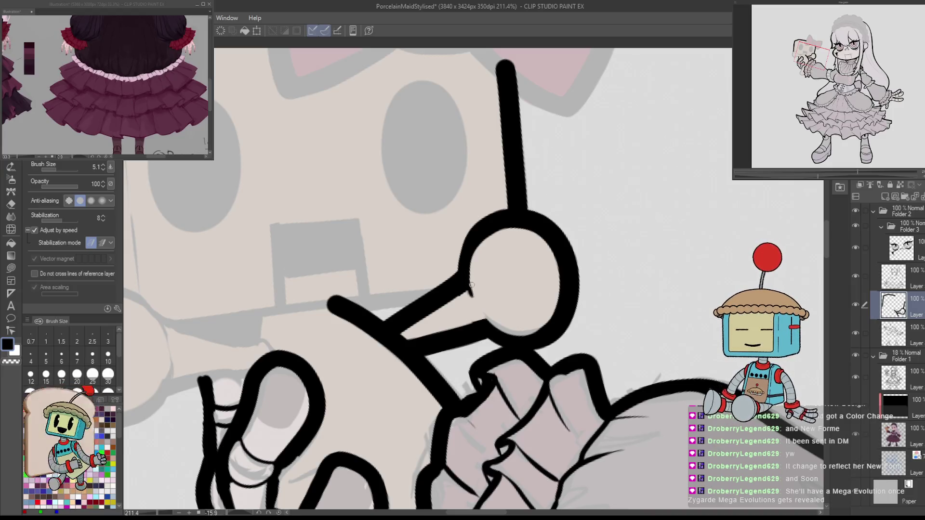
Rotate the canvas for inking, then reset it upright and zoom in on the toy.
left_click_drag(499, 306, 465, 315)
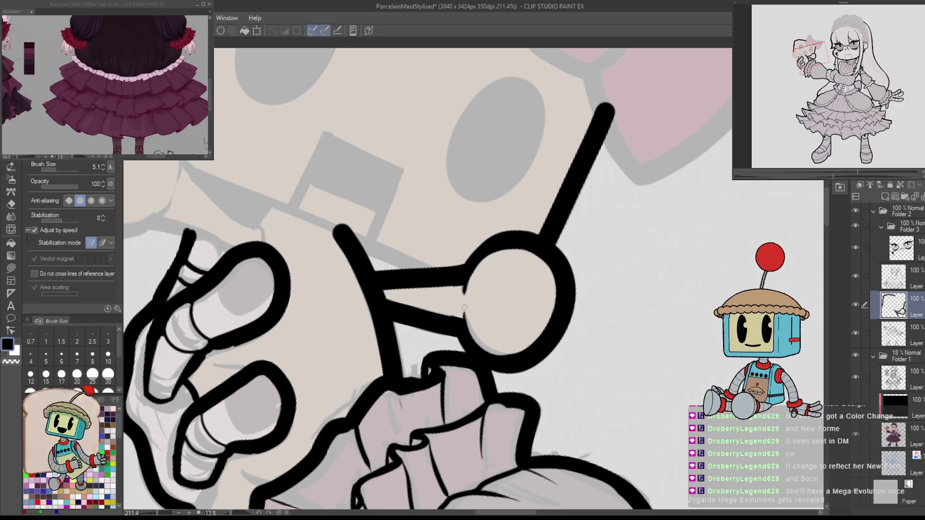
mouse_move(466, 314)
left_mouse_down()
mouse_move(435, 268)
mouse_move(487, 227)
mouse_move(553, 231)
left_mouse_up()
key("e")
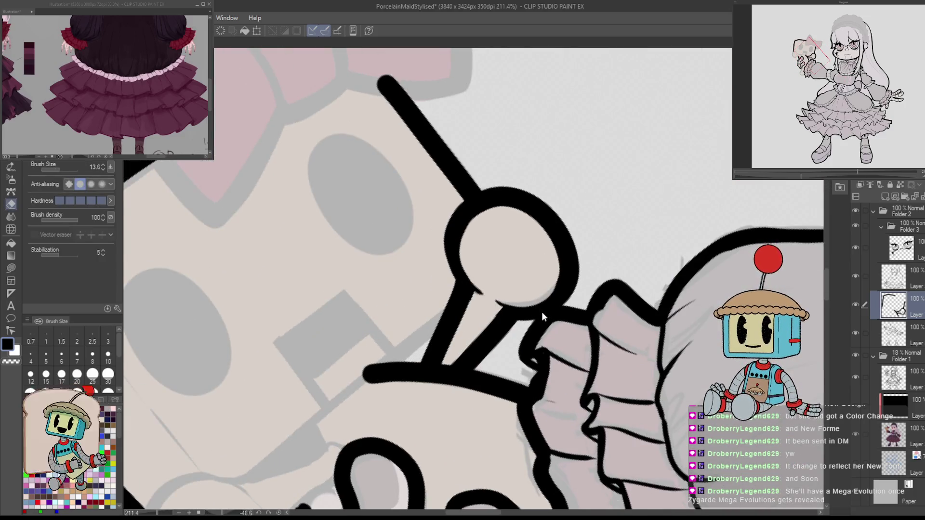
mouse_move(562, 318)
left_mouse_down()
mouse_move(569, 290)
mouse_move(464, 334)
left_mouse_up()
key("p")
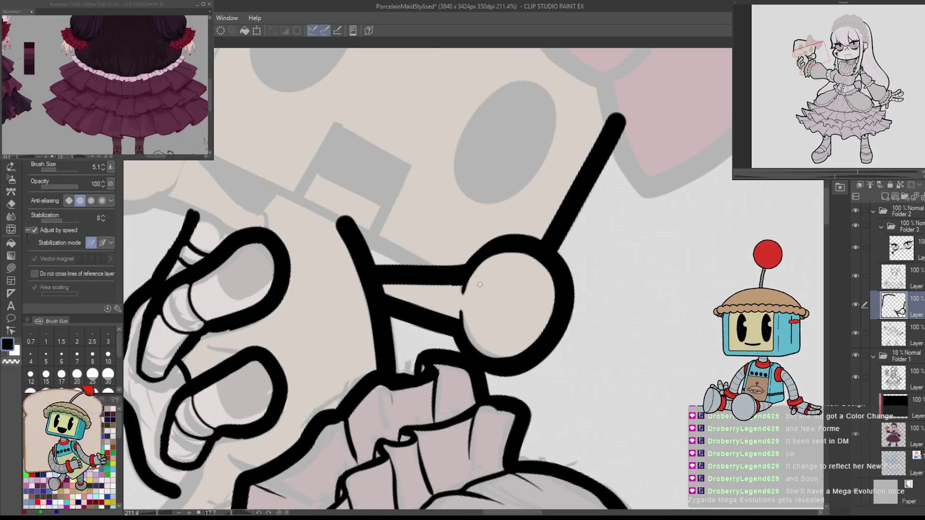
key("ctrl+0")
scroll(615, 320, "up", 5)
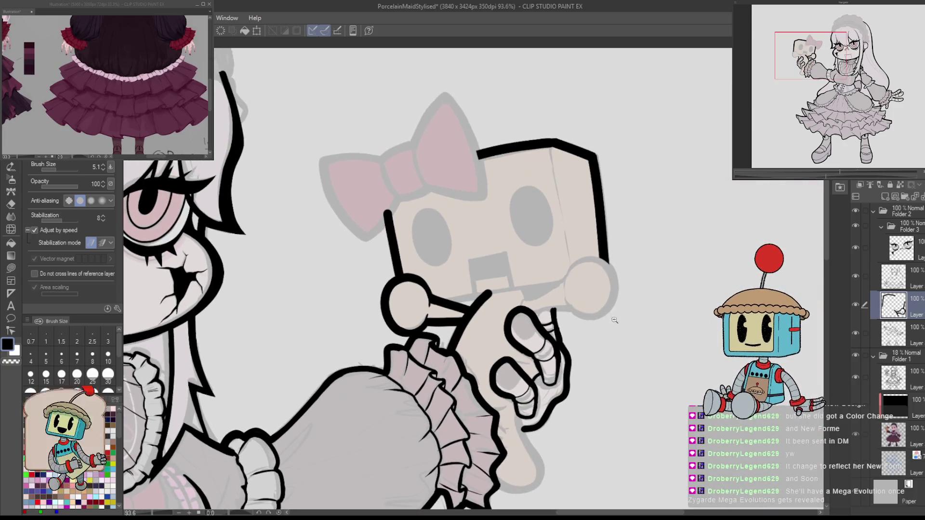
scroll(615, 319, "up", 4)
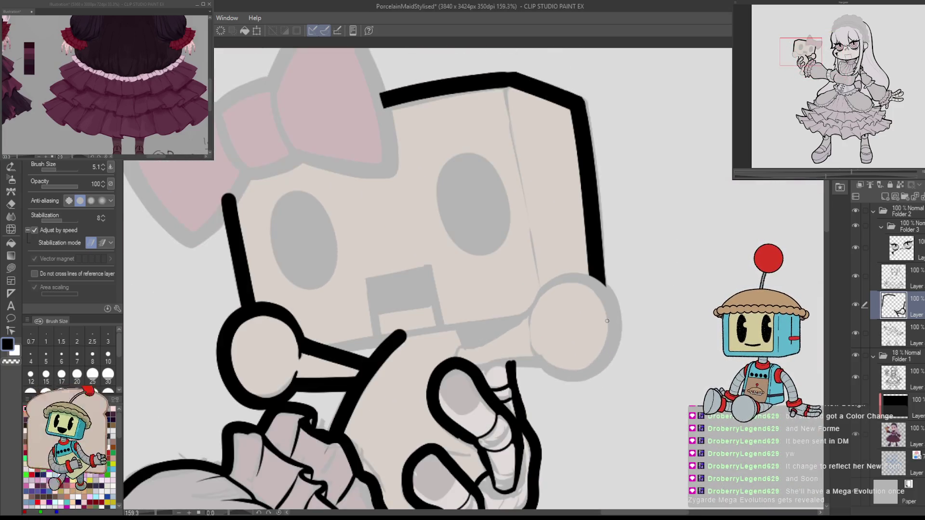
Re-rotate the canvas near upright to line up the knob strokes.
mouse_move(607, 320)
left_mouse_down()
mouse_move(530, 250)
mouse_move(407, 309)
mouse_move(400, 337)
mouse_move(415, 333)
mouse_move(410, 346)
left_mouse_up()
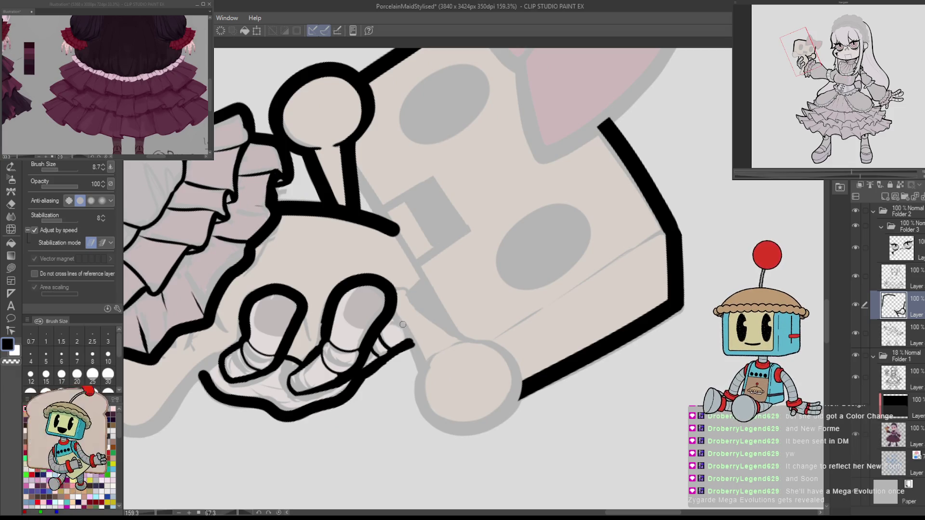
mouse_move(401, 324)
left_mouse_down()
mouse_move(412, 345)
mouse_move(620, 314)
mouse_move(469, 361)
left_mouse_up()
key("e")
mouse_move(519, 336)
left_mouse_down()
mouse_move(437, 337)
mouse_move(558, 369)
mouse_move(472, 334)
left_mouse_up()
key("p")
key("e")
key("p")
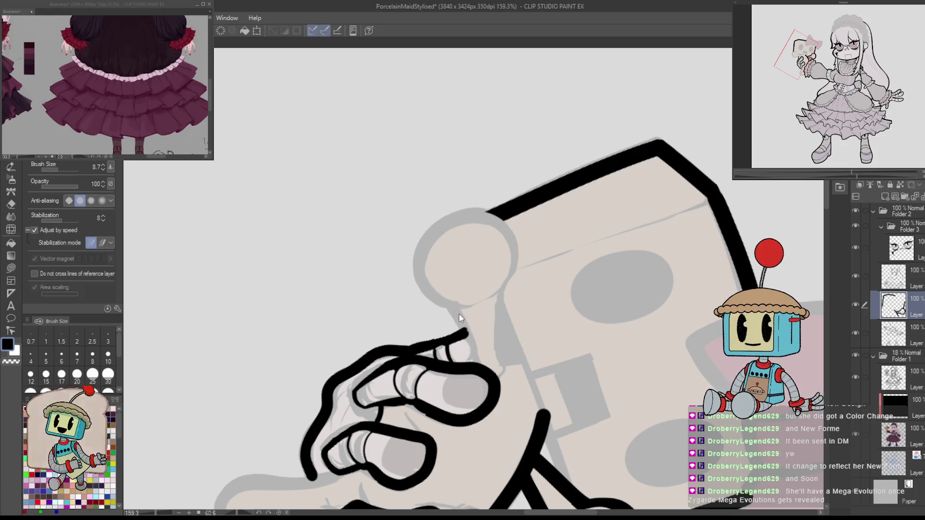
scroll(508, 361, "down", 3)
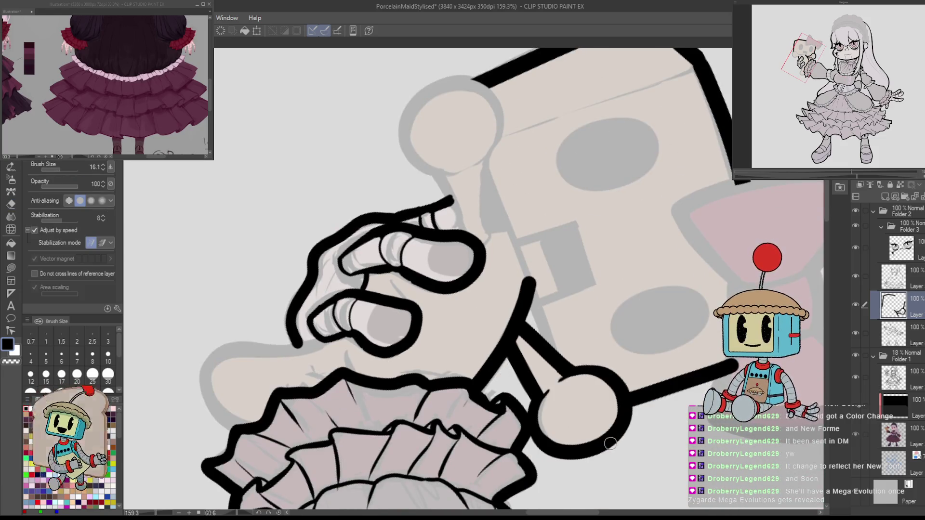
Thicken the pen to about 18.7 and ink the round knob's circle, retrying bad strokes.
left_click_drag(601, 444, 526, 289)
mouse_move(484, 332)
left_mouse_down()
mouse_move(503, 256)
mouse_move(482, 226)
mouse_move(517, 187)
mouse_move(579, 217)
left_mouse_up()
key("ctrl+z")
mouse_move(555, 268)
left_mouse_down()
mouse_move(486, 243)
mouse_move(525, 188)
mouse_move(574, 201)
left_mouse_up()
key("ctrl+z")
mouse_move(497, 255)
left_mouse_down()
mouse_move(480, 218)
mouse_move(528, 179)
mouse_move(583, 218)
mouse_move(562, 263)
mouse_move(496, 258)
left_mouse_up()
mouse_move(556, 277)
left_mouse_down()
mouse_move(568, 298)
mouse_move(600, 240)
left_mouse_up()
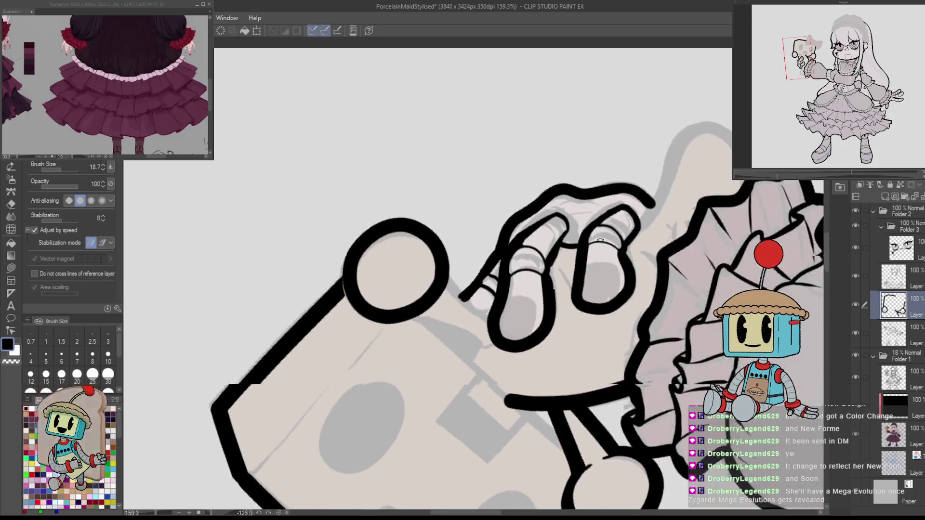
Draw the two stem lines from the knob down to the maid's fingers.
left_click_drag(407, 244, 424, 340)
key("ctrl+z")
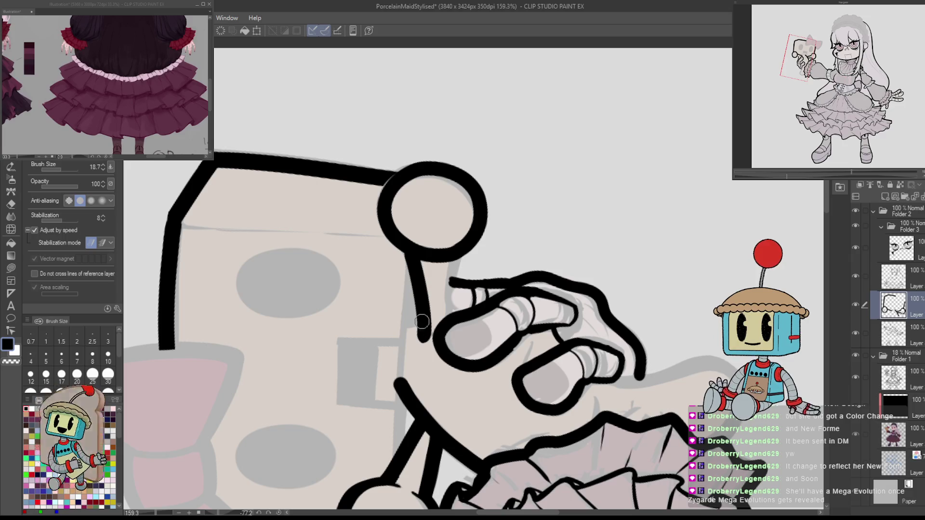
left_click_drag(456, 260, 447, 339)
key("ctrl+z")
left_click_drag(455, 260, 447, 339)
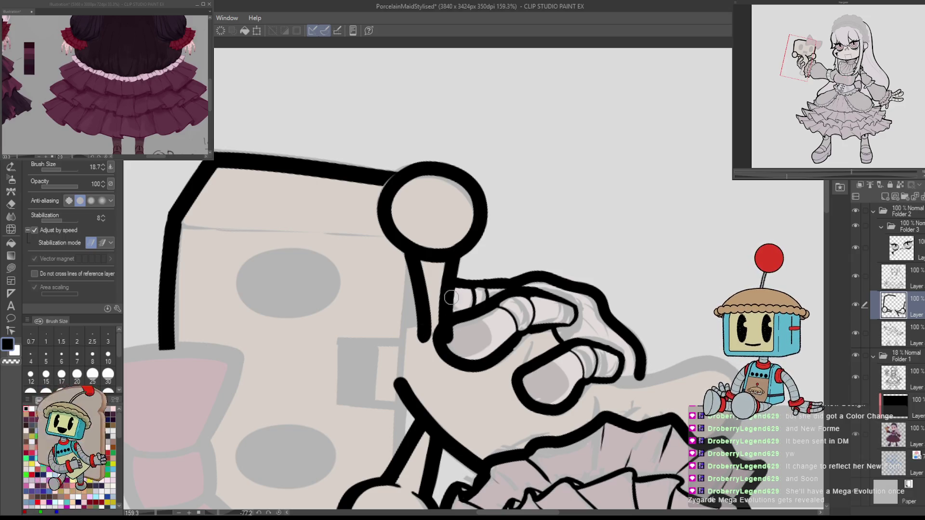
Erase the knob's bottom between the stem lines so the join is clean.
key("e")
left_click_drag(424, 246, 429, 264)
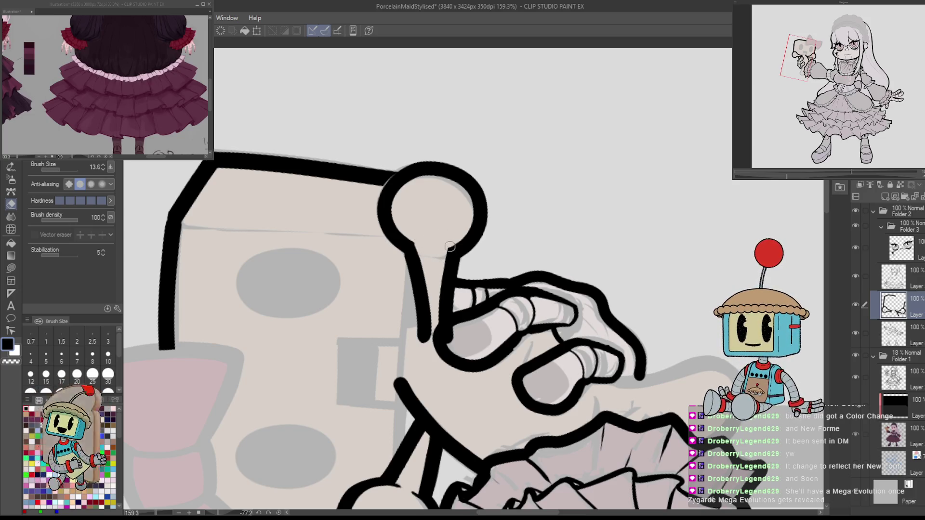
key("h")
key("h")
key("p")
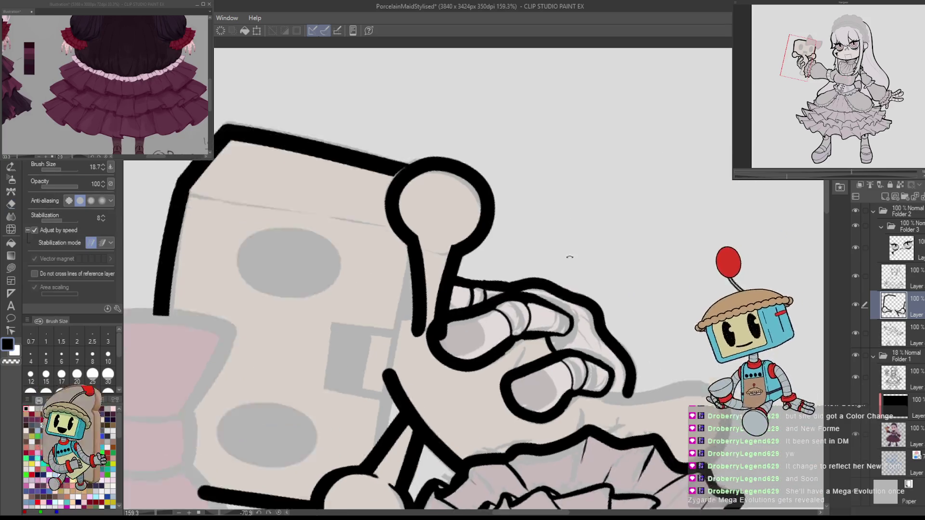
left_click_drag(632, 279, 621, 385)
scroll(616, 466, "down", 5)
scroll(650, 281, "up", 6)
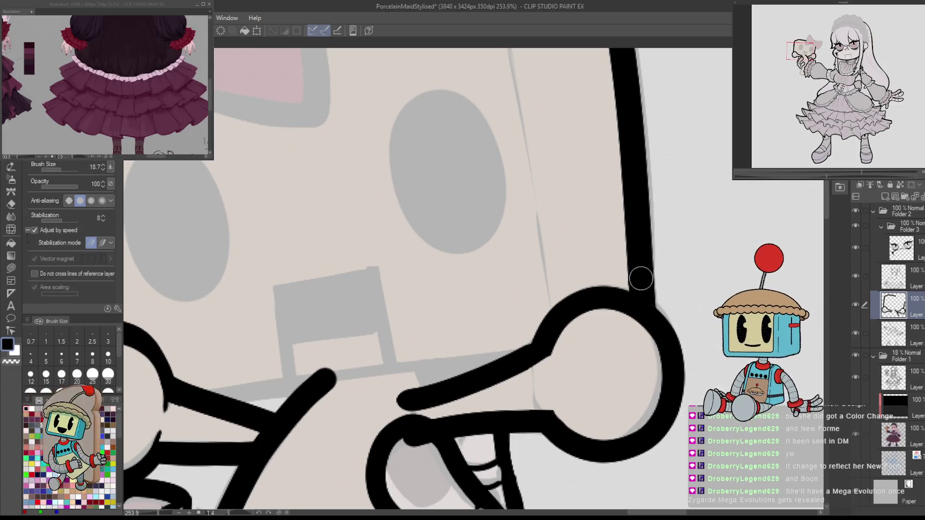
scroll(652, 291, "down", 4)
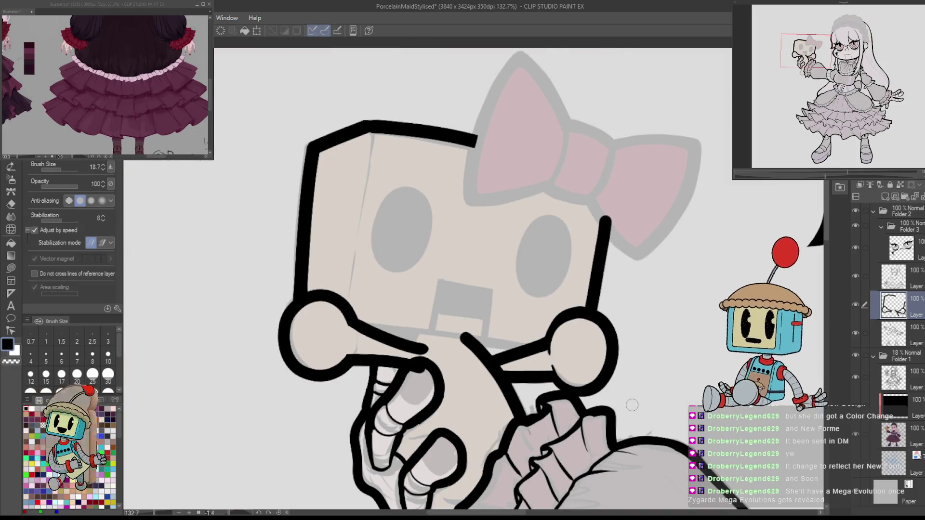
scroll(604, 327, "down", 6)
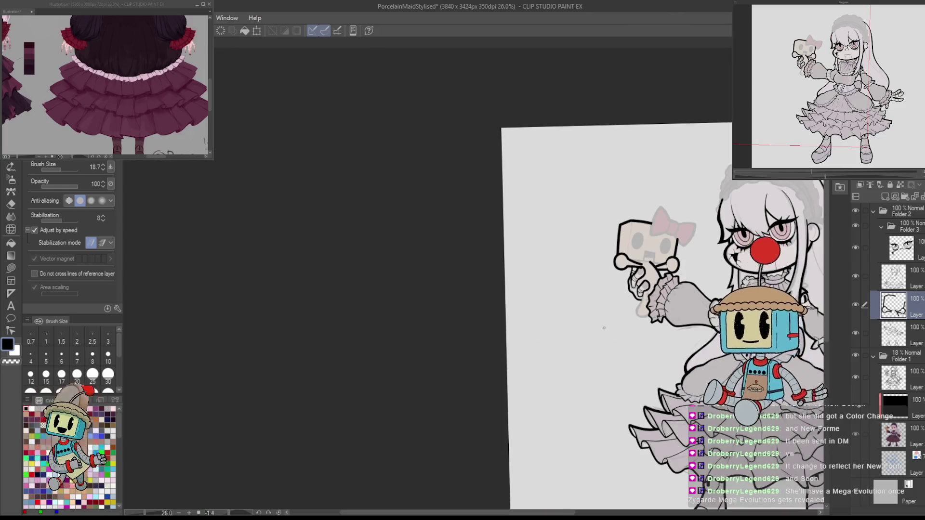
scroll(603, 324, "up", 4)
mouse_move(686, 271)
left_mouse_down()
mouse_move(740, 355)
mouse_move(753, 317)
left_mouse_up()
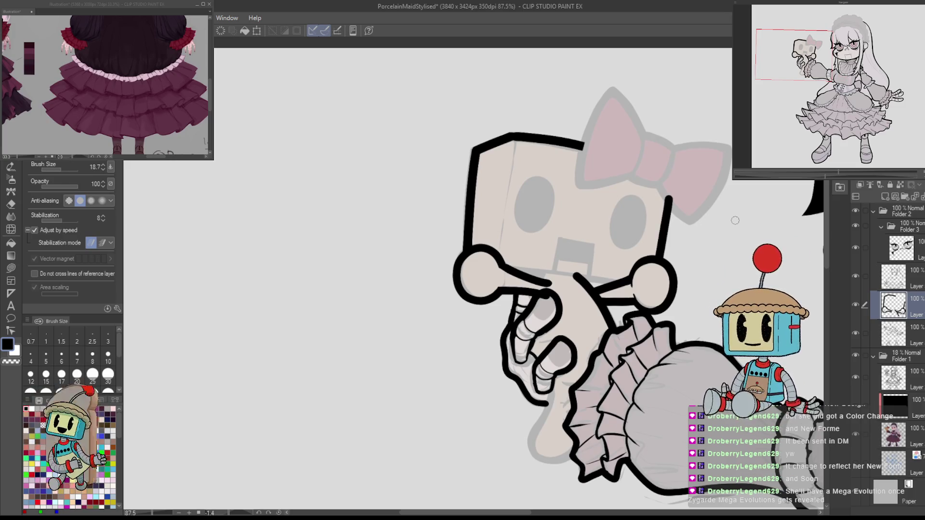
scroll(713, 287, "down", 4)
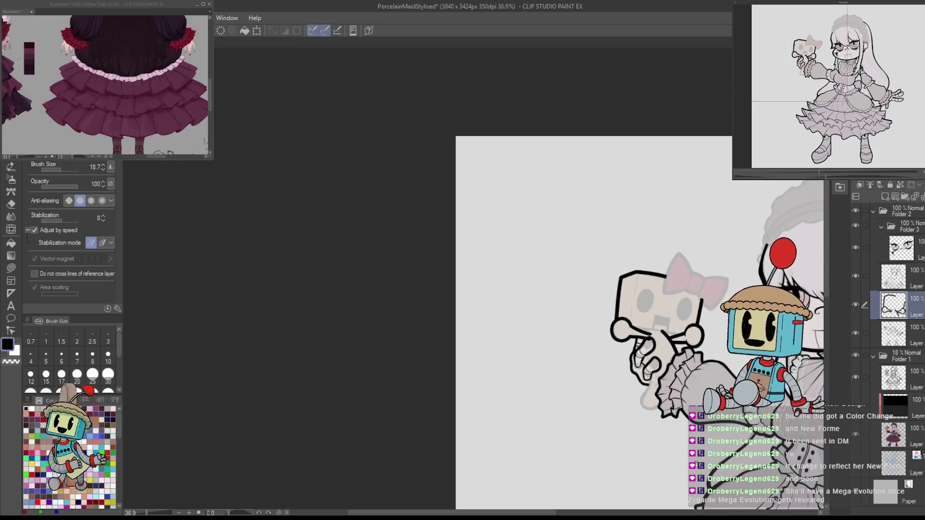
left_click_drag(669, 429, 472, 334)
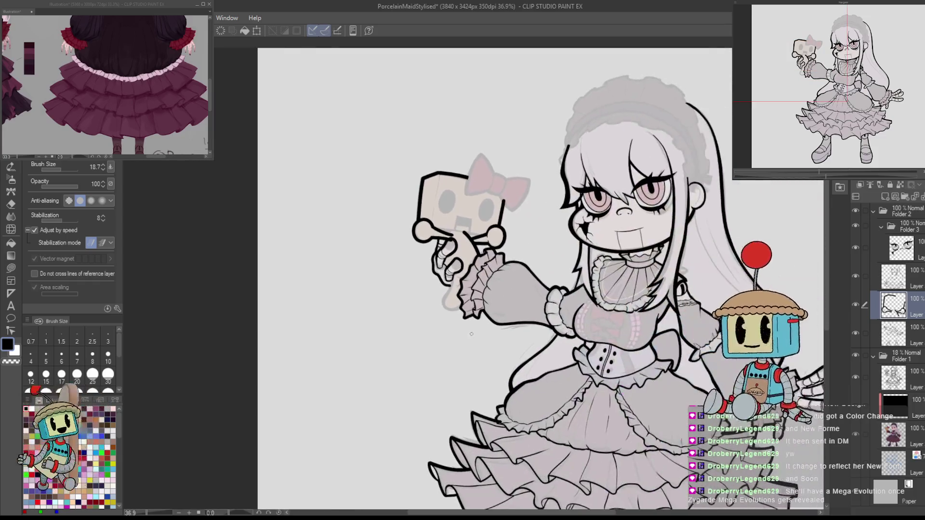
left_click(856, 305)
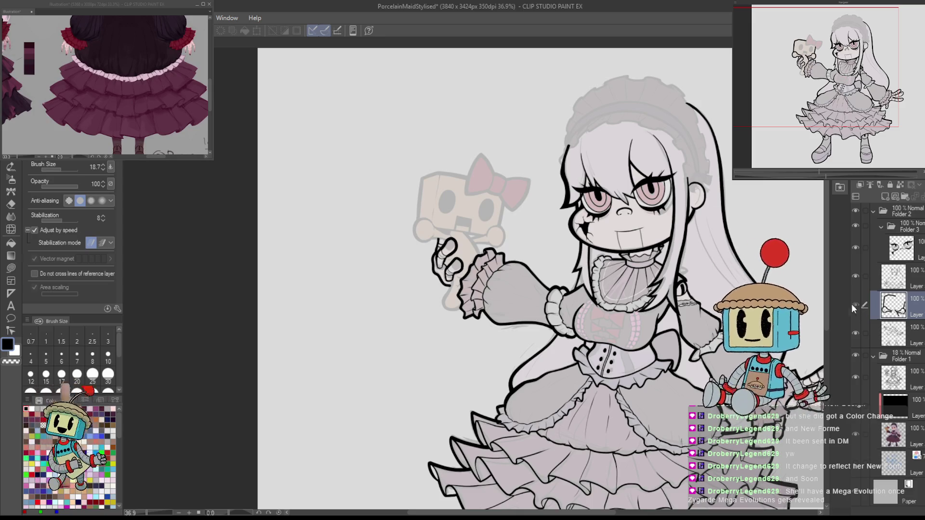
left_click(856, 305)
scroll(444, 247, "up", 4)
left_click_drag(678, 230, 601, 446)
scroll(519, 205, "up", 3)
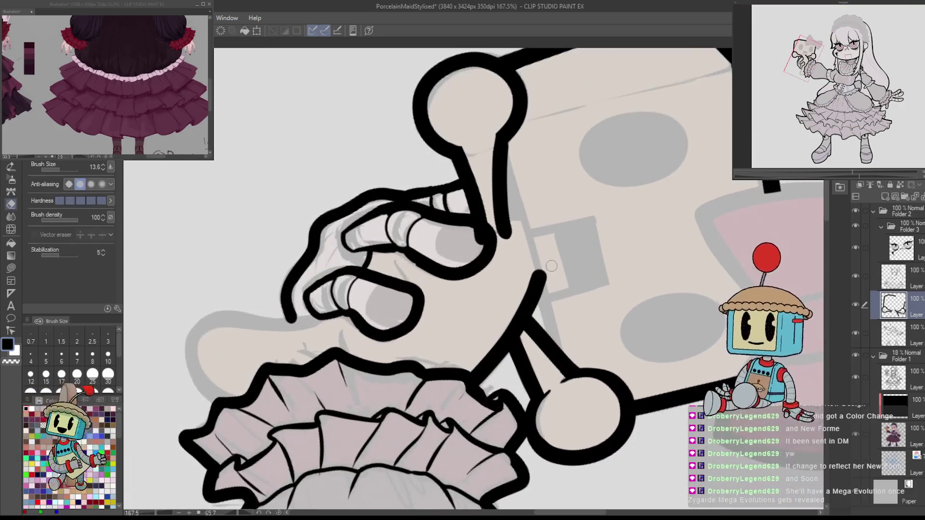
Discard a trial stroke by the thumb, rotate the canvas, and enlarge the eraser.
left_click_drag(501, 161, 536, 277)
key("ctrl+z")
mouse_move(513, 181)
left_mouse_down()
mouse_move(556, 248)
mouse_move(543, 254)
left_mouse_up()
key("e")
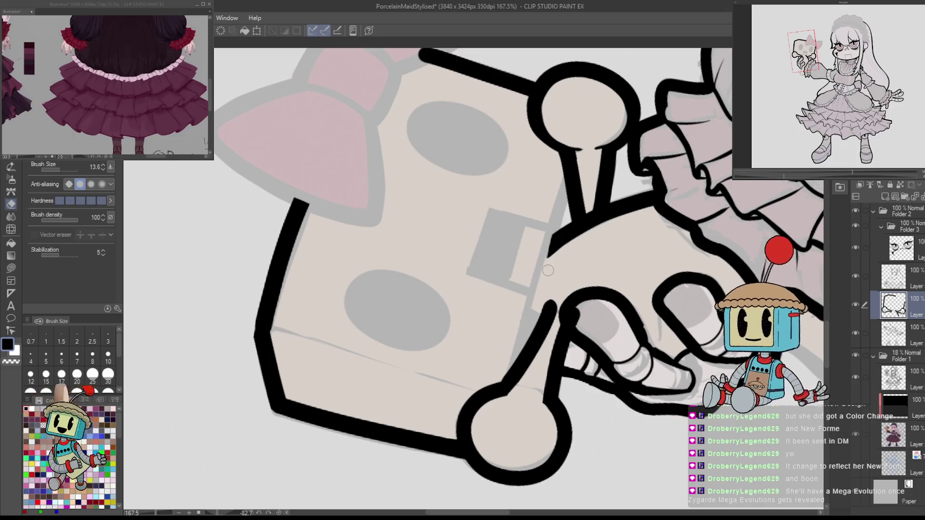
key("bracketright")
key("bracketright")
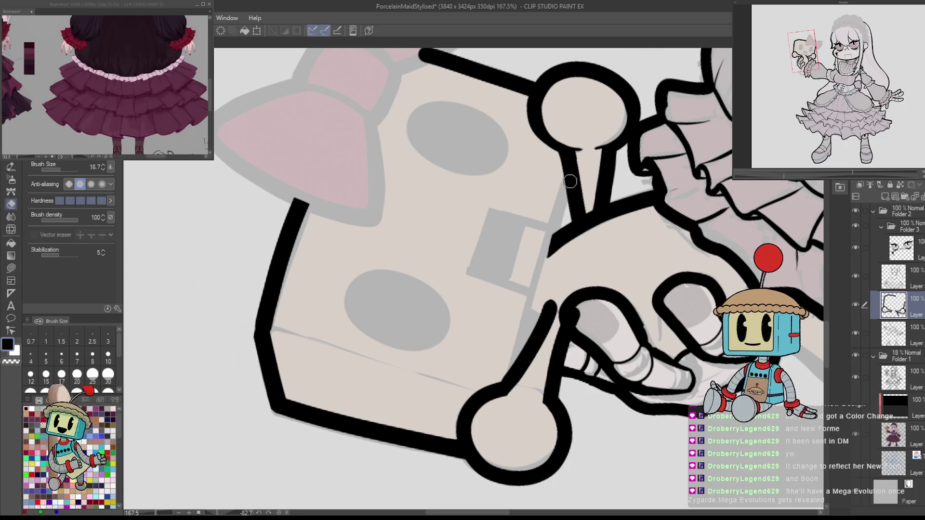
key("p")
Try several stem and short lines below the upper knob, undoing each one.
left_click_drag(569, 183, 513, 368)
key("ctrl+z")
key("ctrl+z")
mouse_move(569, 182)
left_mouse_down()
mouse_move(516, 357)
mouse_move(474, 221)
left_mouse_up()
key("ctrl+z")
mouse_move(463, 148)
left_mouse_down()
mouse_move(440, 197)
mouse_move(436, 239)
left_mouse_up()
key("ctrl+z")
mouse_move(386, 340)
left_mouse_down()
mouse_move(470, 144)
mouse_move(438, 193)
mouse_move(385, 340)
left_mouse_up()
key("ctrl+z")
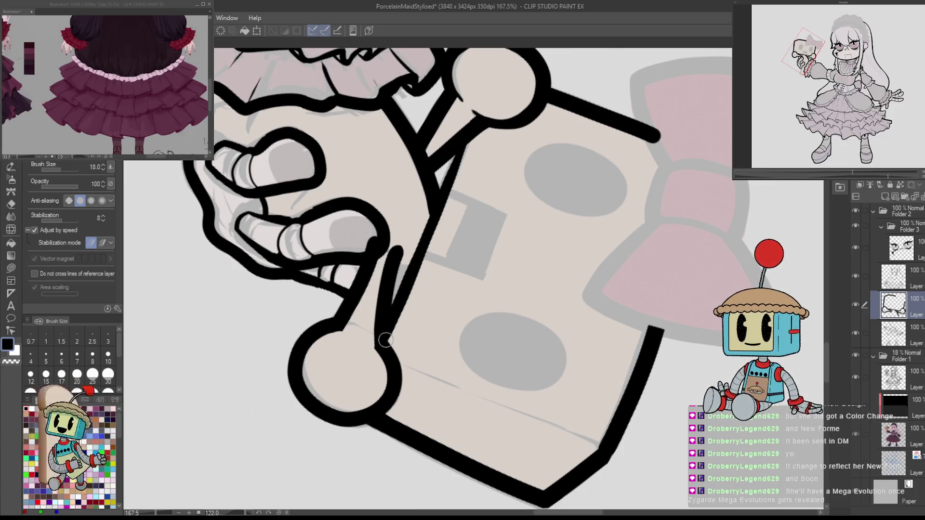
Ink the long thin line along the toy's arm, redrawing it until it sits right.
mouse_move(519, 297)
left_mouse_down()
mouse_move(554, 217)
mouse_move(482, 380)
mouse_move(533, 295)
left_mouse_up()
key("ctrl+z")
key("ctrl+z")
left_click_drag(463, 392, 600, 214)
key("ctrl+z")
left_click_drag(462, 394, 599, 213)
key("ctrl+z")
left_click_drag(473, 383, 606, 209)
Reset the flipped view, rotate it about 75 degrees, and thin the pen slightly.
key("h")
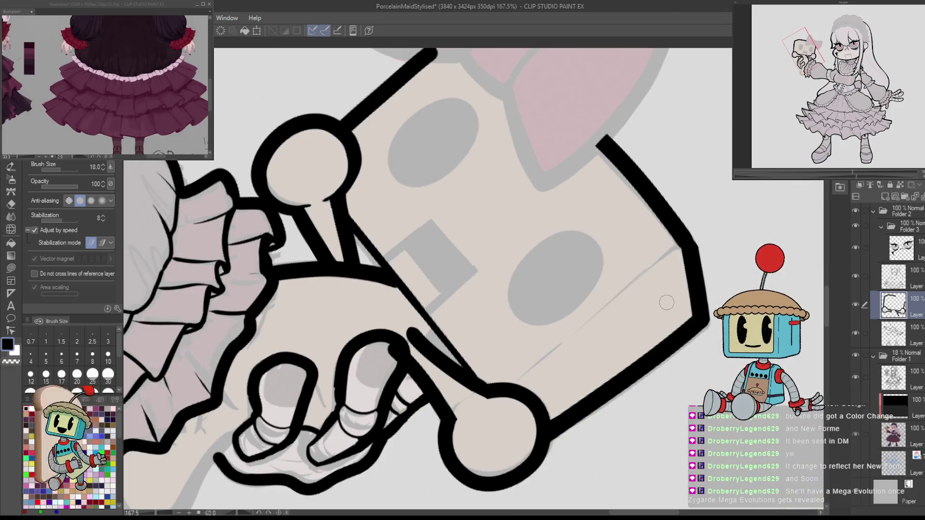
key("minus")
key("minus")
key("minus")
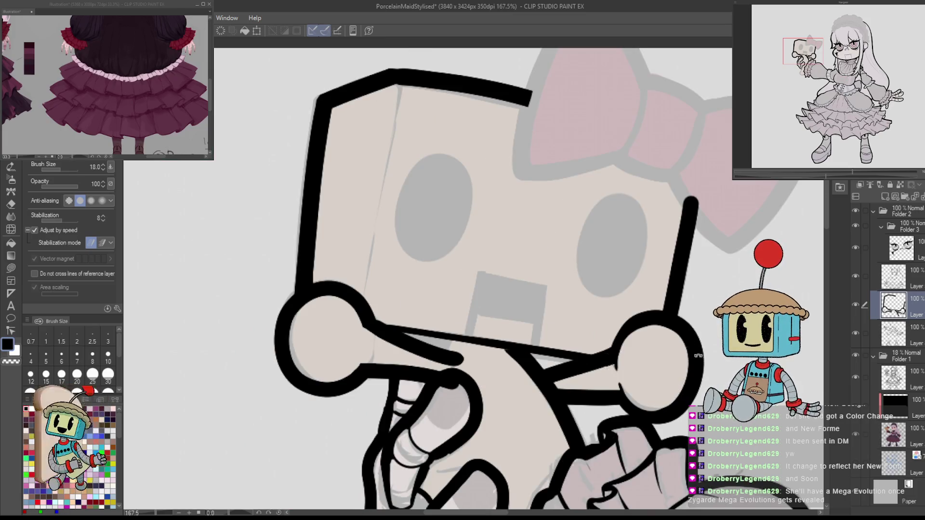
left_click_drag(697, 356, 424, 289)
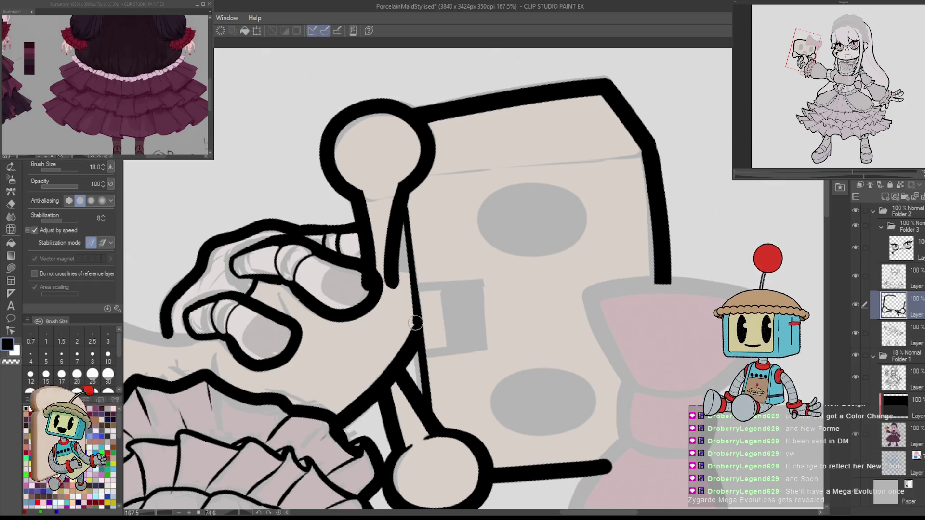
key("bracketleft")
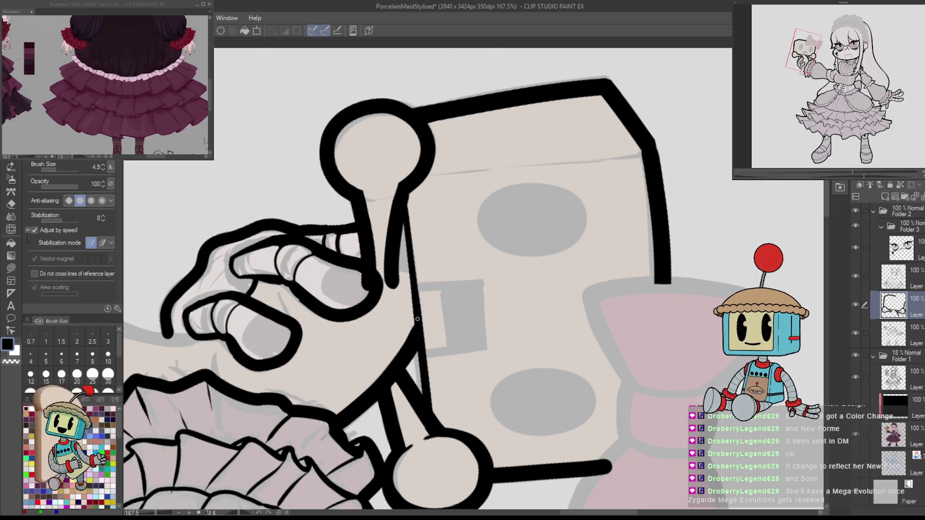
mouse_move(410, 341)
left_mouse_down()
mouse_move(506, 385)
mouse_move(544, 369)
mouse_move(460, 373)
mouse_move(415, 322)
mouse_move(417, 332)
left_mouse_up()
Tidy the lines with a smaller eraser, checking them in mirrored view.
key("e")
key("bracketleft")
key("bracketleft")
key("bracketleft")
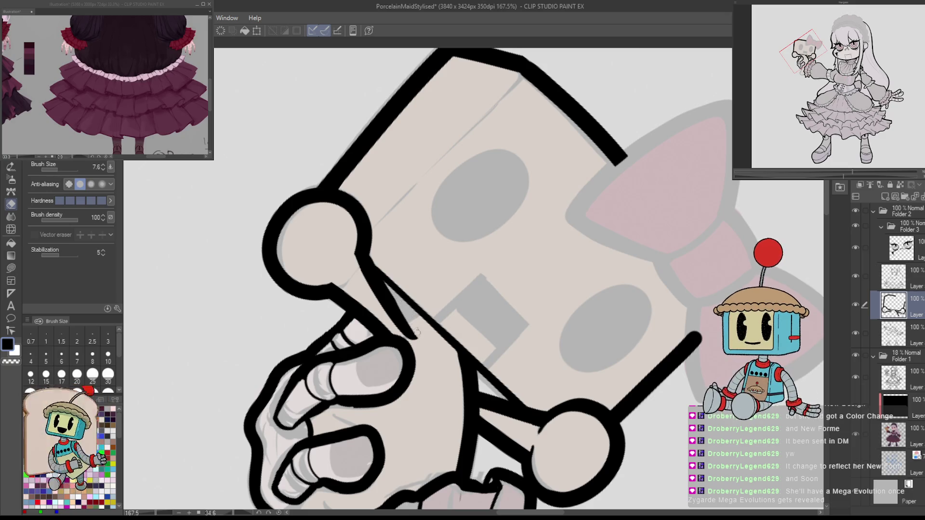
key("ctrl+z")
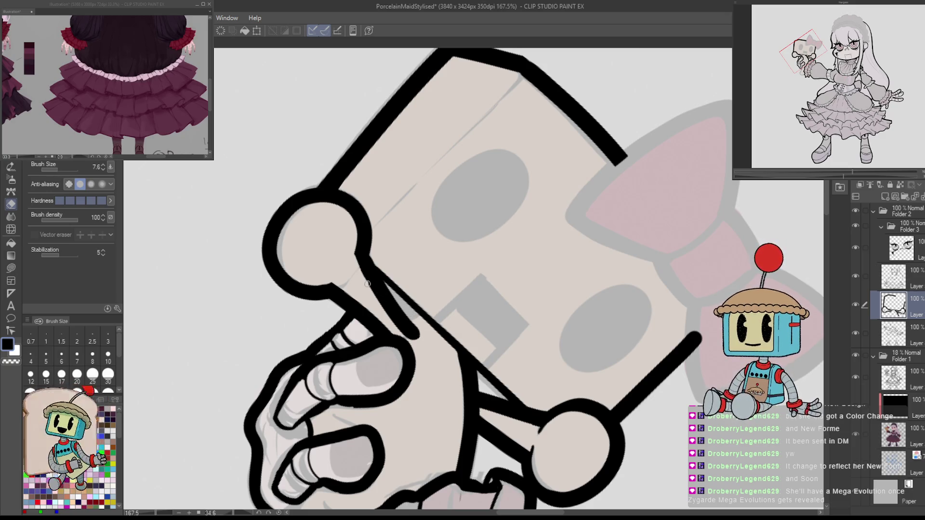
key("h")
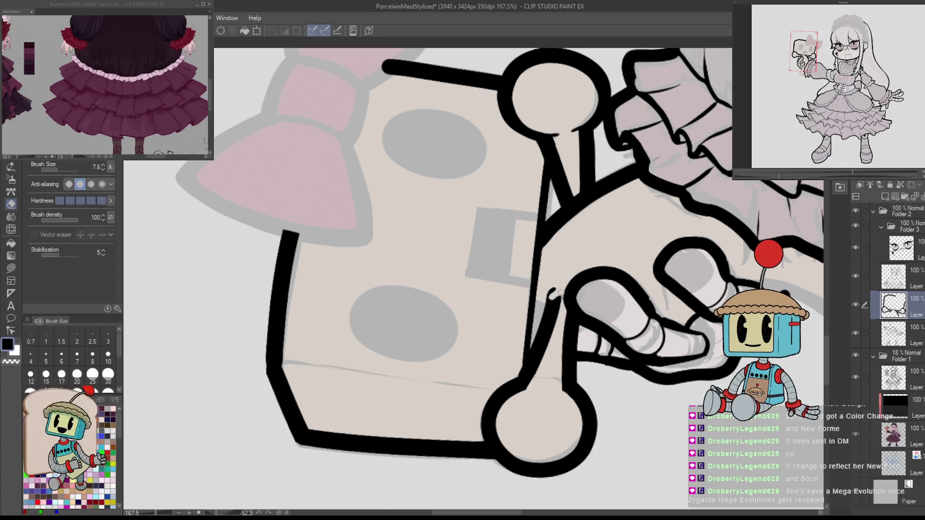
mouse_move(550, 296)
left_mouse_down()
mouse_move(523, 340)
mouse_move(472, 359)
left_mouse_up()
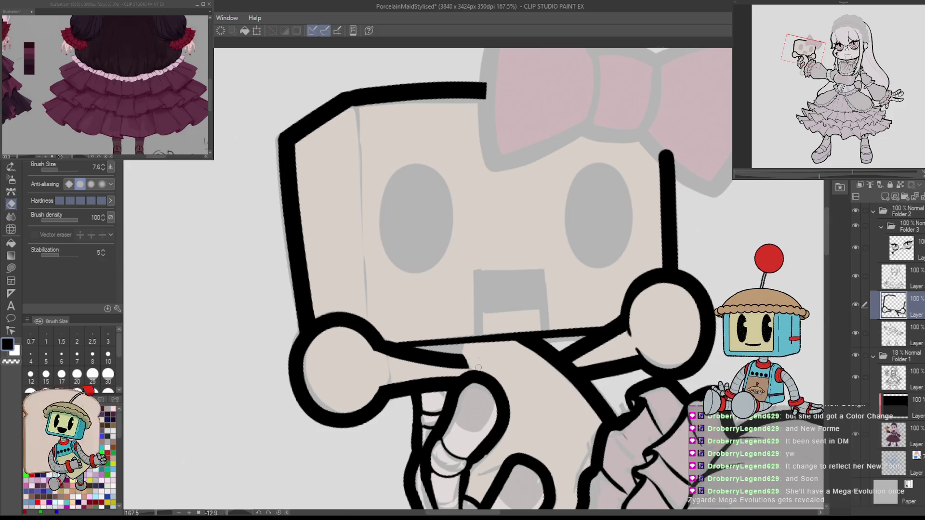
key("h")
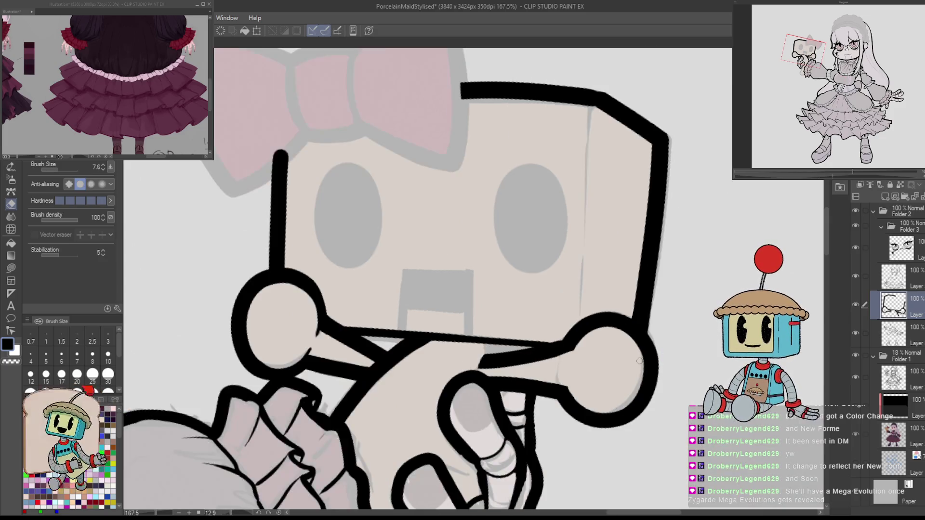
key("p")
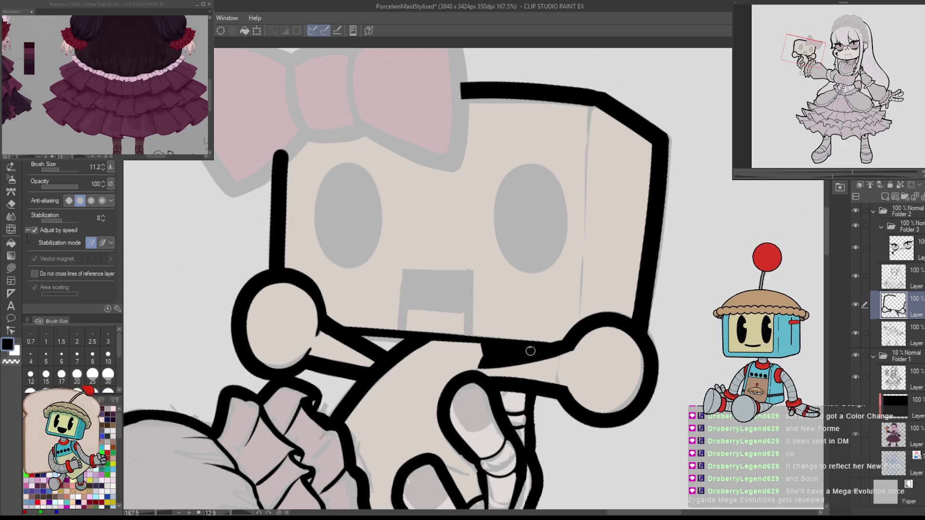
key("h")
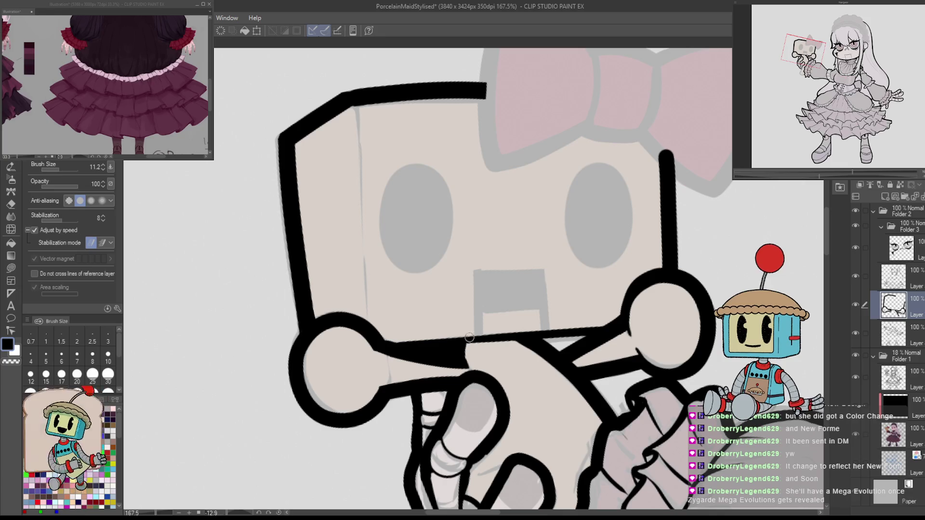
Zoom in, straighten the view, and draw a crease down the cube head's corner.
scroll(580, 301, "down", 3)
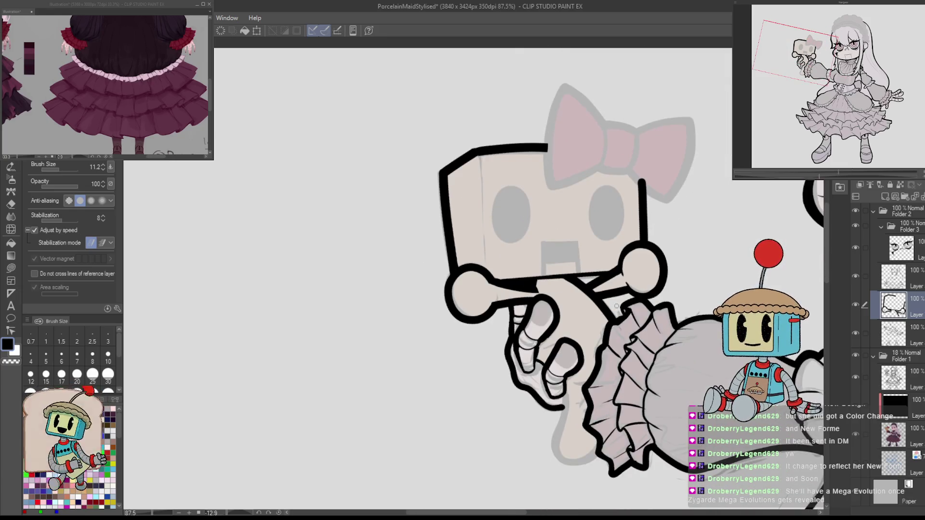
scroll(482, 199, "up", 3)
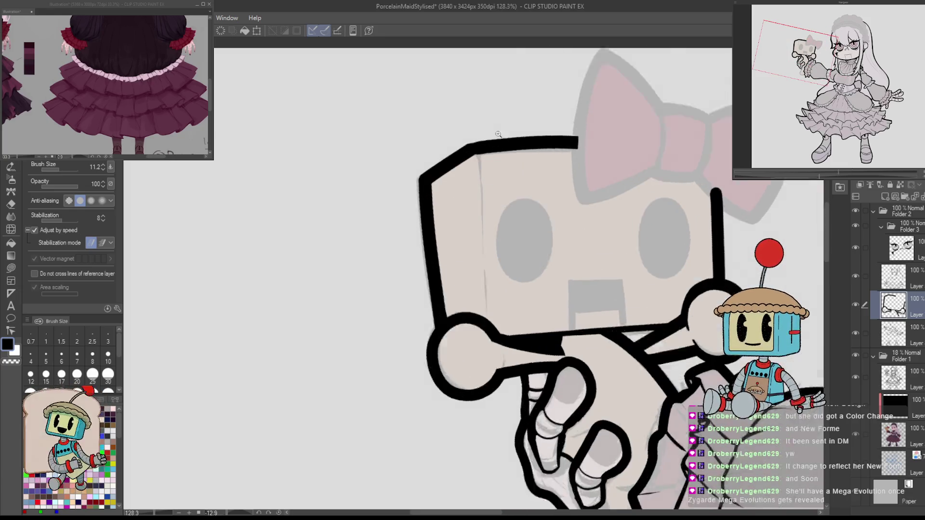
scroll(485, 145, "up", 5)
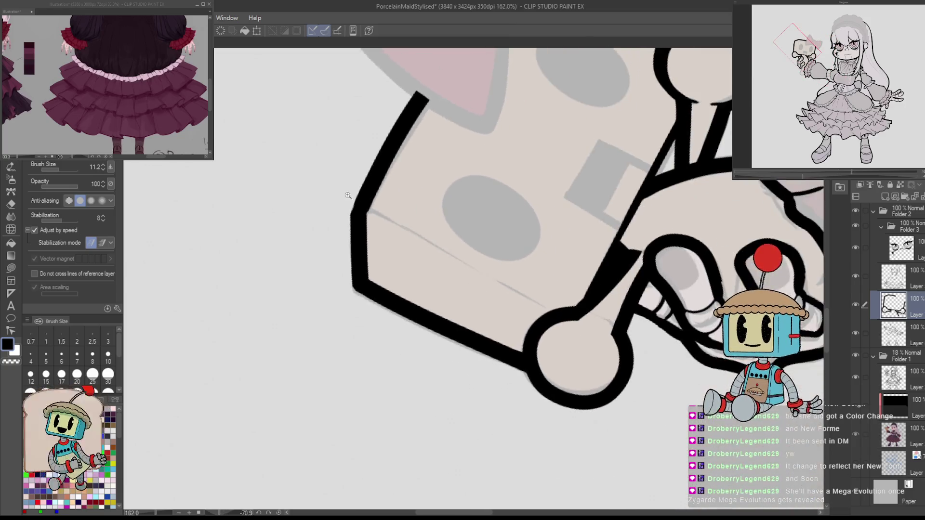
scroll(414, 169, "down", 4)
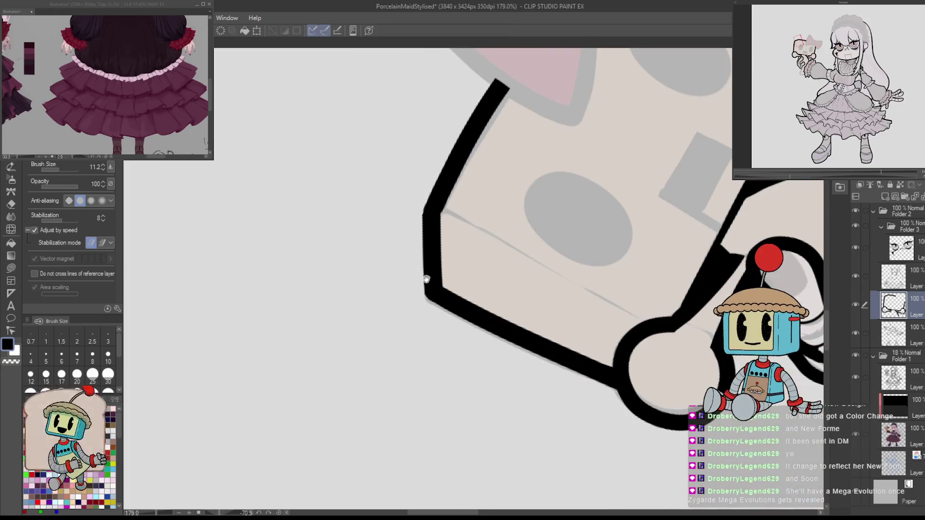
scroll(527, 268, "up", 2)
left_click_drag(580, 402, 522, 227)
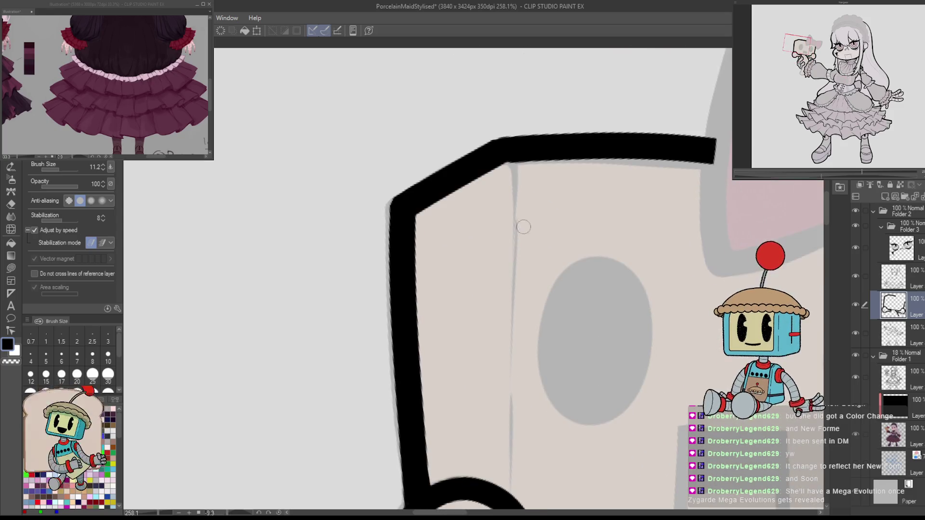
key("ctrl+z")
mouse_move(526, 167)
left_mouse_down()
mouse_move(482, 395)
mouse_move(484, 433)
left_mouse_up()
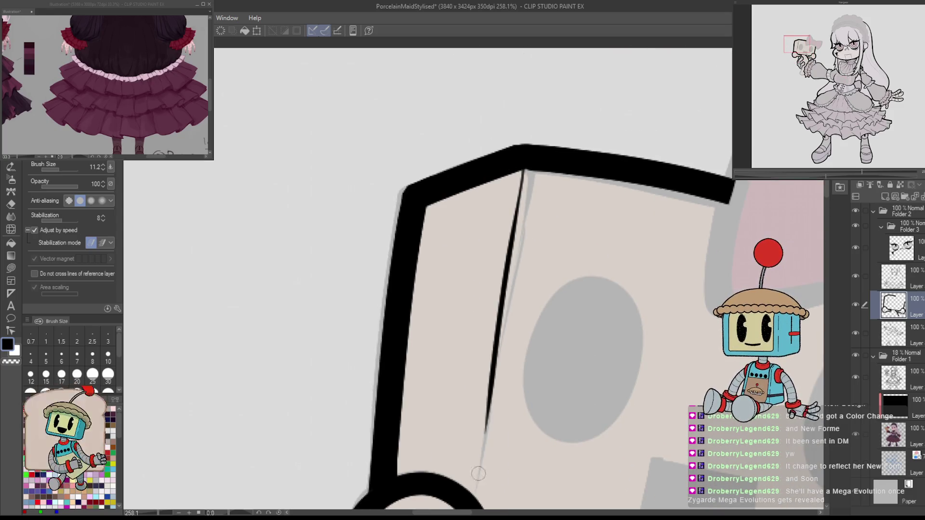
scroll(525, 251, "down", 3)
key("ctrl+z")
left_click_drag(536, 73, 477, 436)
Replace the thick crease with a thinner, darker line down the head's corner.
key("e")
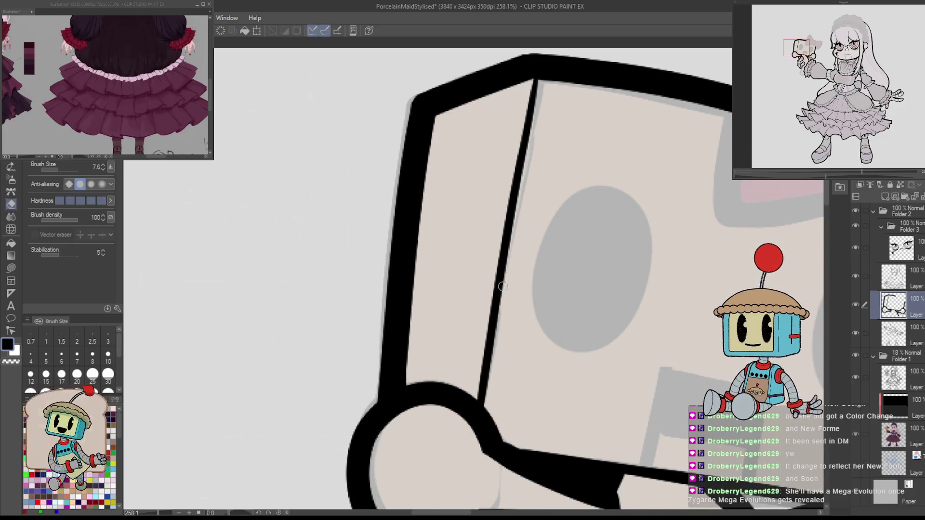
left_click(502, 286)
key("p")
left_click_drag(536, 80, 478, 401)
key("ctrl+z")
key("ctrl+z")
left_click_drag(536, 73, 482, 408)
scroll(525, 305, "down", 5)
scroll(570, 254, "up", 2)
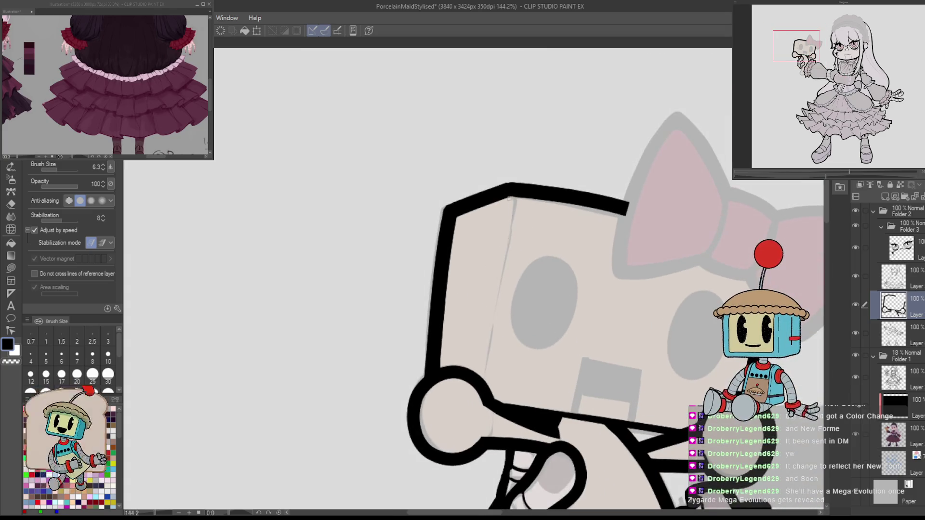
left_click_drag(513, 196, 502, 284)
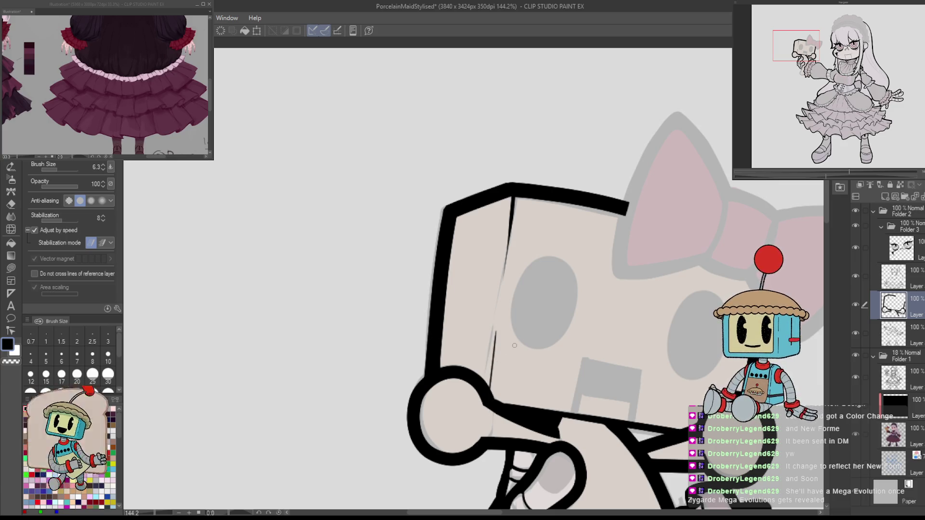
Draw the matching crease down the cube head's other corner.
key("h")
key("ctrl+z")
key("ctrl+z")
left_click_drag(436, 197, 448, 291)
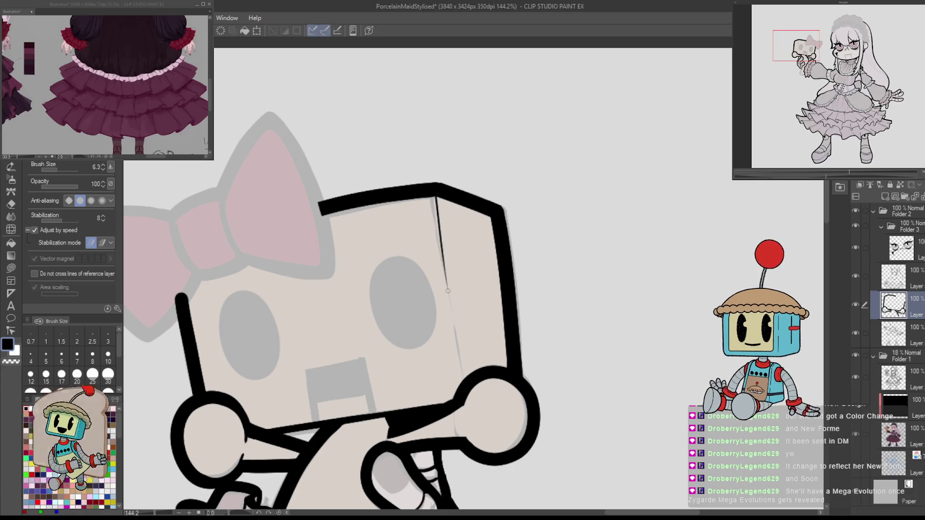
left_click_drag(435, 199, 457, 343)
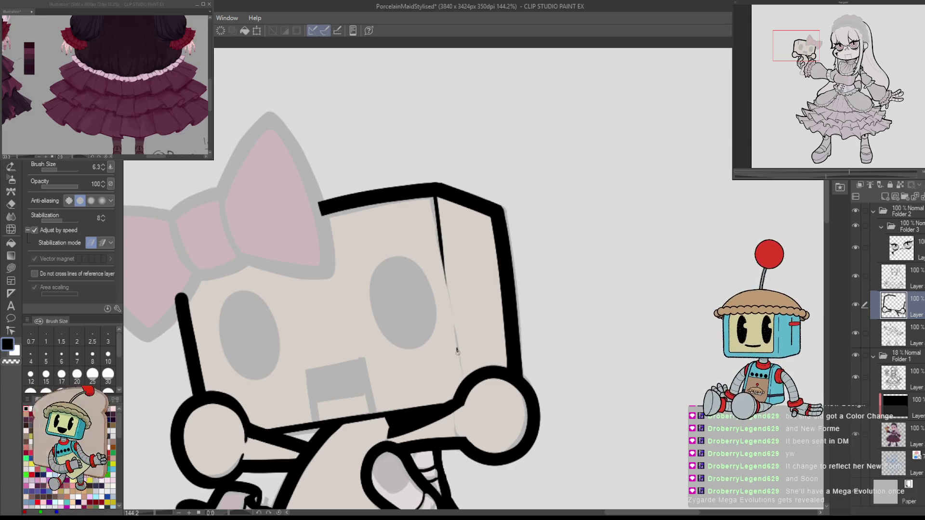
scroll(459, 360, "down", 3)
key("h")
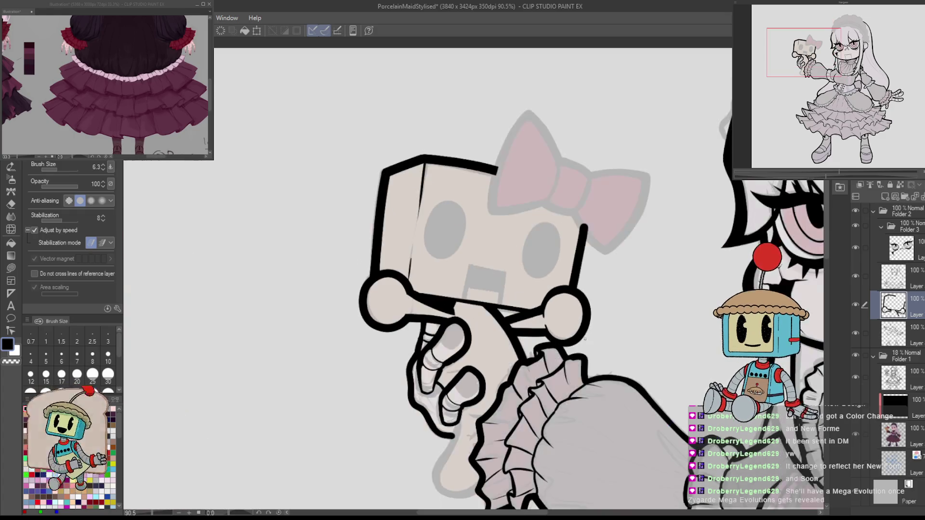
Zoom in on the toy's mouth and outline its top and right side.
left_click_drag(572, 304, 629, 250)
mouse_move(566, 302)
left_mouse_down()
mouse_move(579, 330)
mouse_move(576, 285)
mouse_move(574, 356)
mouse_move(576, 285)
left_mouse_up()
key("ctrl+z")
key("ctrl+z")
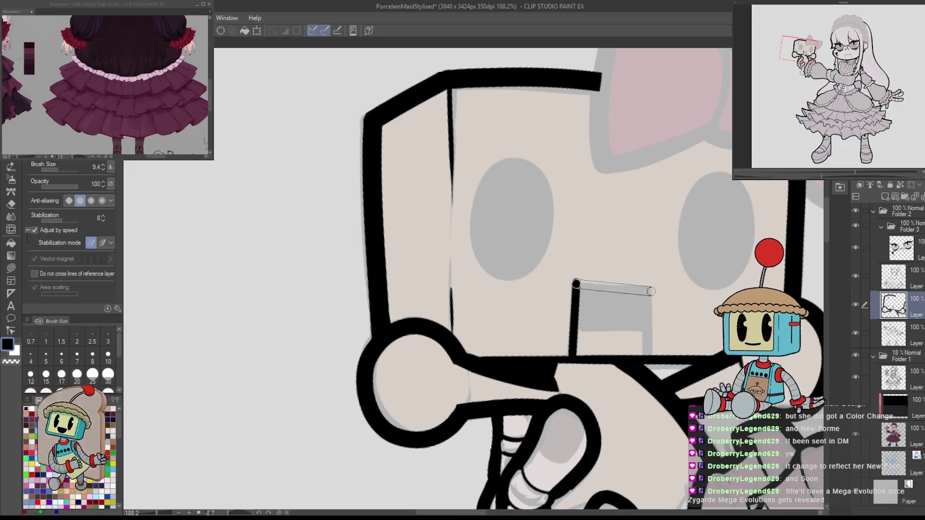
left_click_drag(650, 287, 651, 352)
Finish the mouth rectangle outline, erasing and undoing stray lines.
mouse_move(632, 265)
left_mouse_down()
mouse_move(524, 353)
mouse_move(534, 321)
left_mouse_up()
key("e")
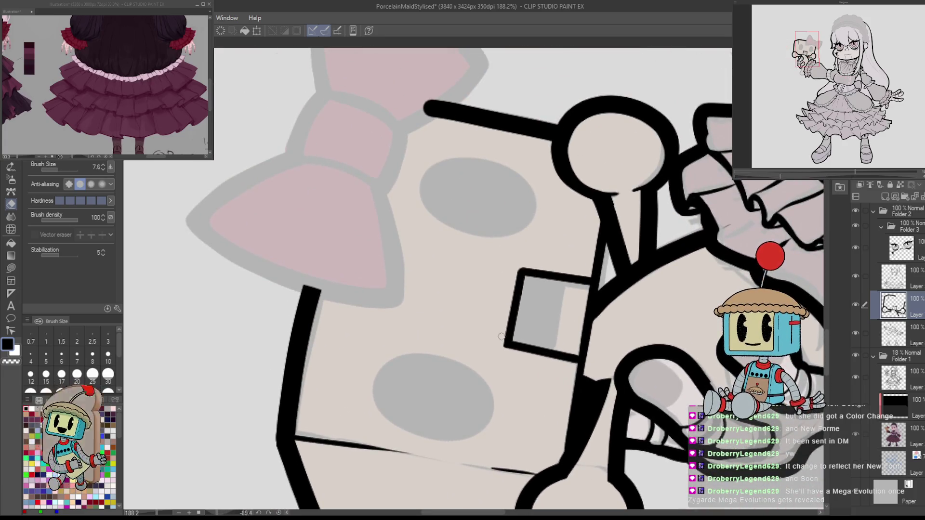
key("p")
left_click_drag(524, 270, 507, 326)
key("e")
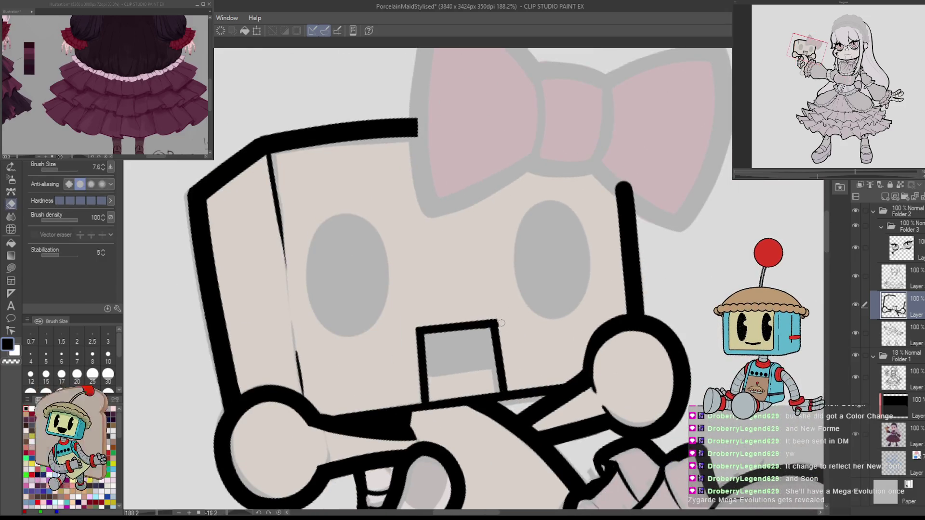
key("p")
left_click_drag(434, 341, 394, 320)
key("ctrl+z")
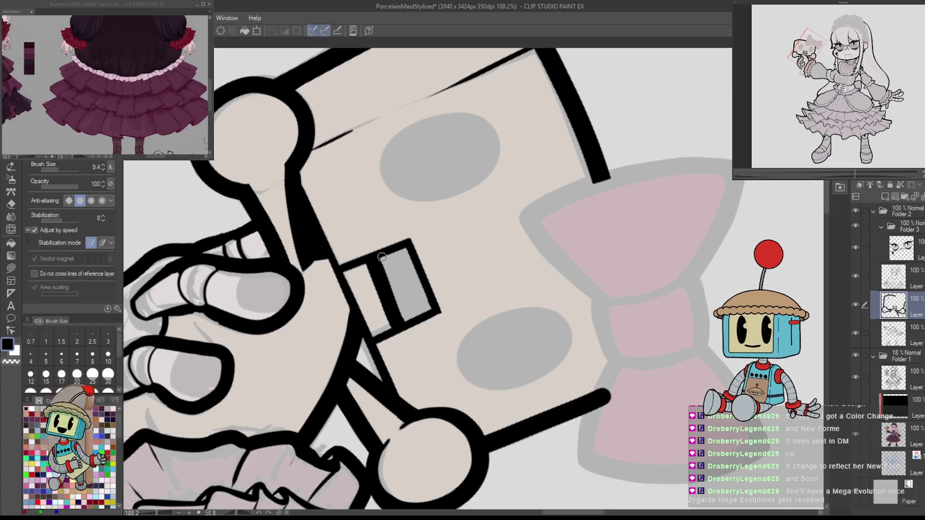
Darken the stripe inside the mouth and fill the toy's left eye solid black.
left_click_drag(388, 257, 413, 320)
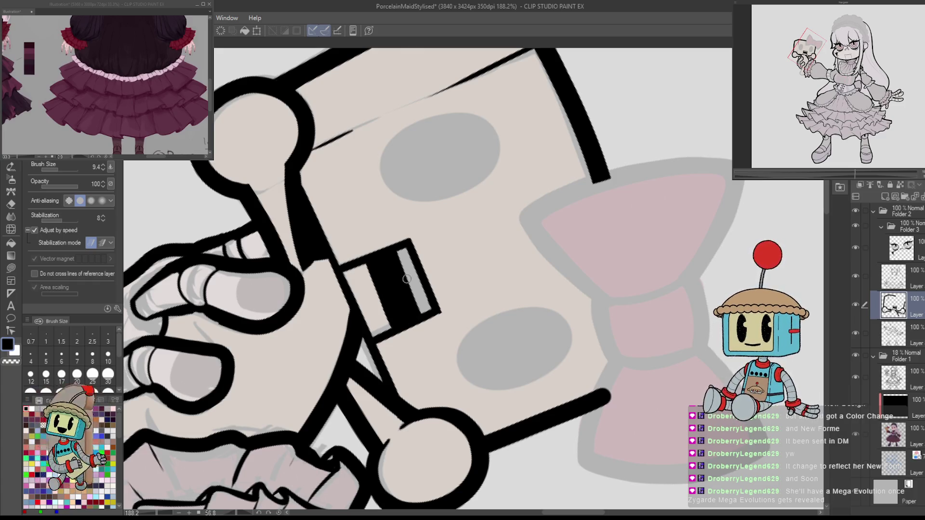
mouse_move(403, 248)
left_mouse_down()
mouse_move(427, 308)
mouse_move(414, 318)
mouse_move(515, 314)
mouse_move(549, 349)
mouse_move(606, 316)
left_mouse_up()
key("ctrl+shift+at")
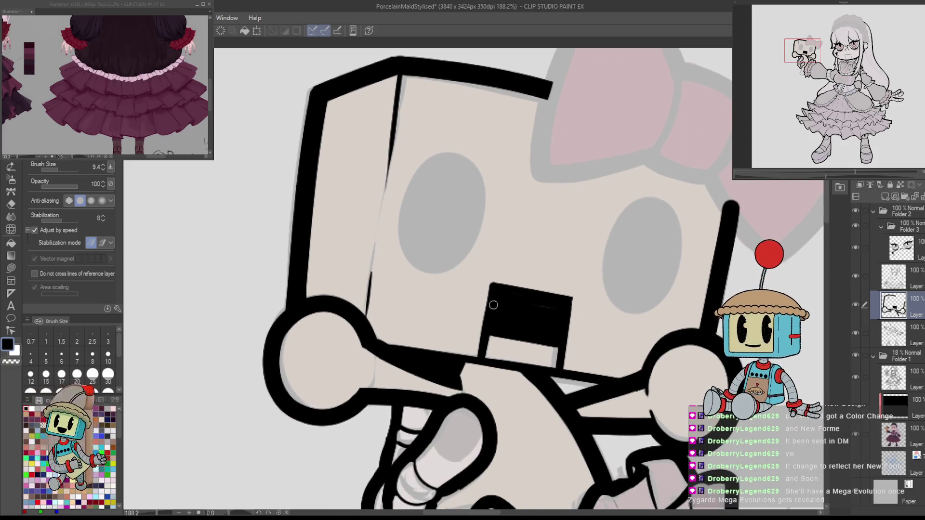
left_click_drag(637, 299, 598, 293)
mouse_move(482, 301)
left_mouse_down()
mouse_move(475, 252)
mouse_move(486, 234)
mouse_move(491, 298)
left_mouse_up()
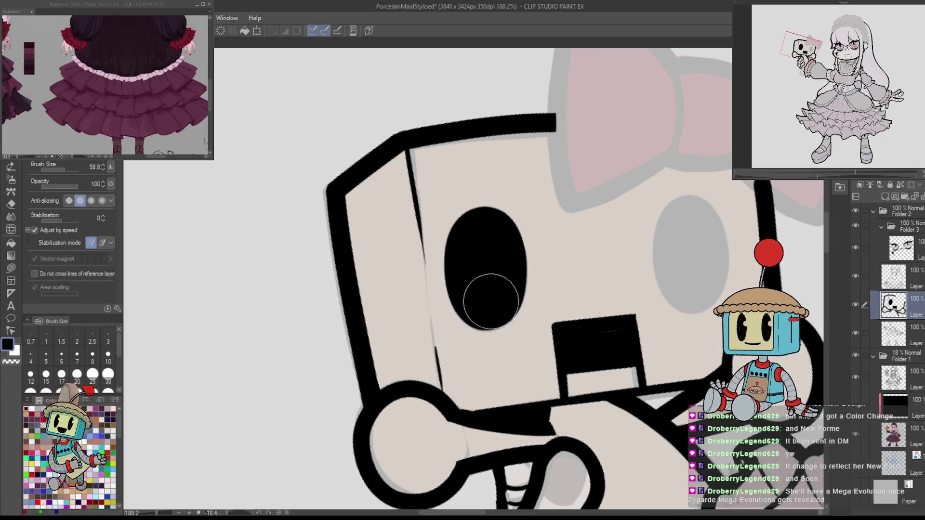
Lasso around the toy's black left eye.
key("m")
key("h")
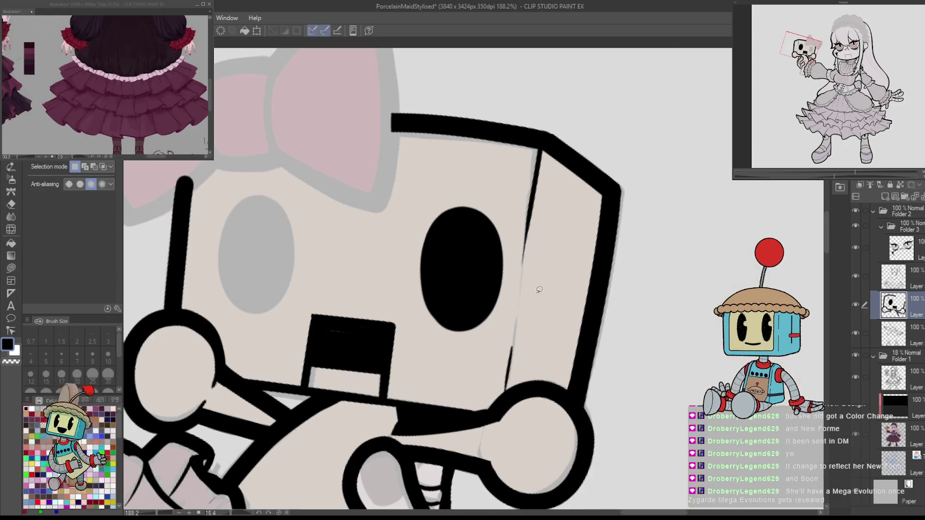
key("b")
left_click_drag(533, 288, 492, 283)
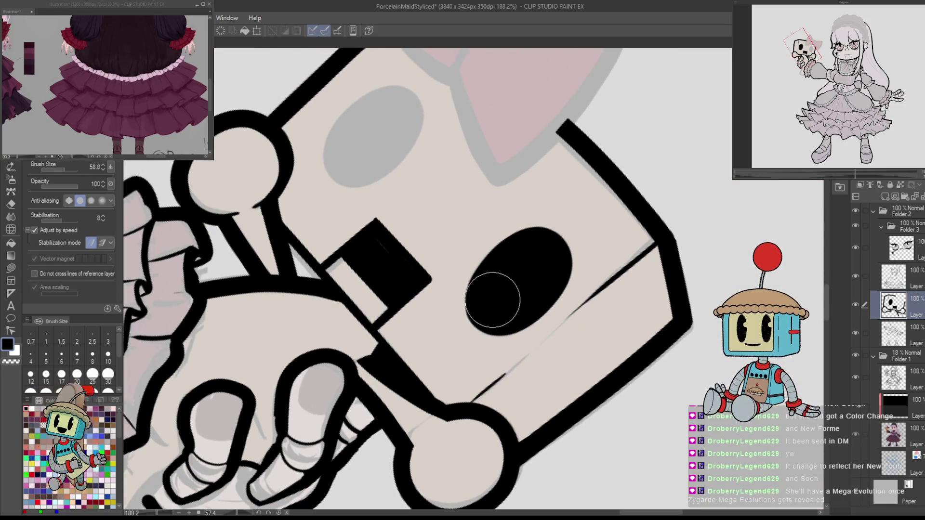
key("ctrl+at")
key("h")
key("m")
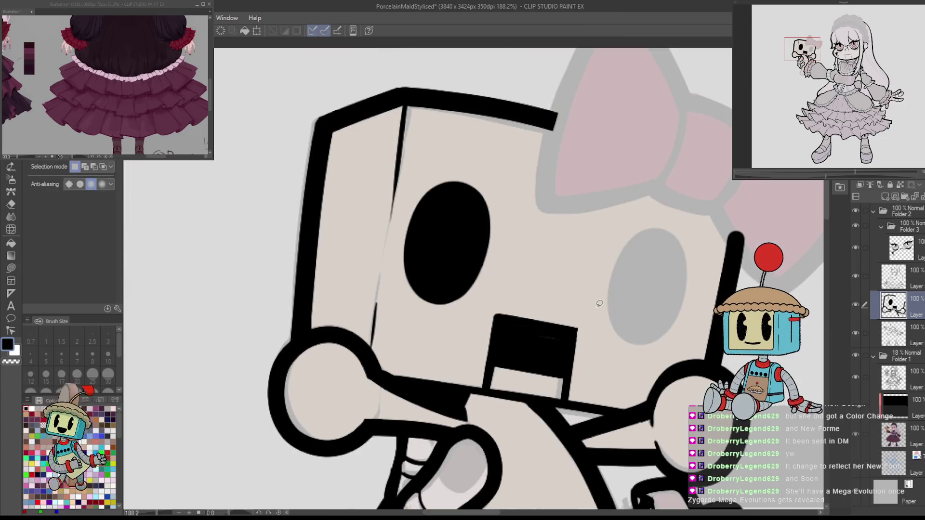
left_click_drag(402, 218, 426, 319)
Try rotating the selected eye, then cancel the transform and deselect.
key("ctrl+t")
left_click_drag(531, 240, 530, 220)
left_click(34, 216)
left_click_drag(453, 333, 440, 333)
left_click(424, 350)
key("ctrl+d")
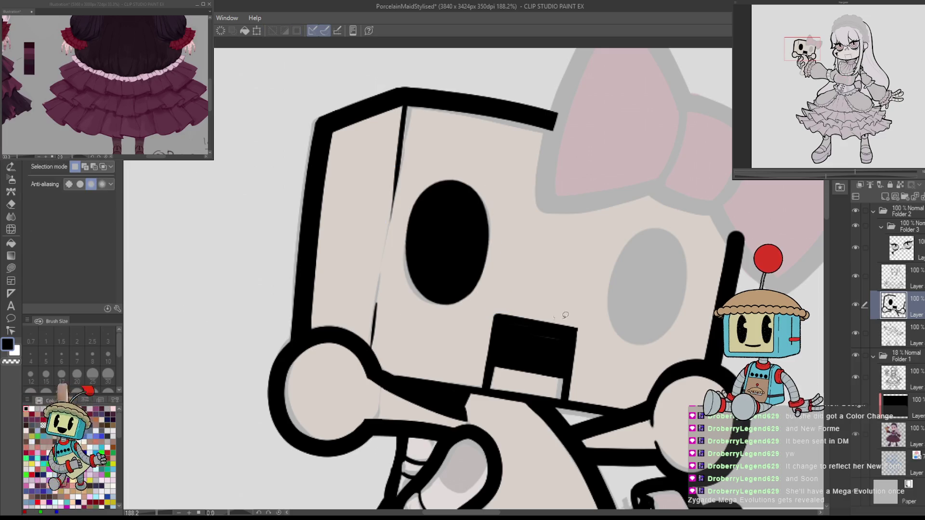
Try a whole-layer transform with Keep original image, then discard the moved head copy.
key("ctrl+t")
left_click(39, 216)
mouse_move(578, 289)
left_mouse_down()
mouse_move(530, 289)
mouse_move(664, 280)
mouse_move(554, 262)
left_mouse_up()
mouse_move(458, 298)
left_mouse_down()
mouse_move(597, 275)
mouse_move(632, 280)
left_mouse_up()
left_click(670, 501)
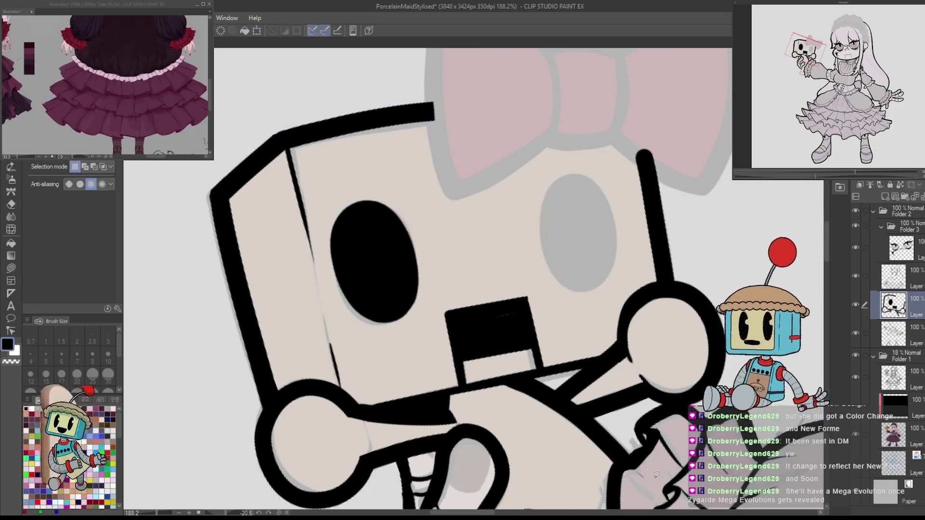
Reselect the eye and move a kept-original copy onto the second eye spot.
left_click_drag(418, 332, 431, 252)
key("ctrl+t")
mouse_move(389, 302)
left_mouse_down()
mouse_move(572, 292)
mouse_move(611, 265)
left_mouse_up()
left_click(43, 217)
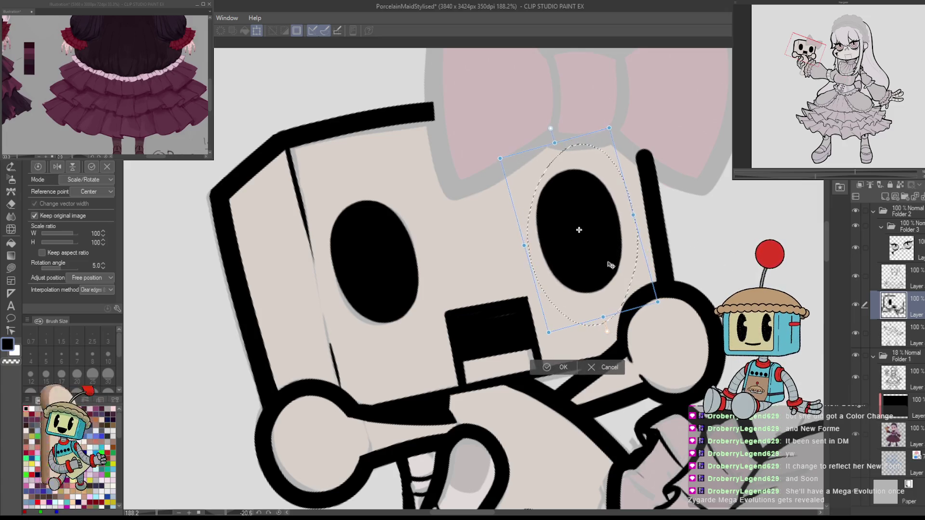
Commit the eye placement and check the figure's symmetry in mirrored view.
key("Return")
scroll(472, 280, "down", 5)
mouse_move(530, 289)
left_mouse_down()
mouse_move(554, 270)
mouse_move(578, 309)
left_mouse_up()
key("h")
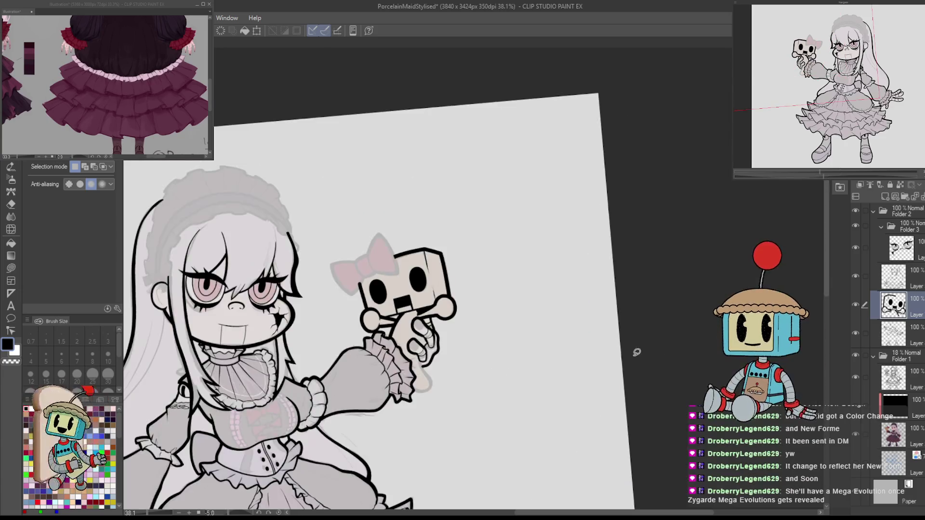
scroll(530, 258, "up", 5)
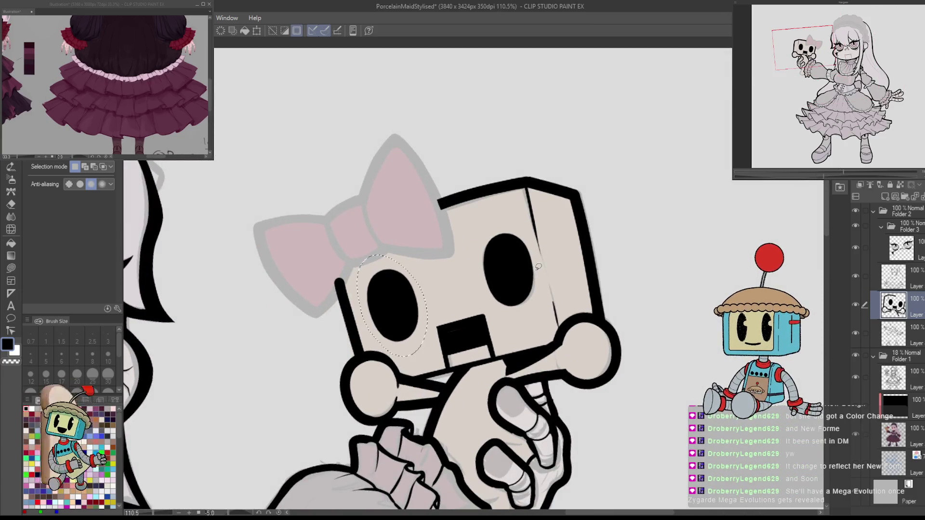
Delete one eye's fill and tilt the remaining black oval eye slightly with Ctrl+T.
key("Delete")
left_click_drag(536, 260, 540, 278)
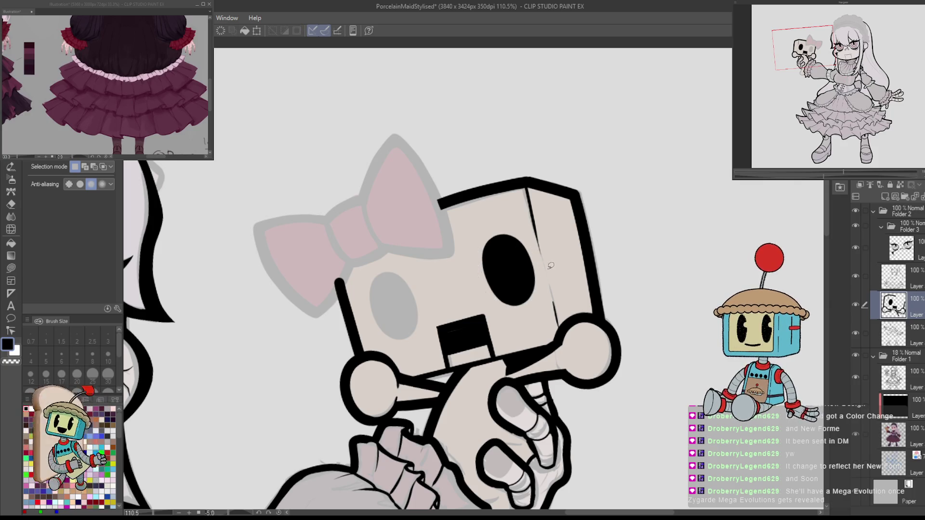
scroll(540, 278, "down", 5)
scroll(630, 222, "up", 7)
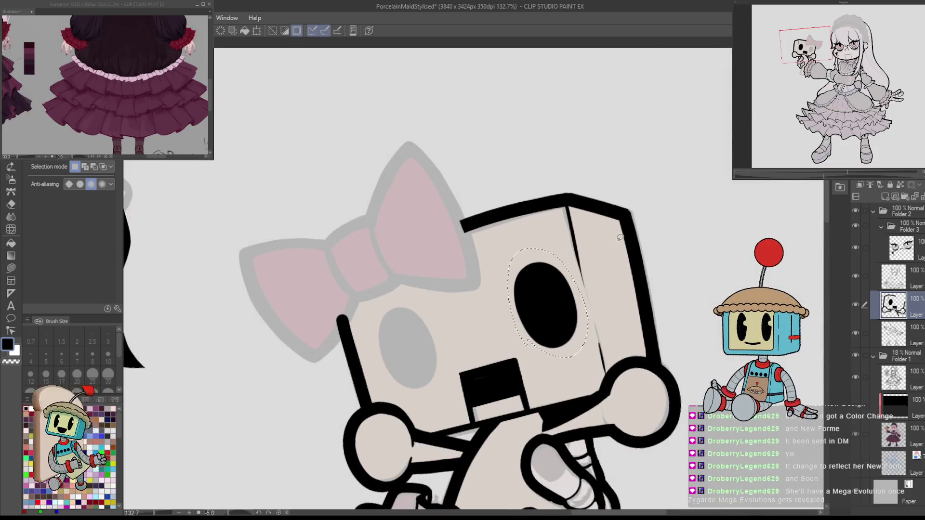
key("ctrl+t")
left_click_drag(607, 285, 605, 278)
key("Return")
scroll(701, 257, "down", 4)
key("ctrl+t")
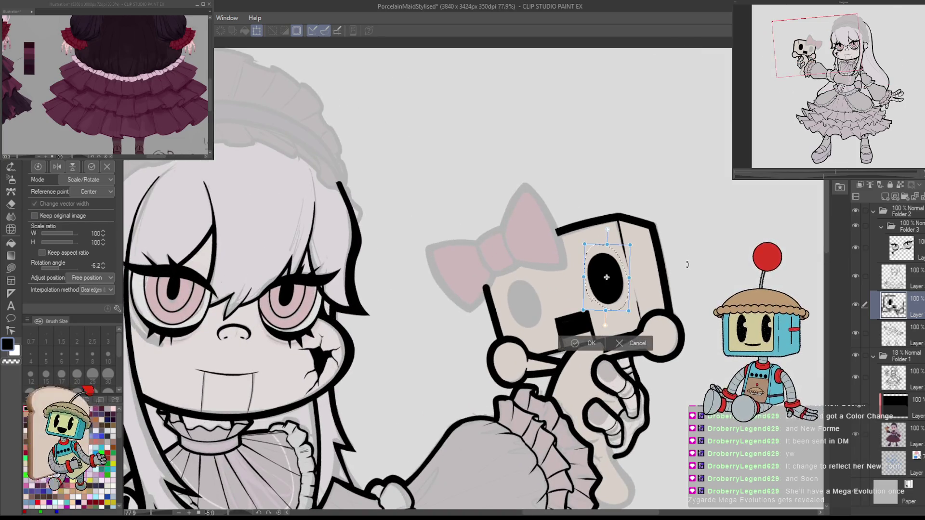
key("Return")
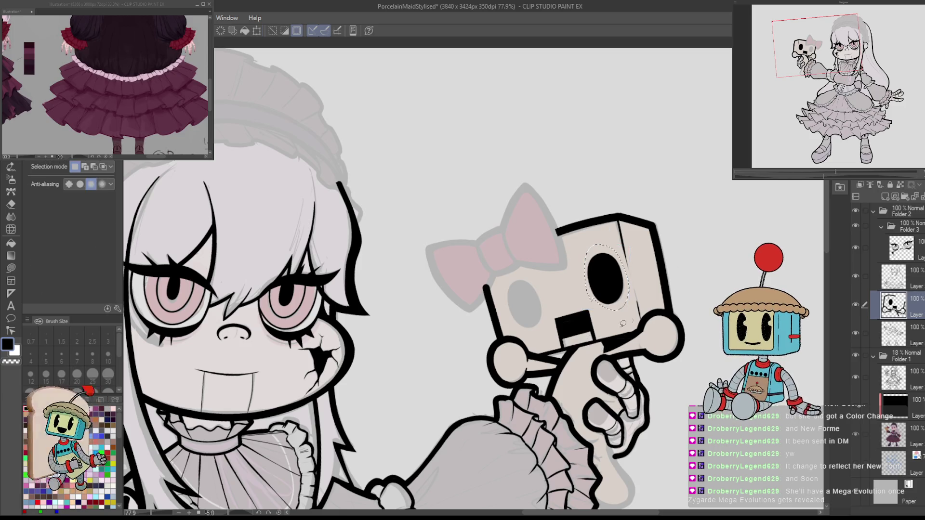
Copy the tilted eye onto the empty eye spot with Keep original image.
key("h")
scroll(422, 302, "up", 4)
mouse_move(318, 226)
left_mouse_down()
mouse_move(292, 265)
mouse_move(308, 329)
mouse_move(364, 285)
mouse_move(319, 225)
left_mouse_up()
key("ctrl+t")
left_click(36, 216)
mouse_move(347, 281)
left_mouse_down()
mouse_move(494, 314)
mouse_move(494, 329)
left_mouse_up()
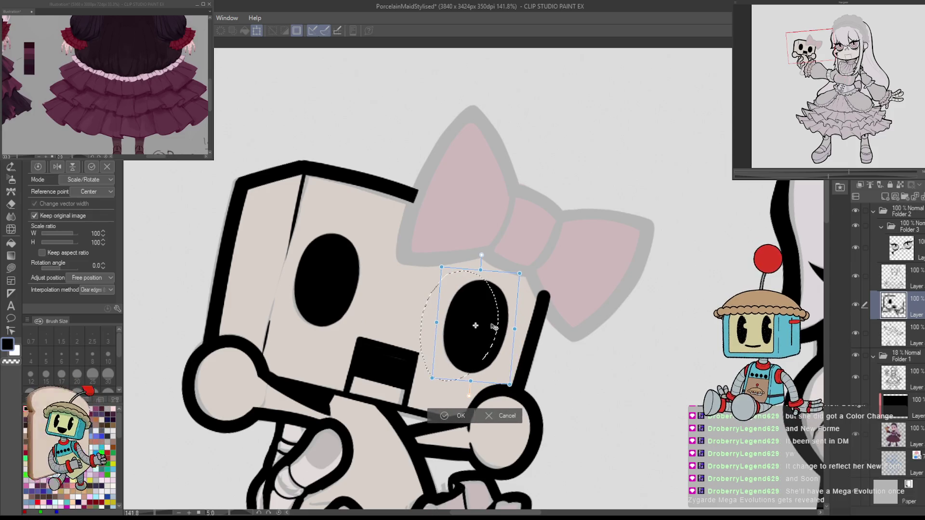
left_click(455, 414)
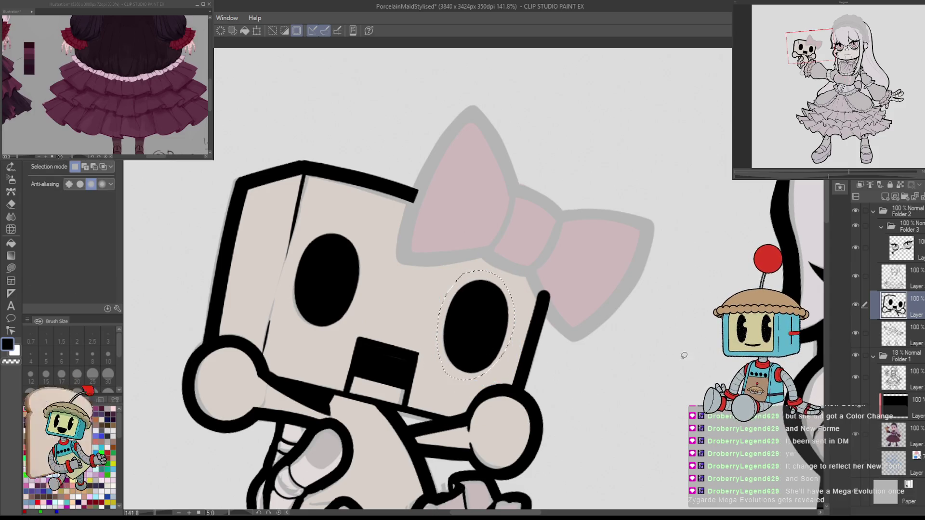
key("ctrl+d")
scroll(601, 361, "down", 5)
left_click_drag(759, 338, 660, 277)
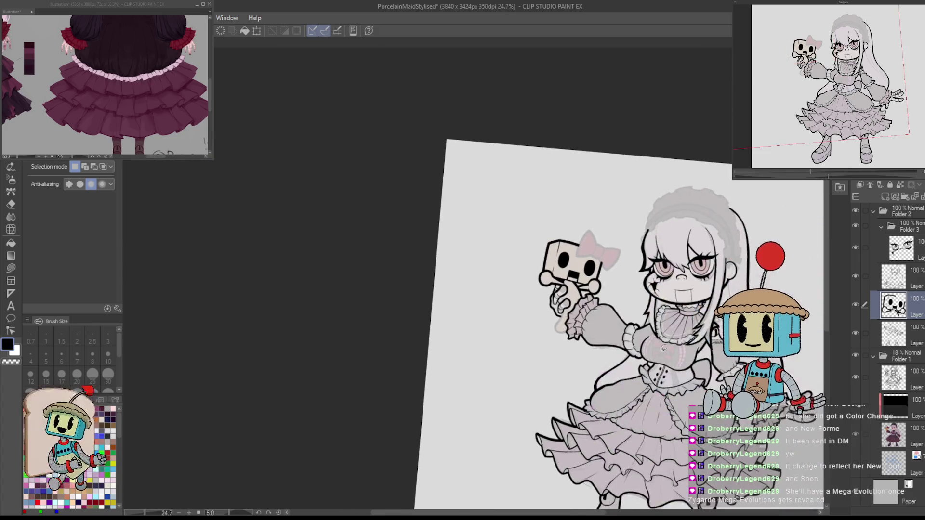
Ink the bow's left, right, upper and lower-left edges at pen size 20.6, redoing rough strokes.
scroll(660, 277, "up", 5)
key("p")
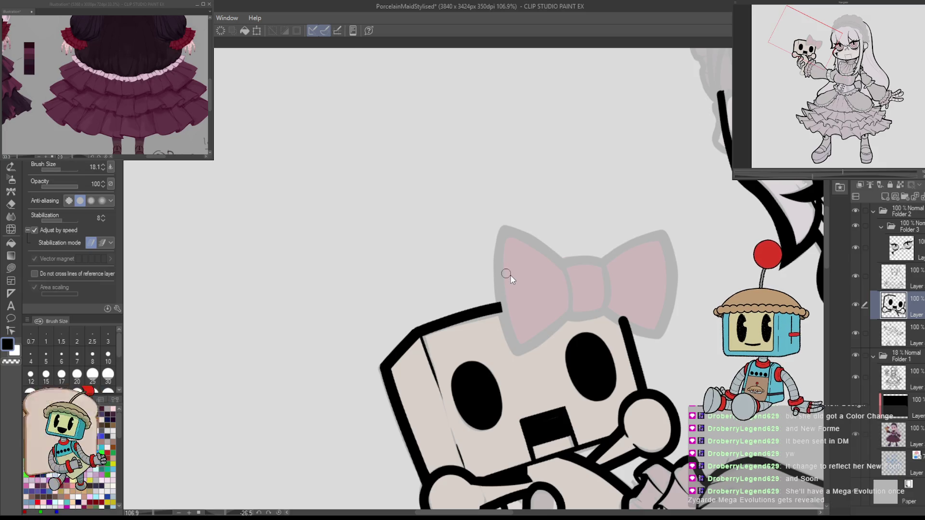
key("bracketleft")
key("bracketright")
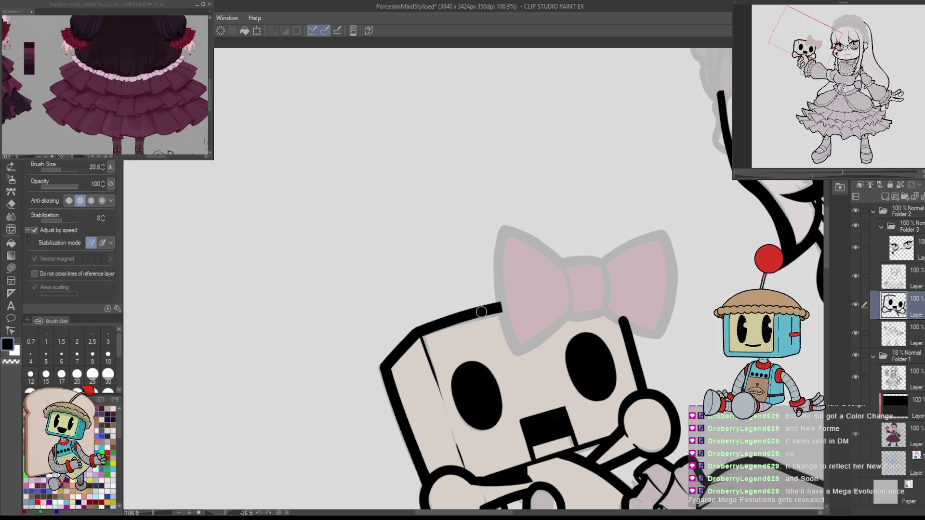
mouse_move(505, 225)
left_mouse_down()
mouse_move(530, 385)
mouse_move(485, 400)
left_mouse_up()
left_click_drag(532, 259, 546, 320)
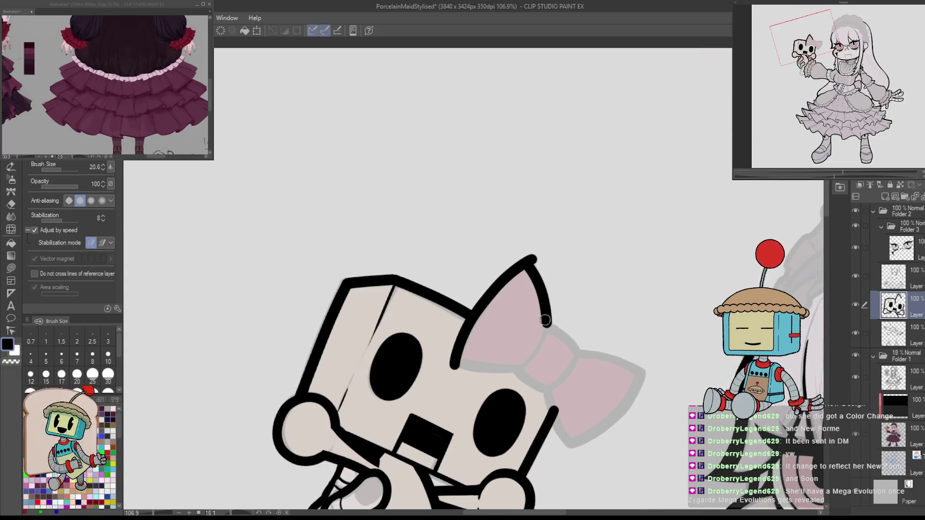
key("ctrl+z")
key("ctrl+z")
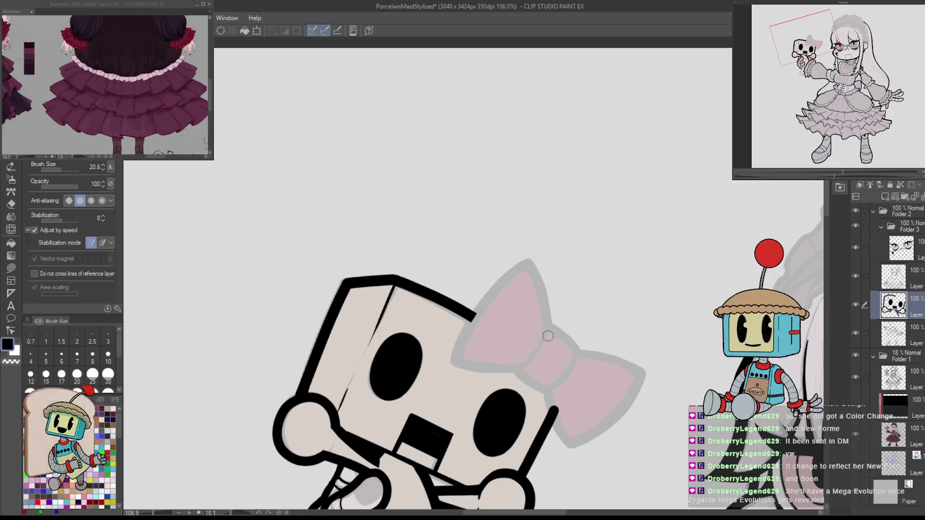
left_click_drag(545, 329, 579, 361)
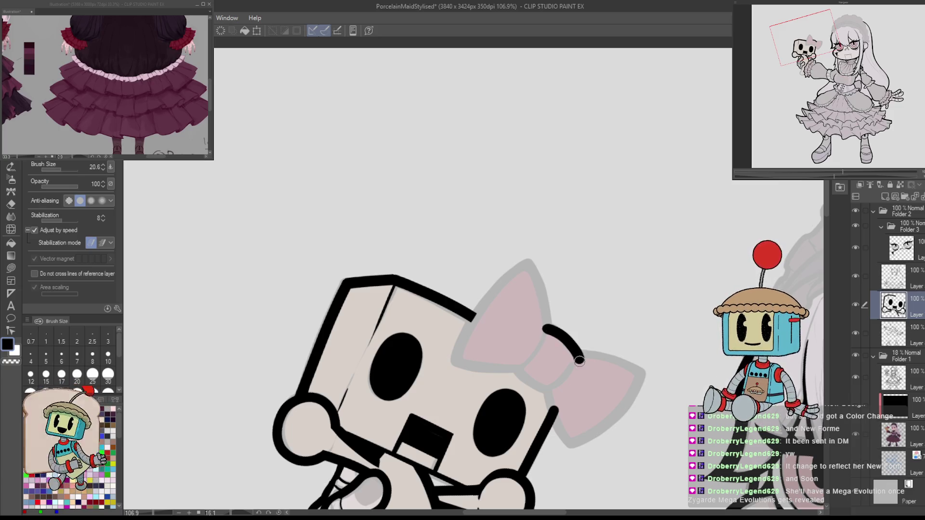
left_click_drag(515, 370, 554, 397)
key("ctrl+z")
mouse_move(511, 359)
left_mouse_down()
mouse_move(569, 399)
mouse_move(560, 388)
left_mouse_up()
key("ctrl+z")
key("ctrl+z")
mouse_move(508, 359)
left_mouse_down()
mouse_move(563, 380)
mouse_move(600, 308)
mouse_move(559, 244)
left_mouse_up()
Rotate the bow upright and close the gap in its outline, checking in mirrored view.
key("e")
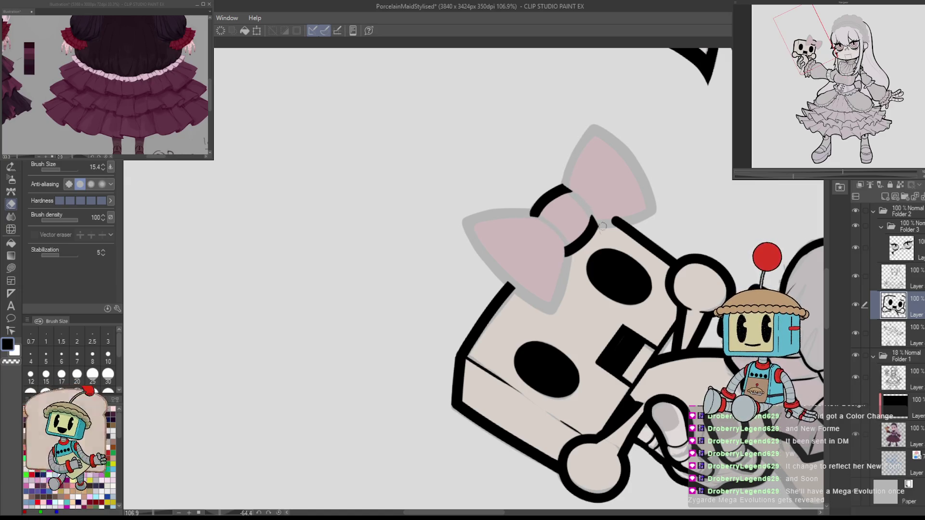
mouse_move(601, 212)
left_mouse_down()
mouse_move(626, 210)
mouse_move(540, 378)
left_mouse_up()
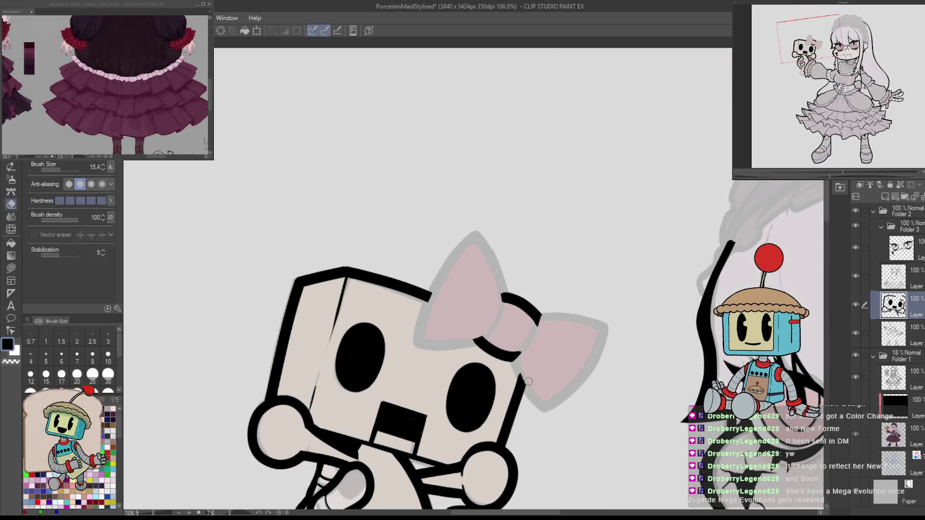
key("p")
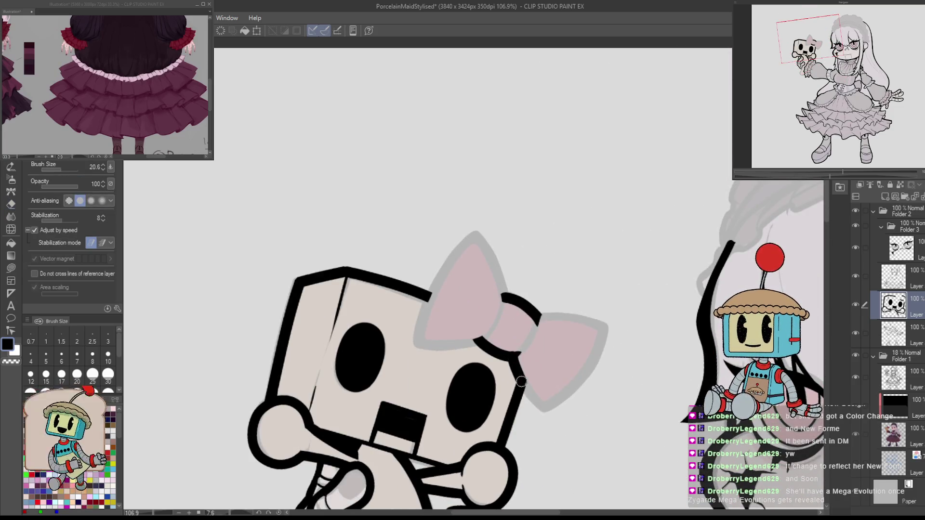
left_click_drag(567, 314, 538, 322)
mouse_move(634, 318)
left_mouse_down()
mouse_move(530, 347)
mouse_move(449, 207)
left_mouse_up()
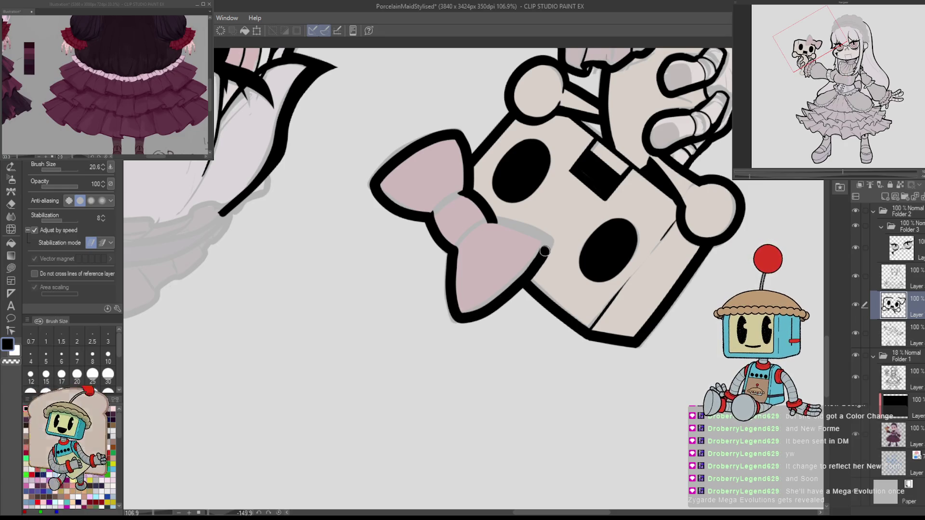
mouse_move(488, 220)
left_mouse_down()
mouse_move(540, 284)
mouse_move(481, 349)
left_mouse_up()
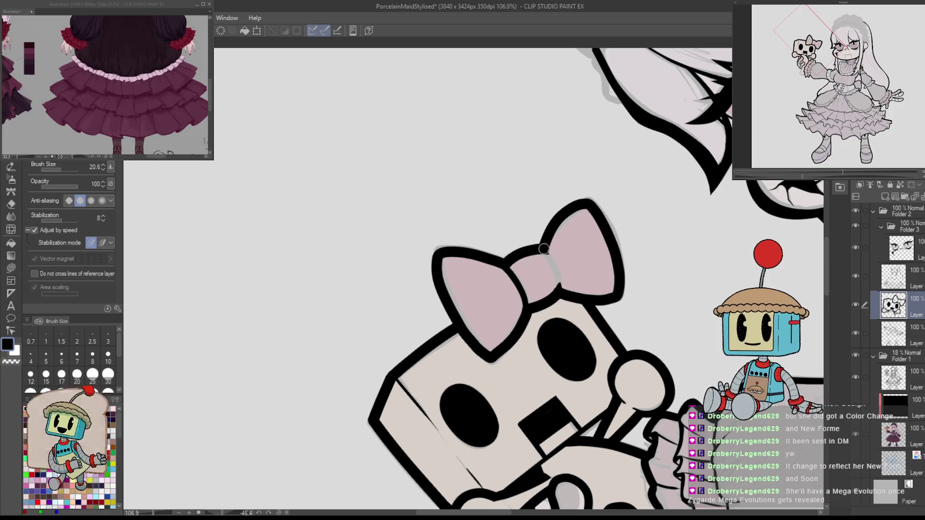
key("h")
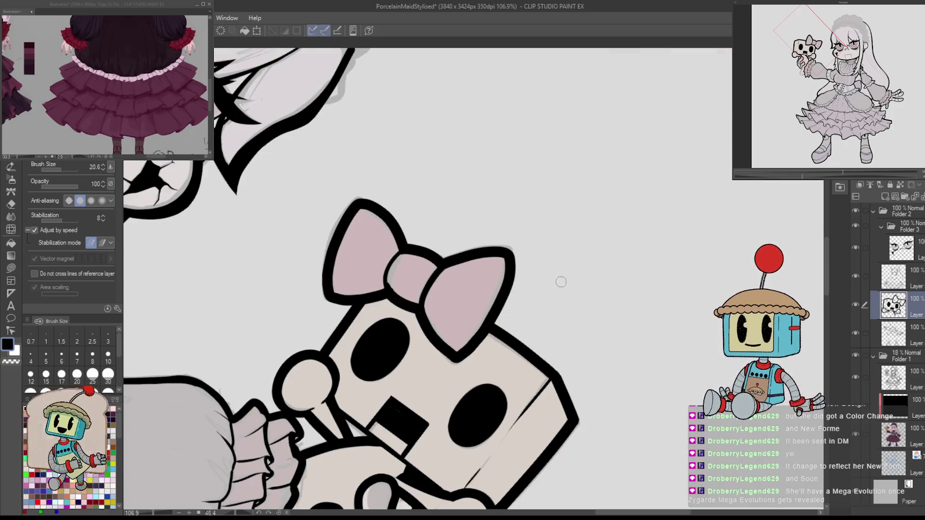
key("e")
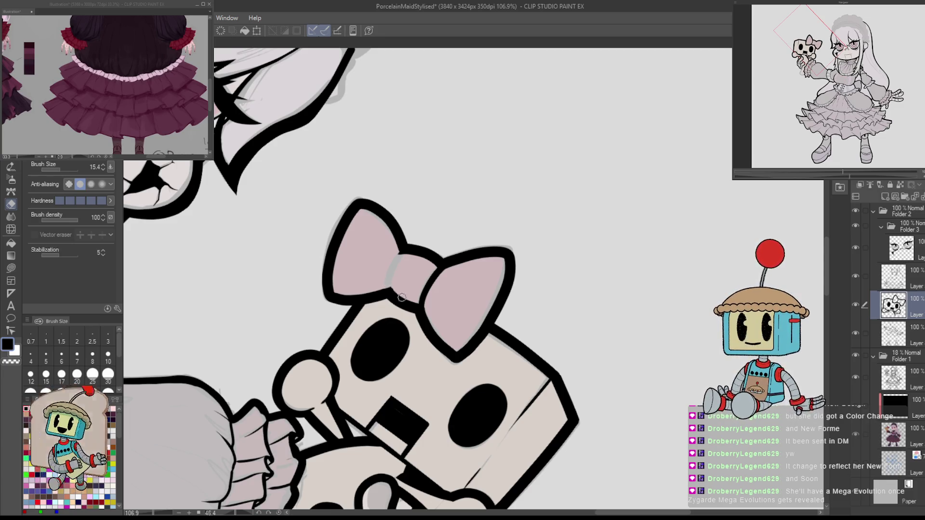
key("p")
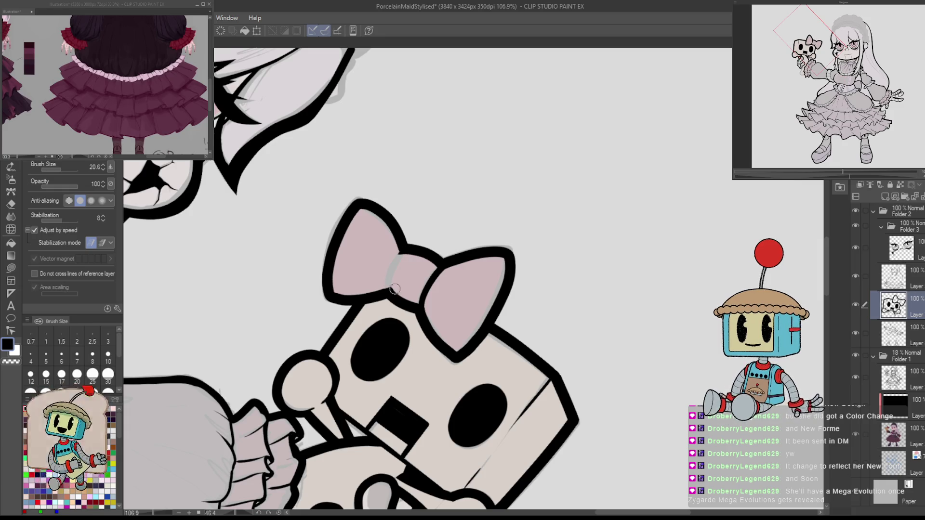
key("h")
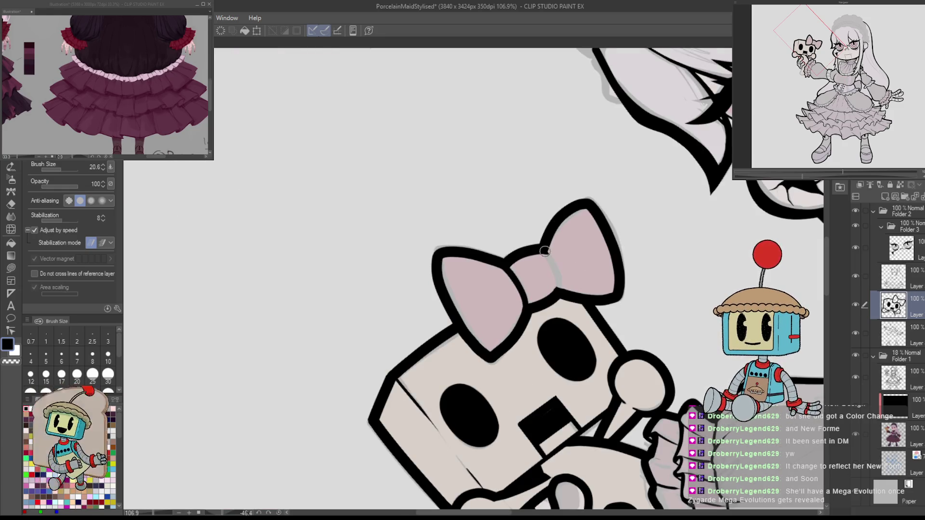
mouse_move(566, 290)
left_mouse_down()
mouse_move(551, 295)
mouse_move(634, 287)
mouse_move(667, 309)
mouse_move(626, 289)
left_mouse_up()
Try strokes on the bow knot's centre and left edge, undoing the rejected ones.
scroll(634, 287, "down", 3)
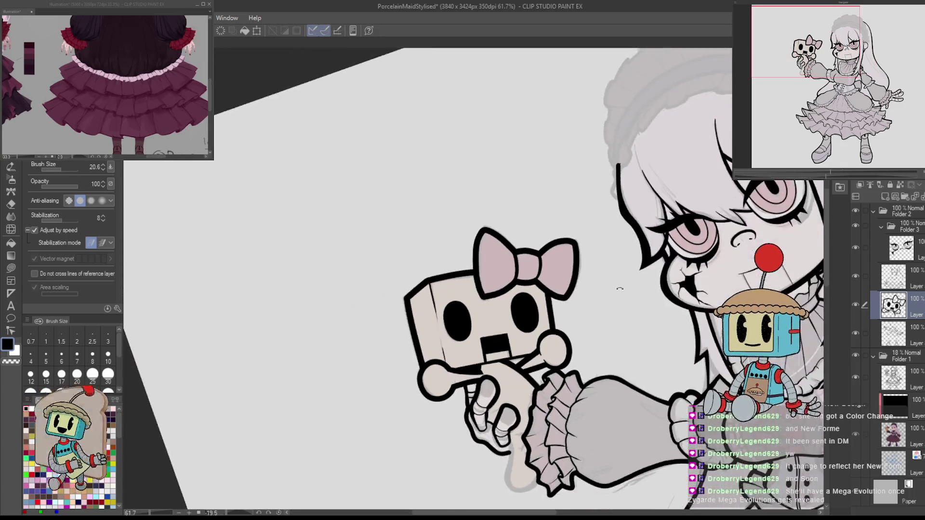
scroll(554, 241, "up", 5)
left_click_drag(518, 218, 548, 268)
key("ctrl+z")
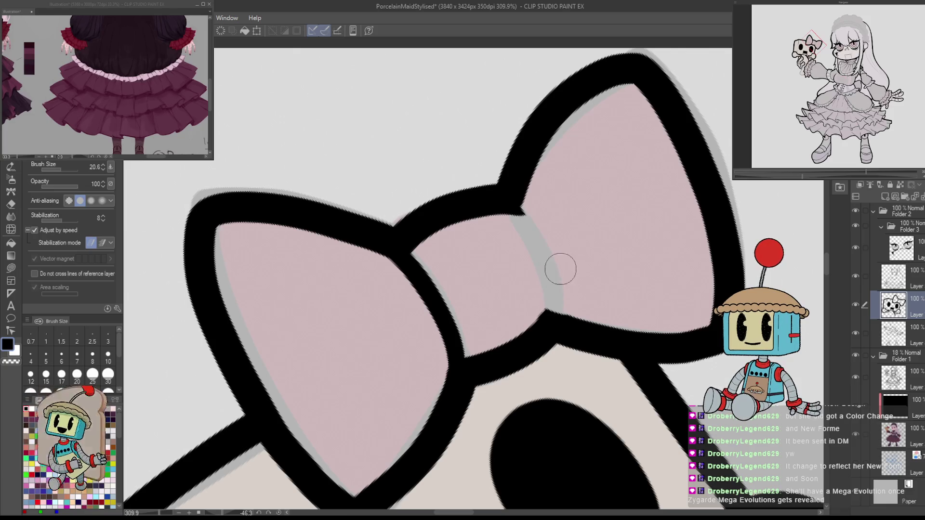
key("h")
mouse_move(399, 317)
left_mouse_down()
mouse_move(446, 209)
mouse_move(392, 313)
mouse_move(410, 228)
left_mouse_up()
key("ctrl+z")
key("ctrl+z")
scroll(410, 228, "down", 5)
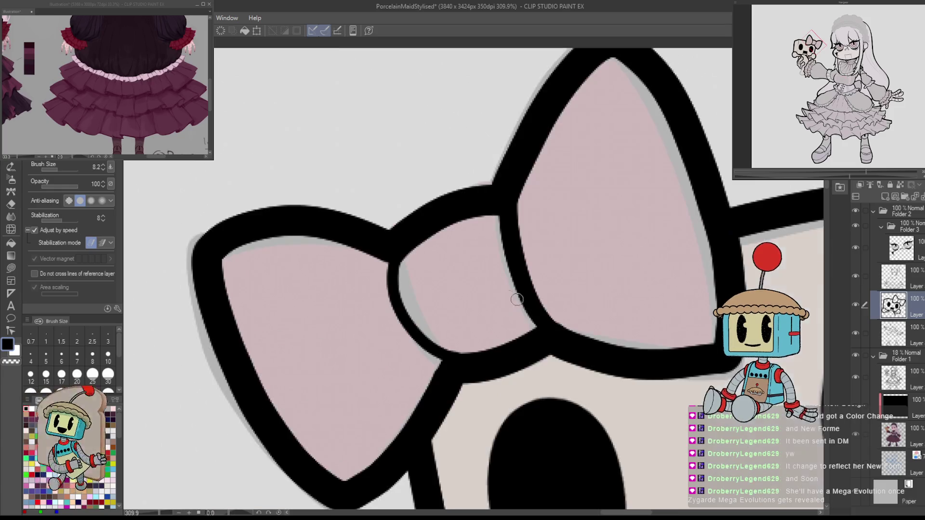
key("h")
scroll(571, 294, "up", 2)
scroll(570, 295, "up", 4)
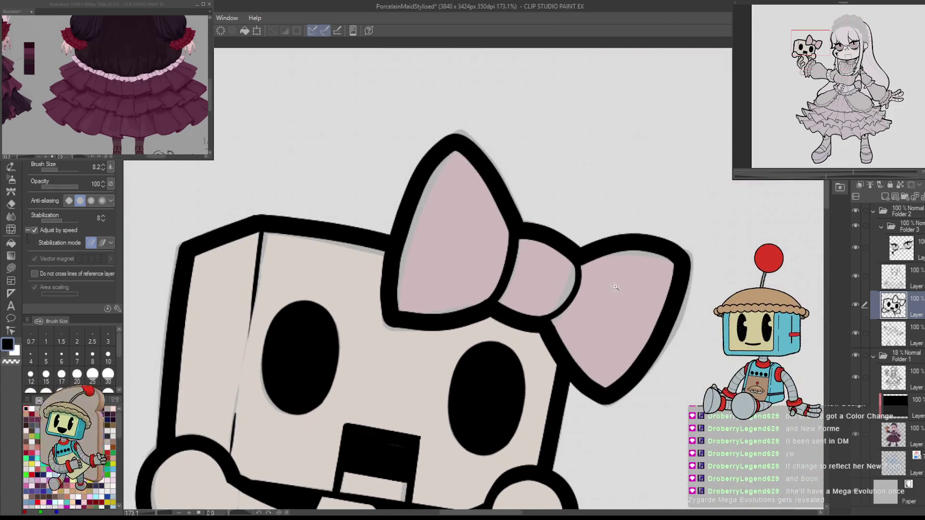
Erase the knot's rough left edge and re-ink its left and right edges.
key("e")
left_click_drag(492, 234, 500, 292)
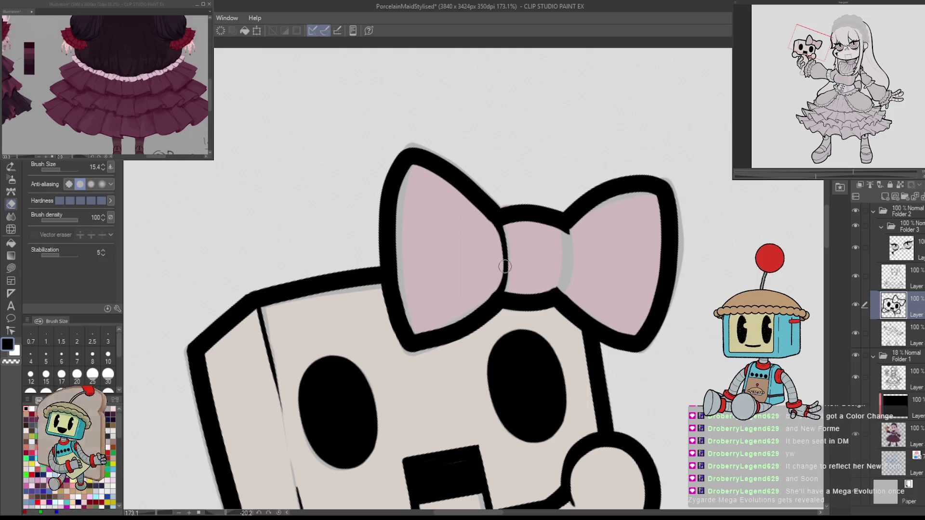
key("p")
left_click_drag(566, 234, 568, 285)
key("h")
mouse_move(379, 233)
left_mouse_down()
mouse_move(387, 288)
mouse_move(450, 330)
left_mouse_up()
key("e")
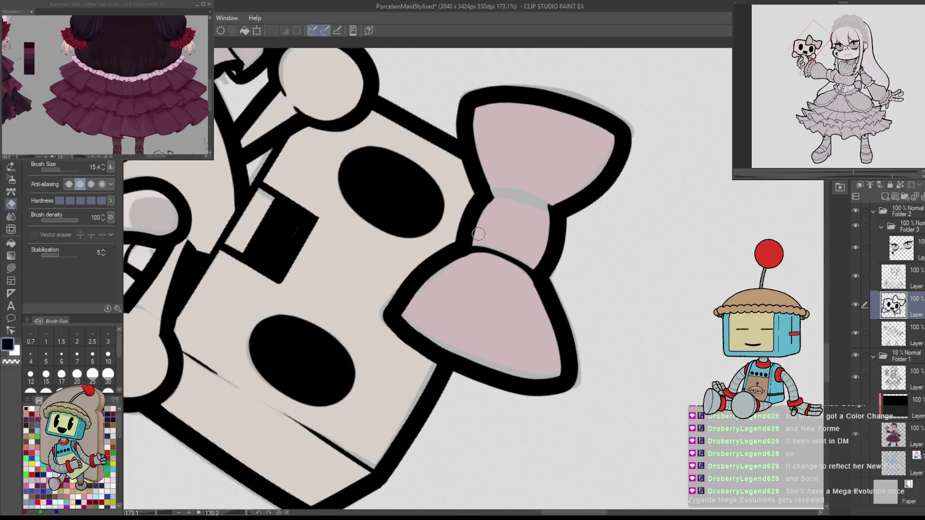
mouse_move(501, 191)
left_mouse_down()
mouse_move(557, 270)
mouse_move(562, 331)
left_mouse_up()
key("p")
key("ctrl+z")
left_click_drag(557, 265, 559, 328)
Reset the view rotation and hide the colour guide to see the whole character's line art.
key("ctrl+at")
key("e")
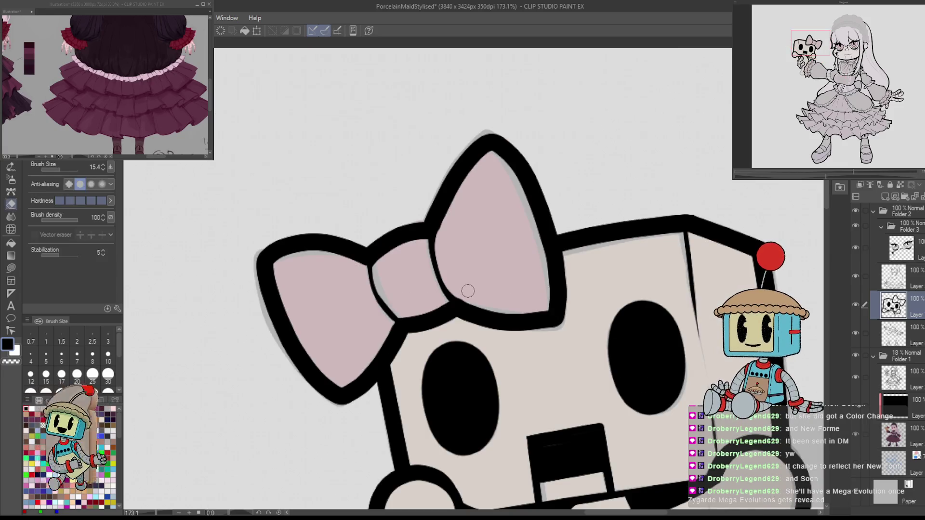
scroll(494, 329, "down", 5)
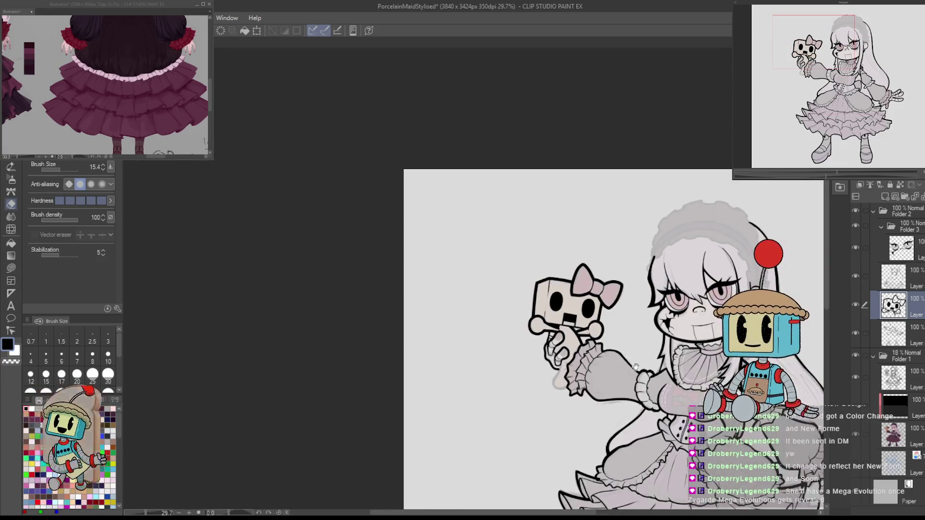
left_click(856, 355)
mouse_move(579, 313)
left_mouse_down()
mouse_move(534, 261)
mouse_move(474, 236)
left_mouse_up()
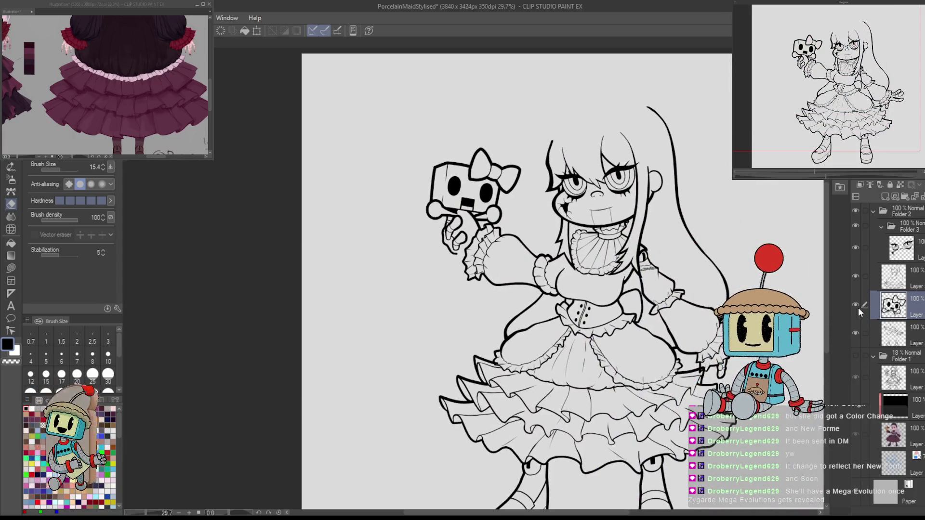
Show the colour guide again and redraw the hand's bottom and left outline thicker.
left_click(856, 355)
scroll(438, 251, "up", 8)
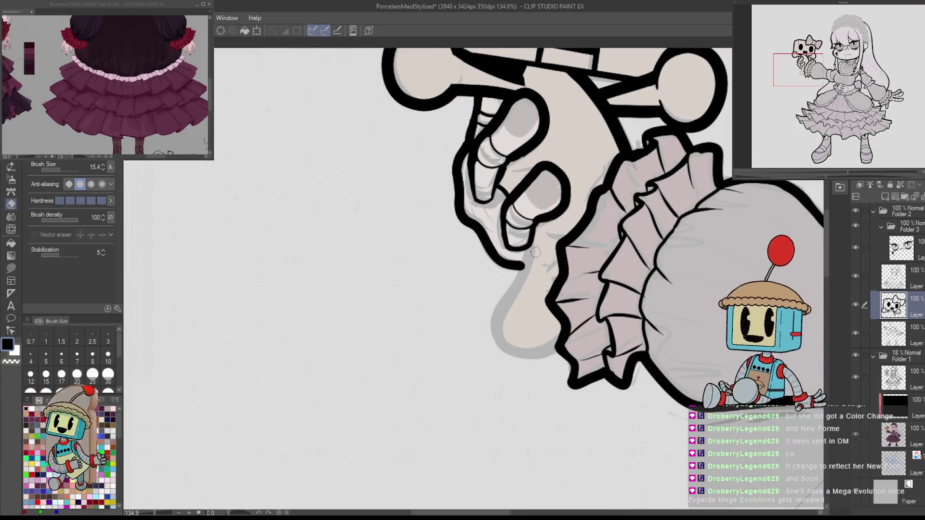
key("p")
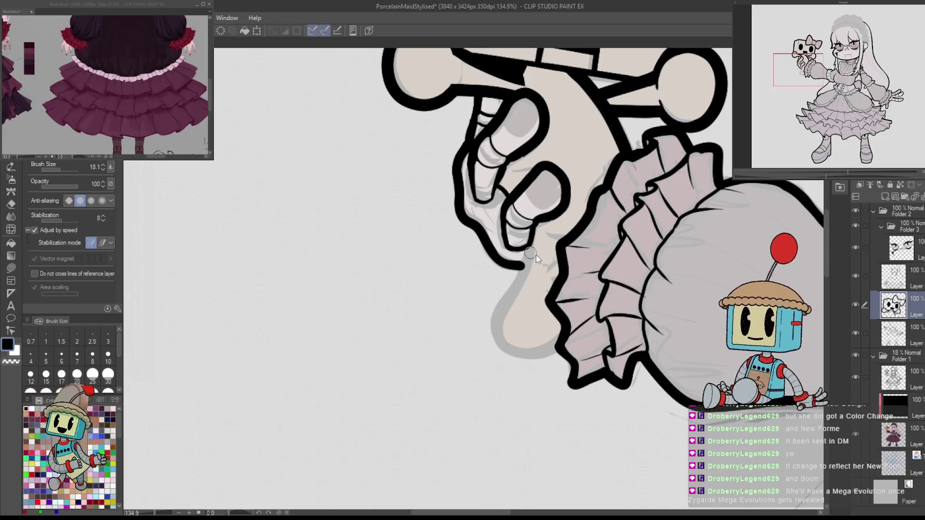
mouse_move(528, 248)
left_mouse_down()
mouse_move(503, 301)
mouse_move(532, 365)
left_mouse_up()
key("ctrl+z")
mouse_move(563, 336)
left_mouse_down()
mouse_move(512, 347)
mouse_move(533, 248)
left_mouse_up()
Adjust the brush size and rotate around the hand, then reset rotation and zoom back in.
key("bracketleft")
key("bracketleft")
key("bracketleft")
left_click_drag(535, 249, 548, 343)
key("bracketright")
key("bracketright")
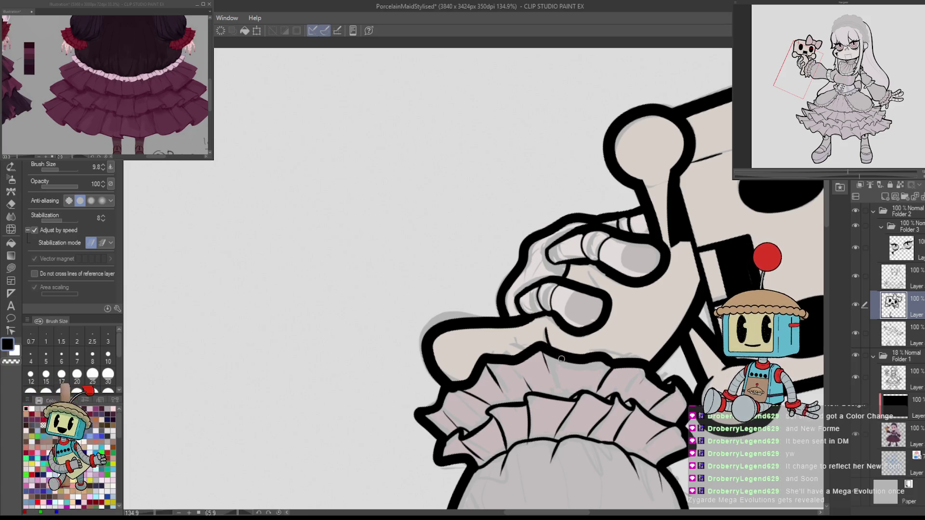
left_click_drag(558, 357, 575, 250)
left_click_drag(515, 283, 441, 340)
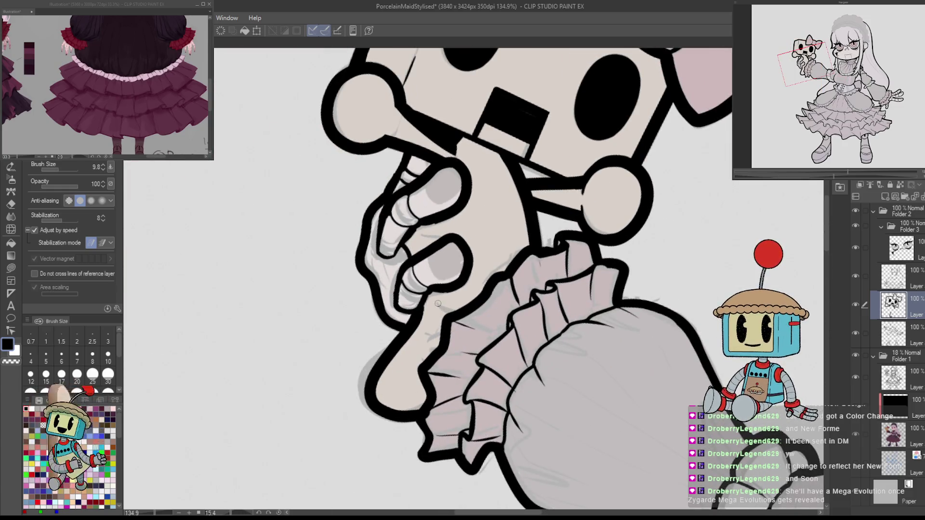
left_click_drag(485, 317, 544, 285)
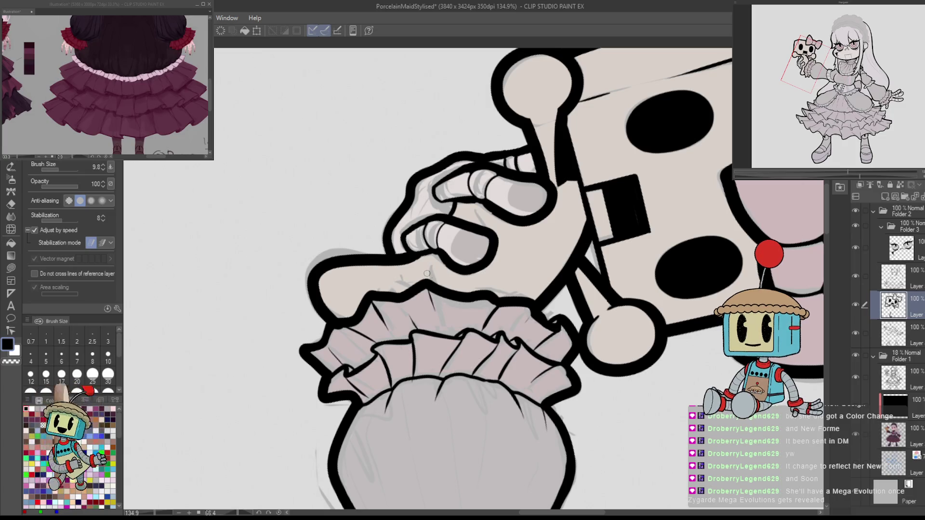
key("ctrl+0")
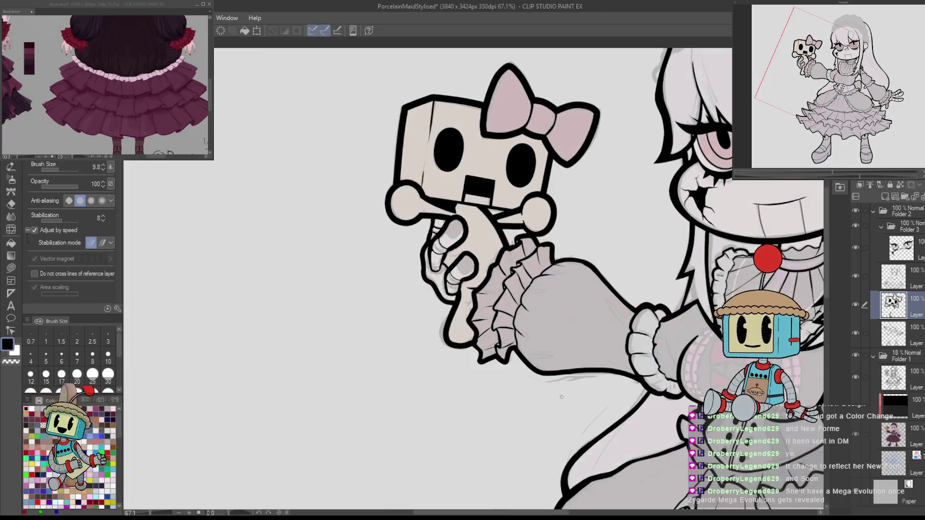
left_click(538, 369)
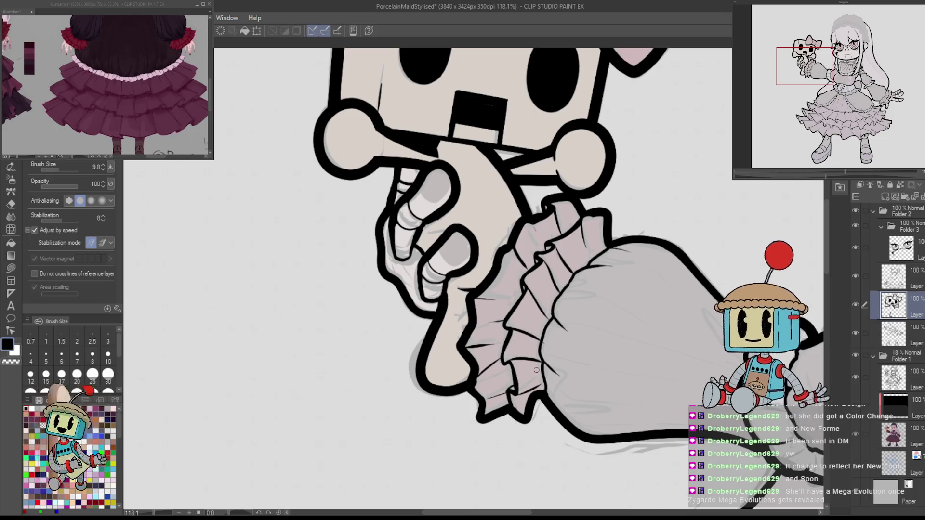
Hide and restore the colour guide to compare the line art across the whole drawing.
left_click(856, 357)
scroll(518, 429, "down", 4)
mouse_move(412, 429)
left_mouse_down()
mouse_move(517, 429)
mouse_move(523, 304)
left_mouse_up()
scroll(517, 429, "down", 2)
scroll(523, 304, "down", 3)
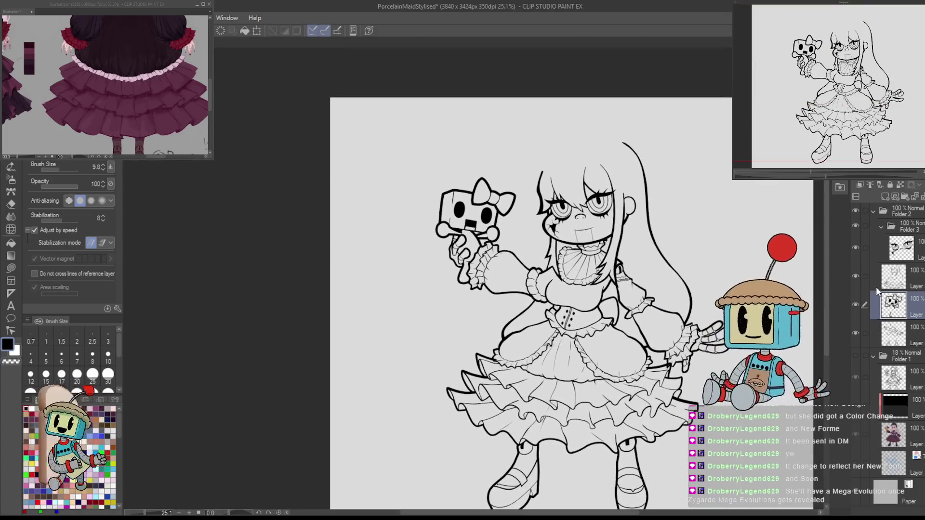
scroll(557, 269, "up", 5)
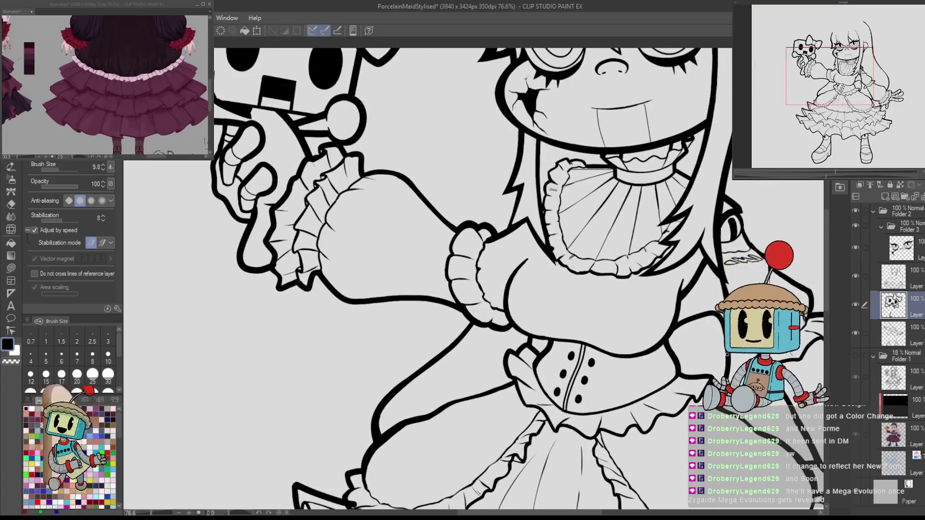
left_click(855, 357)
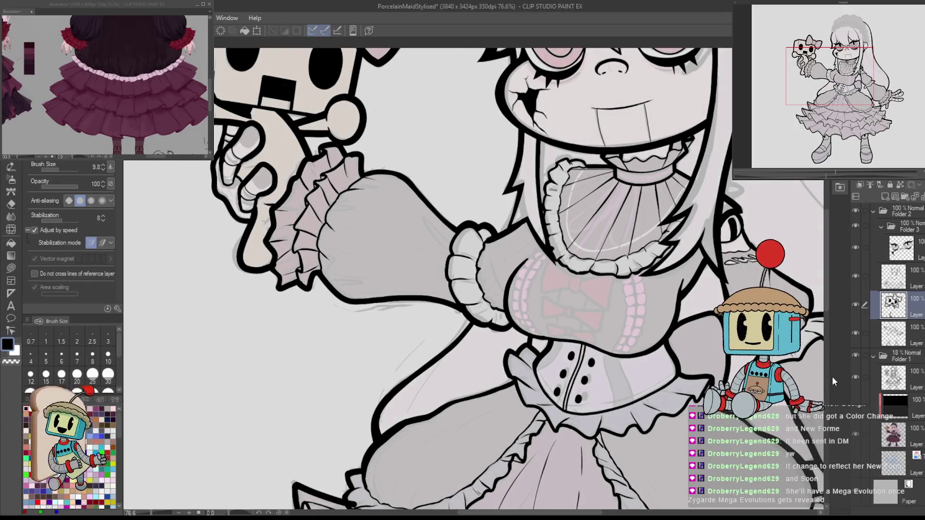
key("h")
Toggle each line-art layer's visibility, select the lower layer and add a new raster layer.
left_click(857, 305)
left_click(856, 305)
left_click(856, 334)
left_click(856, 334)
left_click(855, 275)
left_click(854, 275)
left_click(895, 278)
left_click(896, 332)
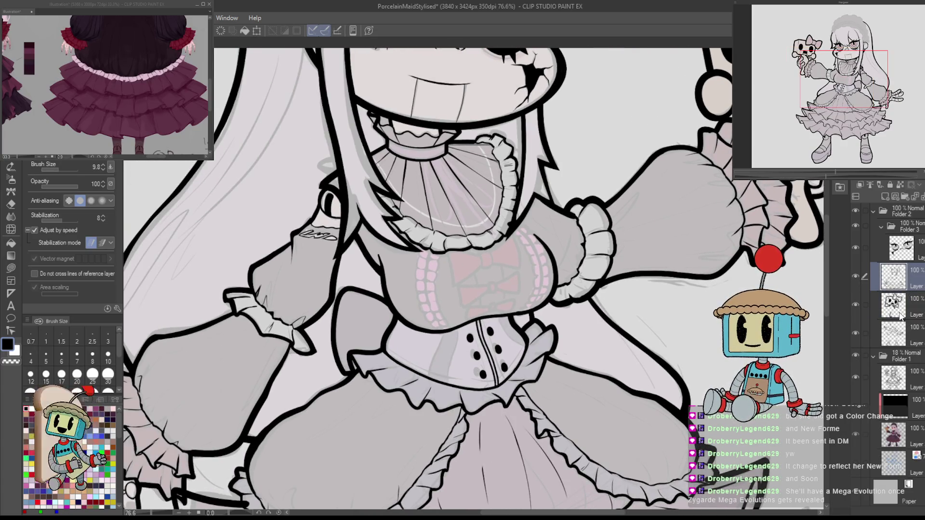
left_click(885, 196)
left_click_drag(359, 289, 667, 289)
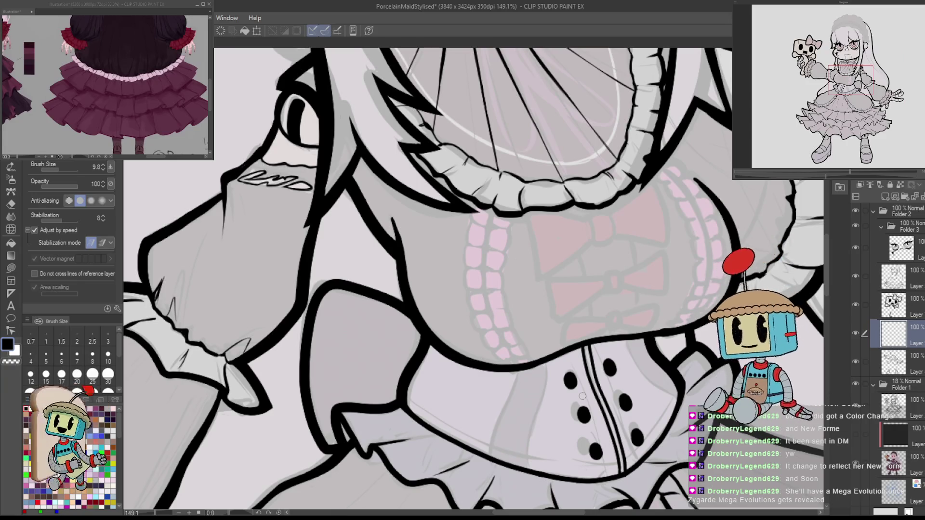
Set the pen size to 6 and ink a first line along the lace trim.
key("h")
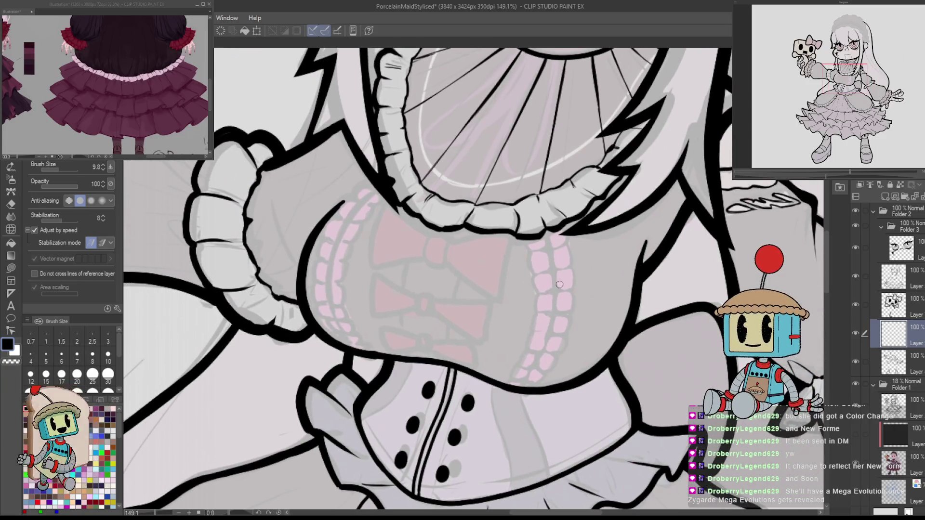
left_click_drag(559, 284, 552, 267)
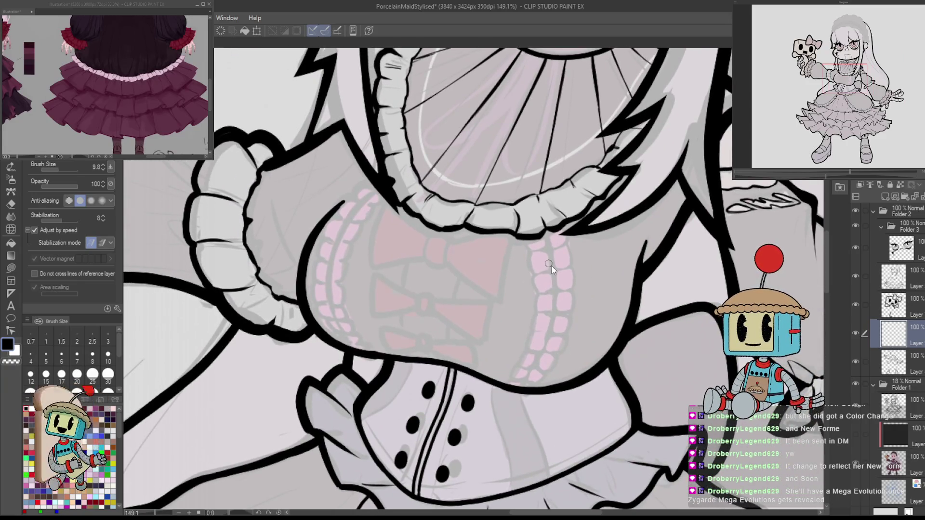
key("bracketleft")
key("bracketleft")
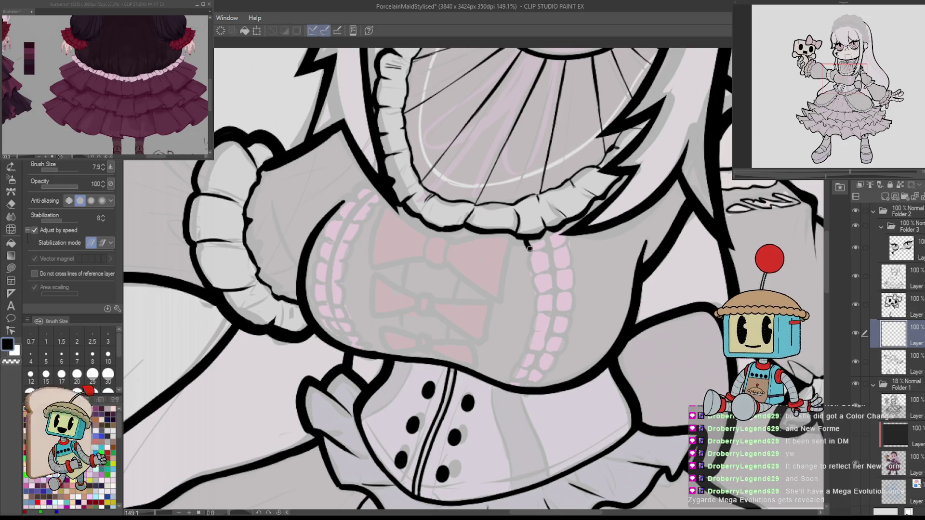
left_click_drag(528, 238, 534, 274)
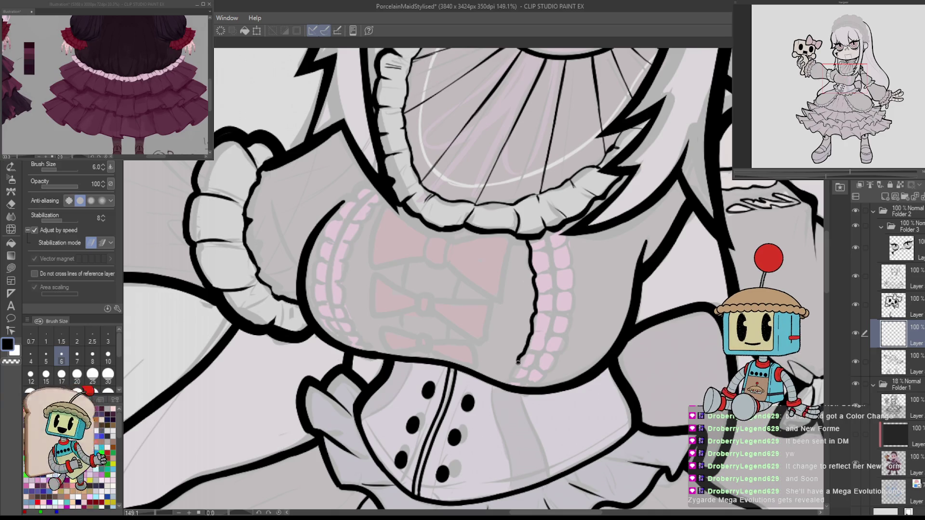
Ink five short dividers across the frill's scalloped edge.
left_click_drag(567, 254, 469, 224)
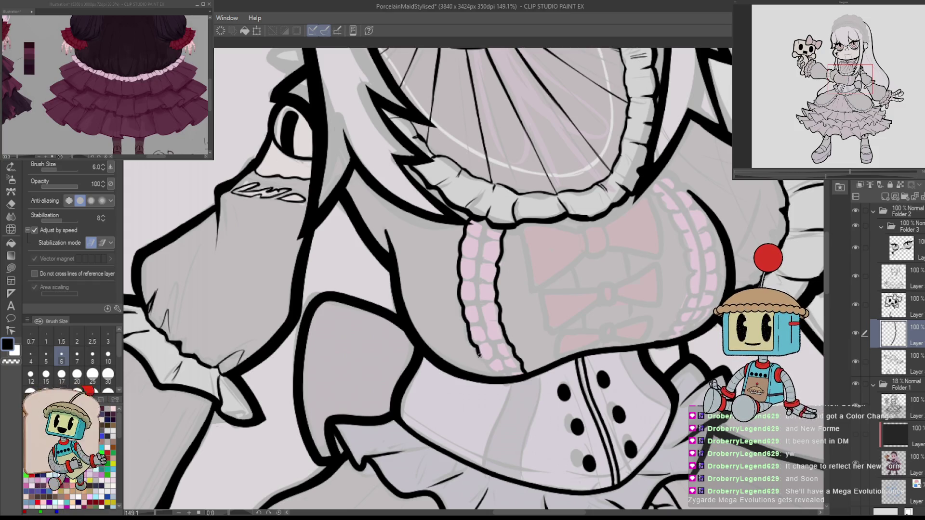
mouse_move(523, 376)
left_mouse_down()
mouse_move(508, 340)
mouse_move(540, 298)
left_mouse_up()
scroll(539, 298, "up", 3)
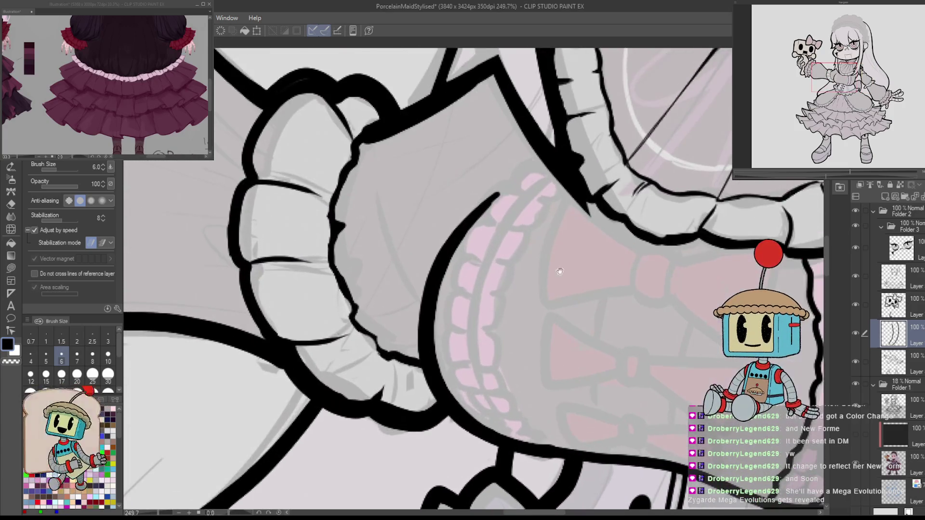
mouse_move(592, 266)
left_mouse_down()
mouse_move(650, 242)
mouse_move(652, 281)
left_mouse_up()
key("h")
left_click_drag(551, 248, 576, 240)
left_click_drag(548, 315, 576, 305)
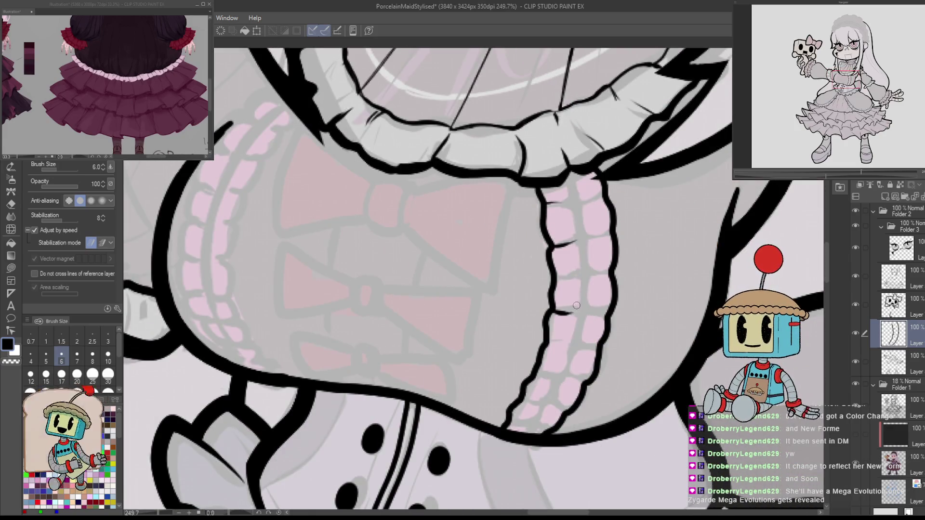
left_click_drag(534, 372, 569, 375)
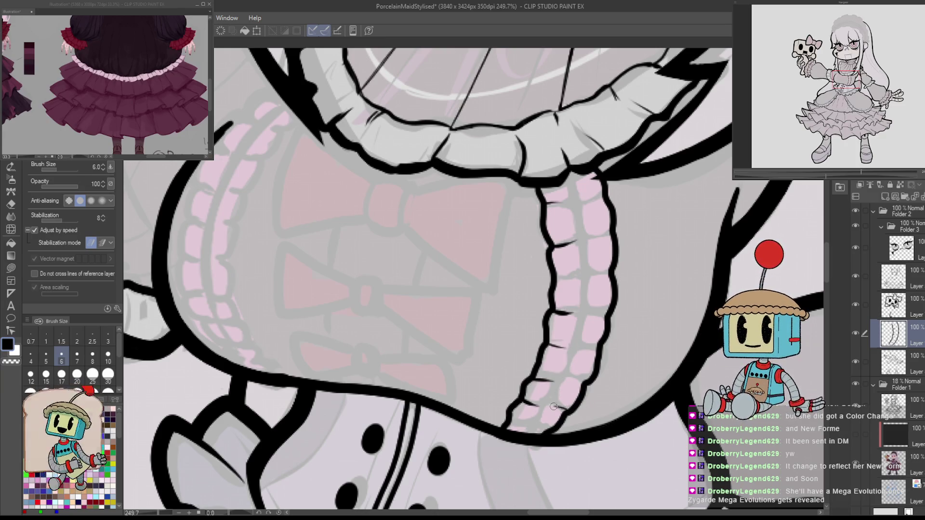
left_click_drag(569, 380, 587, 376)
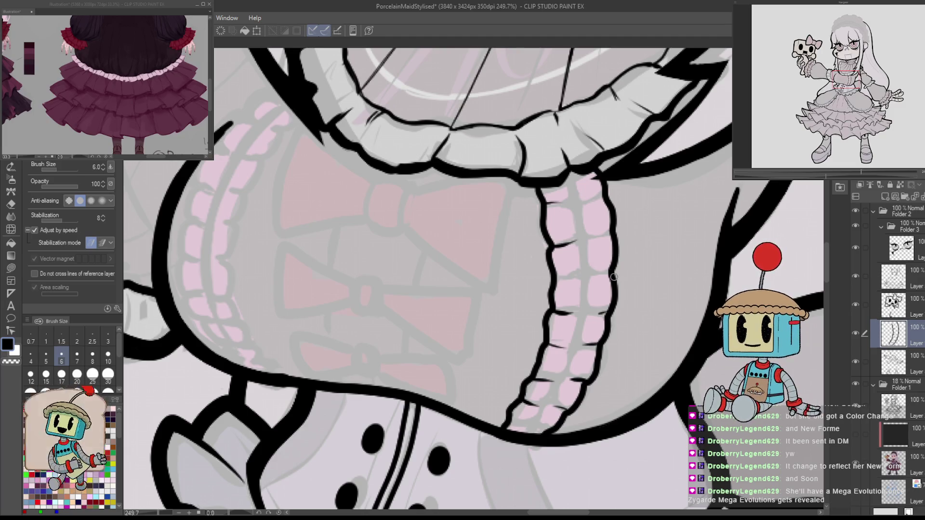
left_click_drag(598, 273, 617, 265)
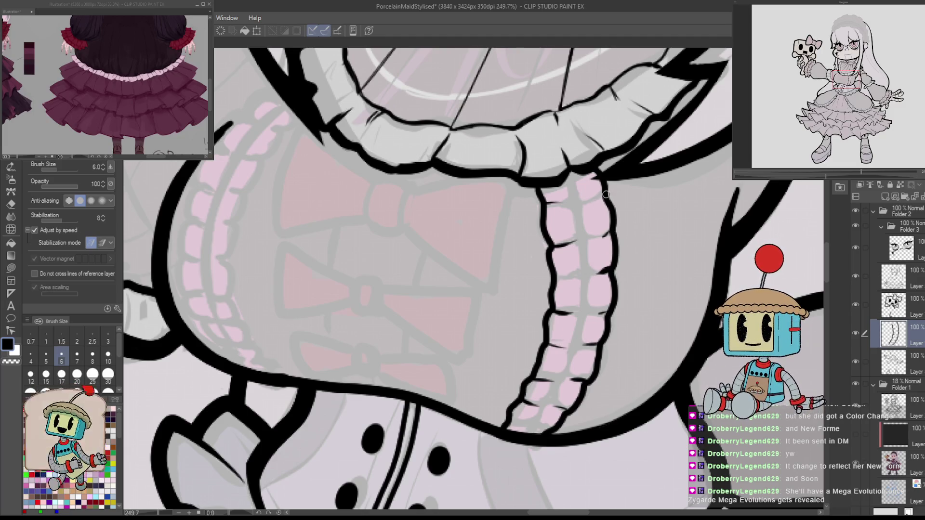
Ink the frill's outer edge down its length, redoing strokes and checking in mirrored view.
mouse_move(613, 216)
left_mouse_down()
mouse_move(644, 258)
mouse_move(602, 254)
mouse_move(469, 207)
mouse_move(424, 259)
mouse_move(403, 378)
mouse_move(445, 449)
mouse_move(502, 470)
left_mouse_up()
key("ctrl+z")
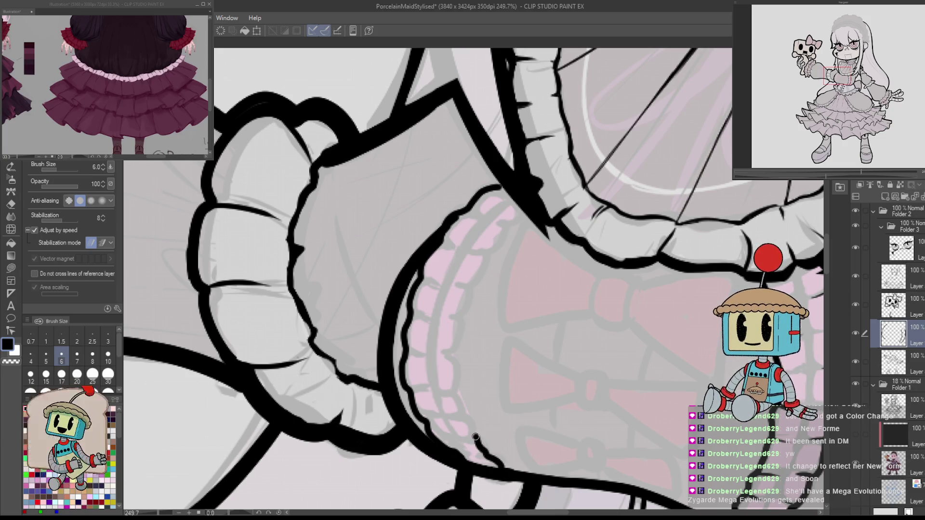
key("ctrl+z")
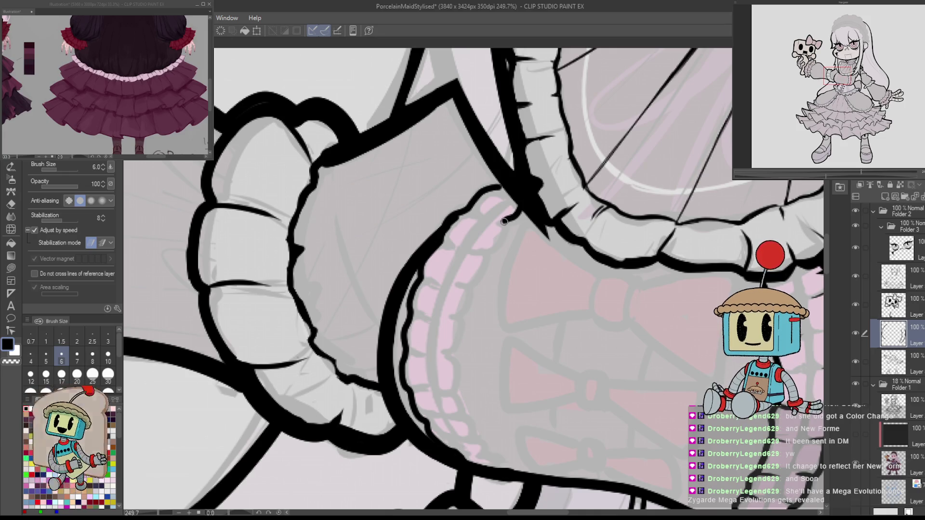
mouse_move(501, 232)
left_mouse_down()
mouse_move(462, 284)
mouse_move(453, 354)
left_mouse_up()
key("h")
key("ctrl+z")
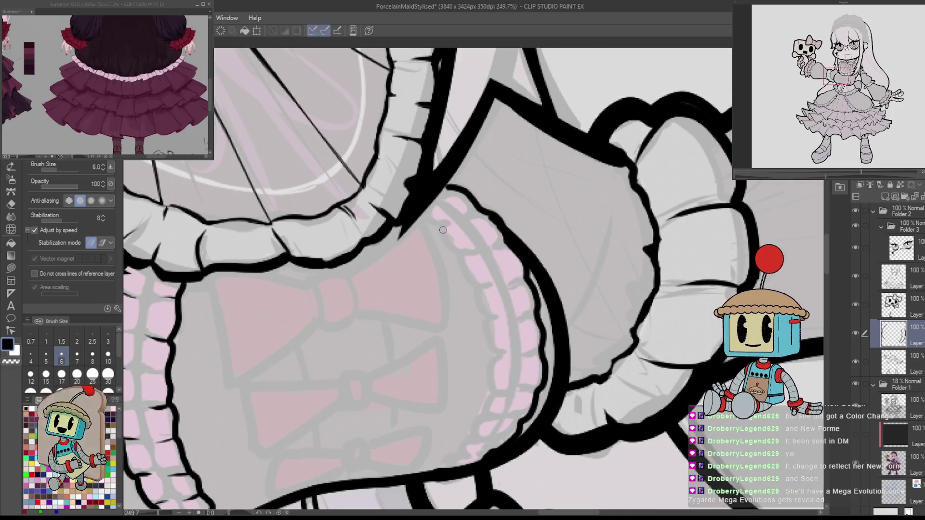
left_click_drag(440, 226, 467, 272)
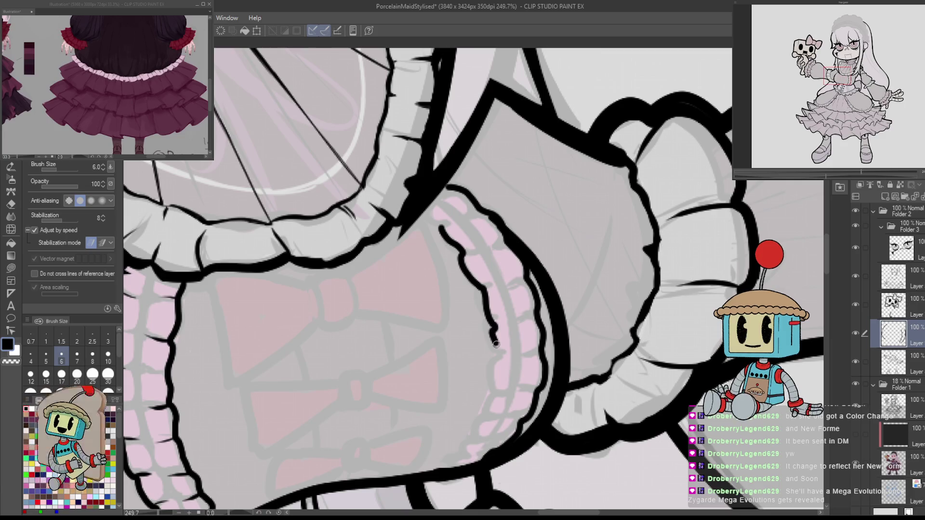
left_click_drag(498, 359, 484, 417)
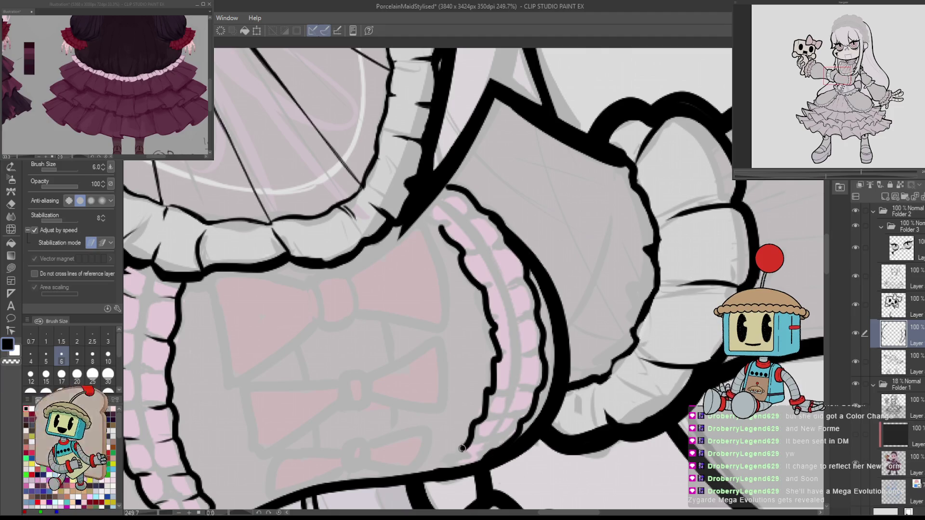
key("h")
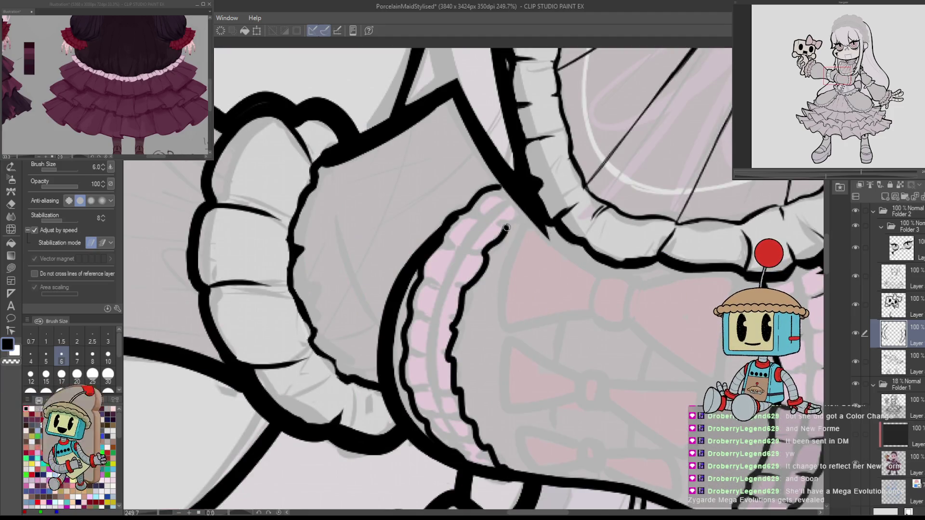
scroll(518, 259, "down", 3)
Restore the normal canvas view and erase a small stray mark near the lace trim.
scroll(518, 258, "down", 3)
key("h")
key("h")
scroll(611, 254, "up", 5)
scroll(611, 254, "up", 5)
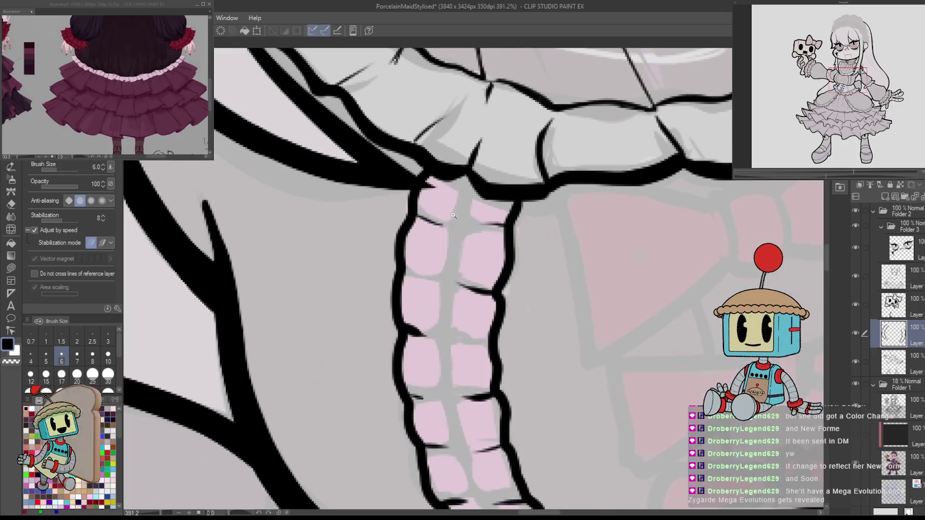
key("e")
left_click_drag(447, 222, 431, 226)
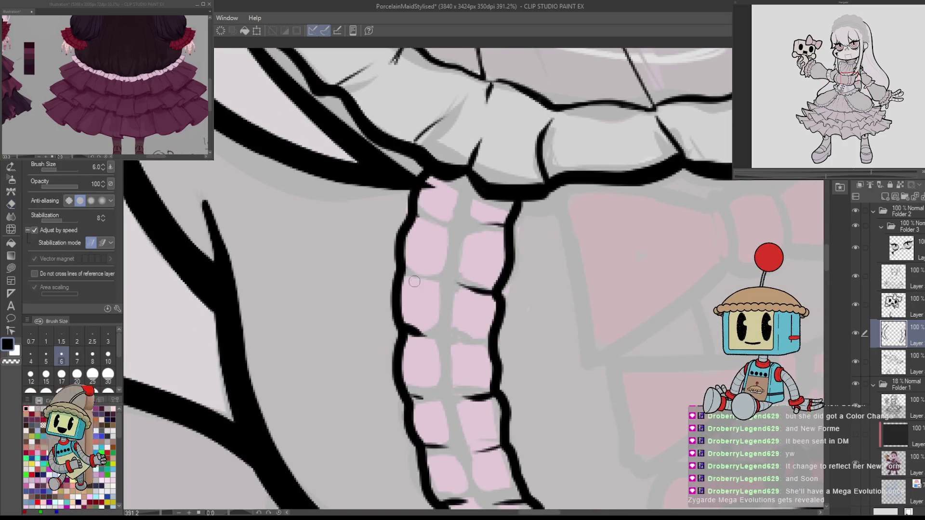
key("p")
scroll(588, 346, "down", 5)
scroll(318, 252, "up", 5)
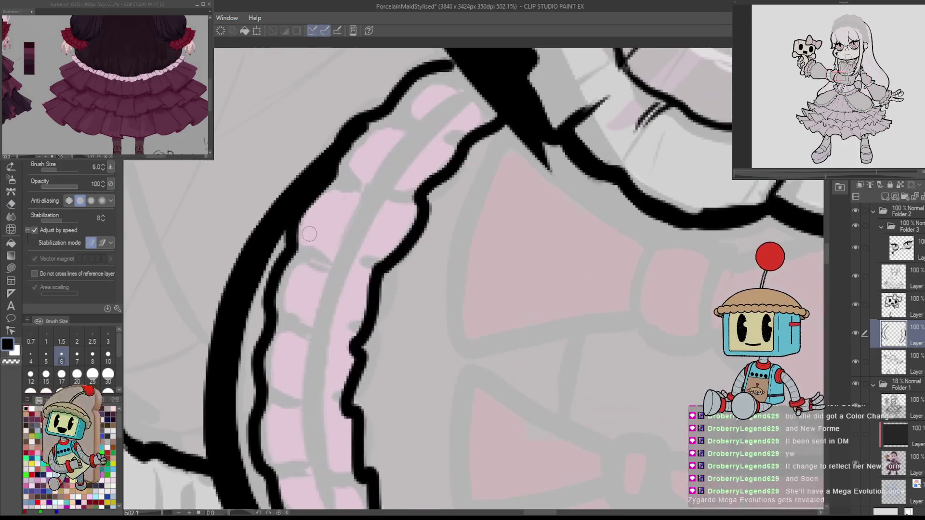
Draw two short dividing strokes on the lace trim, then thin the pen to size 3.
left_click_drag(298, 254, 332, 272)
left_click_drag(285, 328, 313, 334)
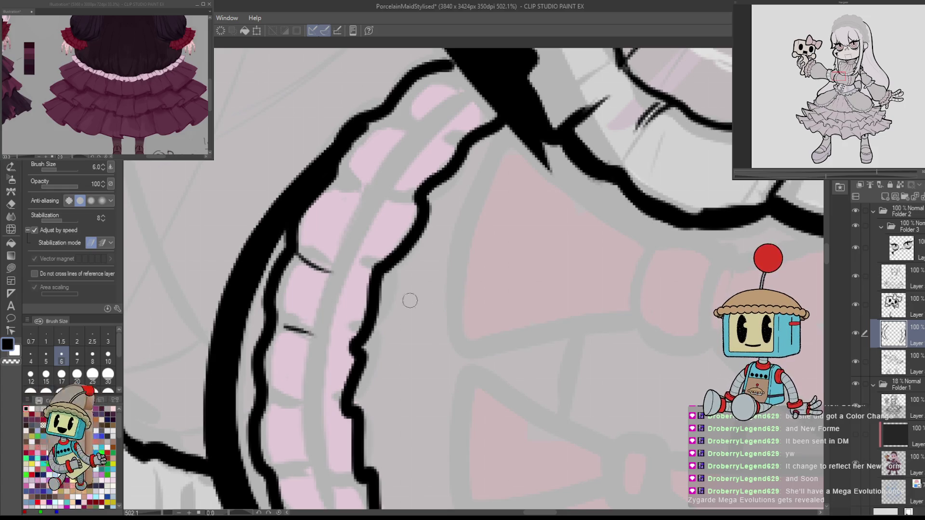
key("h")
key("bracketleft")
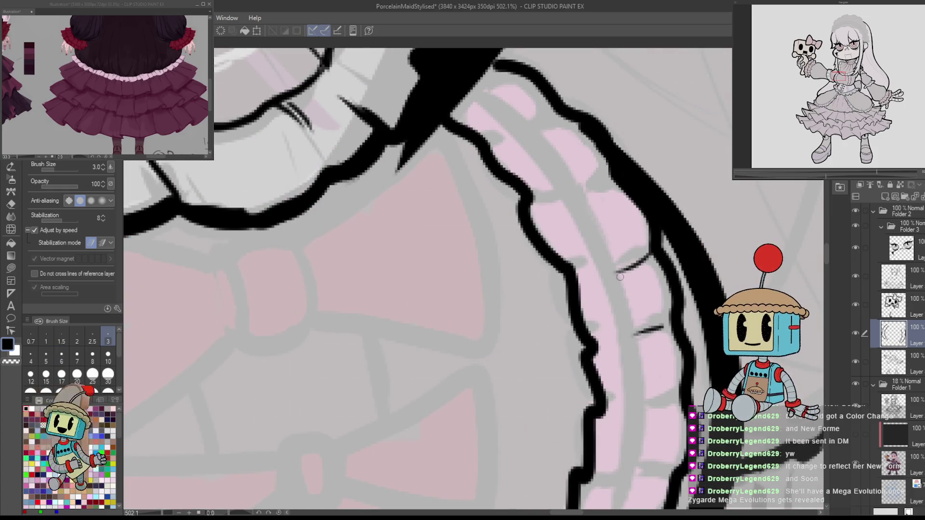
Draw a vertical line joining the two dividers, redrawing it after an undo.
mouse_move(619, 272)
left_mouse_down()
mouse_move(635, 333)
mouse_move(614, 298)
mouse_move(622, 343)
left_mouse_up()
key("ctrl+z")
key("ctrl+z")
key("ctrl+z")
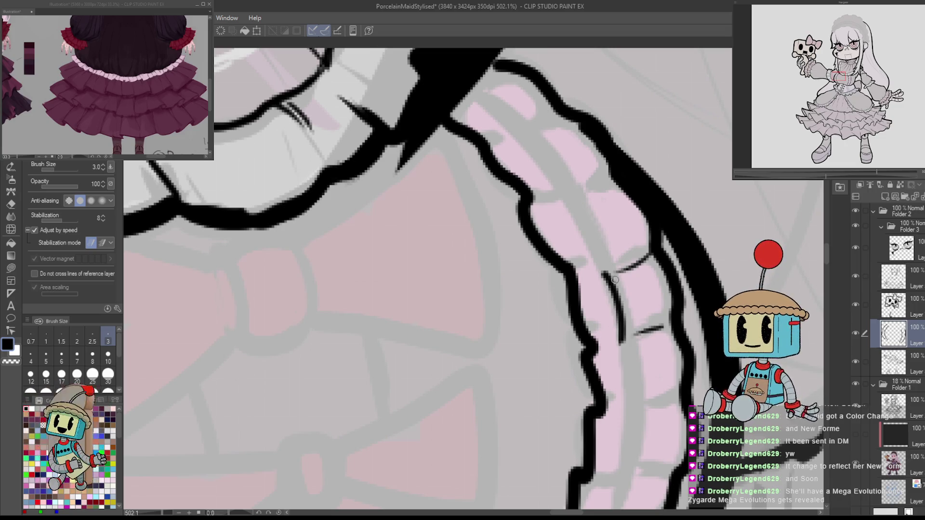
left_click_drag(618, 283, 641, 417)
scroll(639, 386, "down", 3)
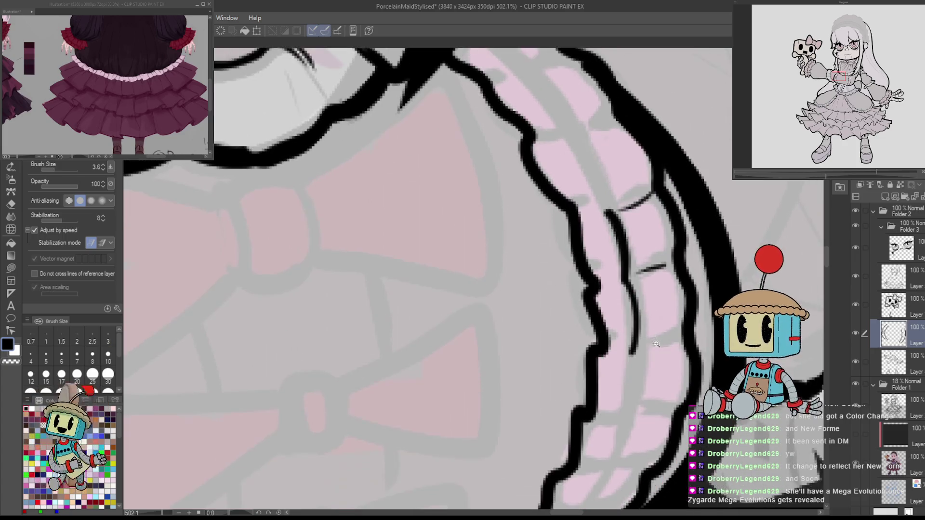
key("ctrl+z")
Extend the inner trim line downward, retrying the strokes several times.
left_click_drag(637, 301, 641, 333)
key("ctrl+z")
mouse_move(634, 298)
left_mouse_down()
mouse_move(642, 393)
mouse_move(662, 336)
mouse_move(648, 371)
left_mouse_up()
key("ctrl+z")
left_click_drag(655, 336, 621, 408)
key("ctrl+z")
key("ctrl+z")
left_click_drag(644, 367, 600, 440)
key("ctrl+z")
key("ctrl+z")
key("ctrl+z")
left_click_drag(621, 410, 601, 439)
In the mirrored view, trace the inner lines down the lower and upper trim.
key("h")
left_click_drag(331, 410, 341, 439)
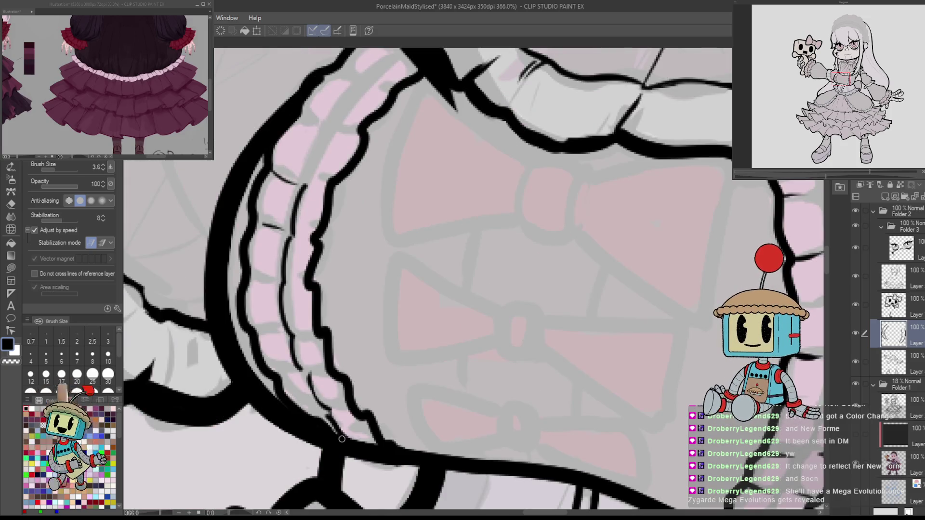
left_click_drag(305, 383, 322, 410)
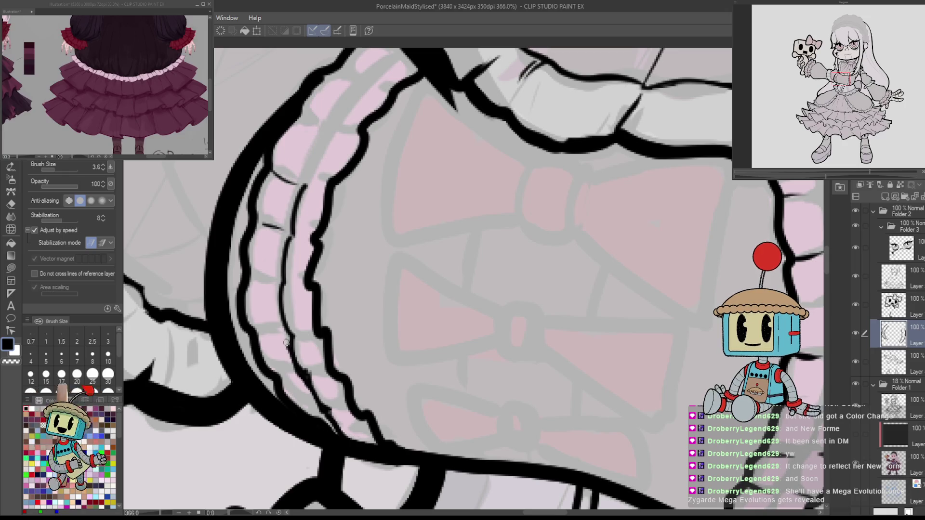
left_click_drag(279, 299, 283, 339)
Add thin edge lines and short cross-strokes along the trim edge.
key("h")
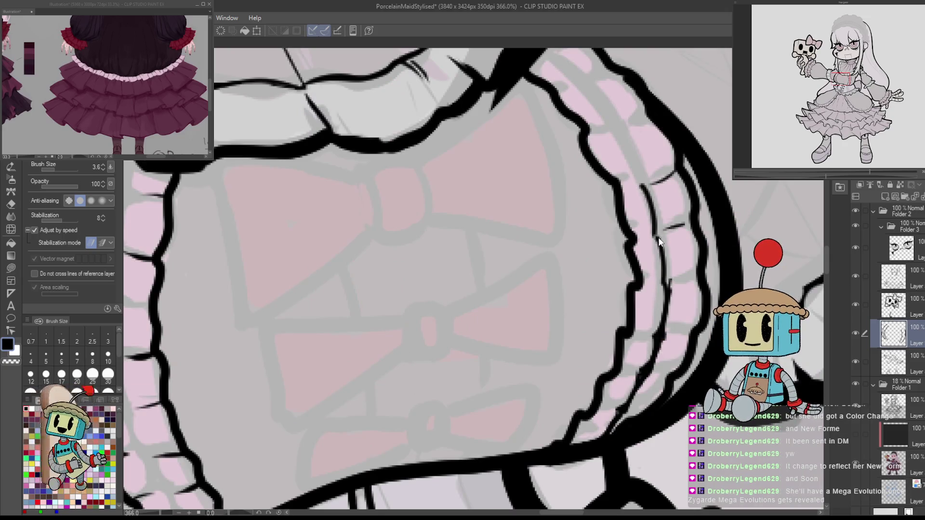
left_click_drag(658, 238, 671, 283)
left_click_drag(655, 222, 644, 184)
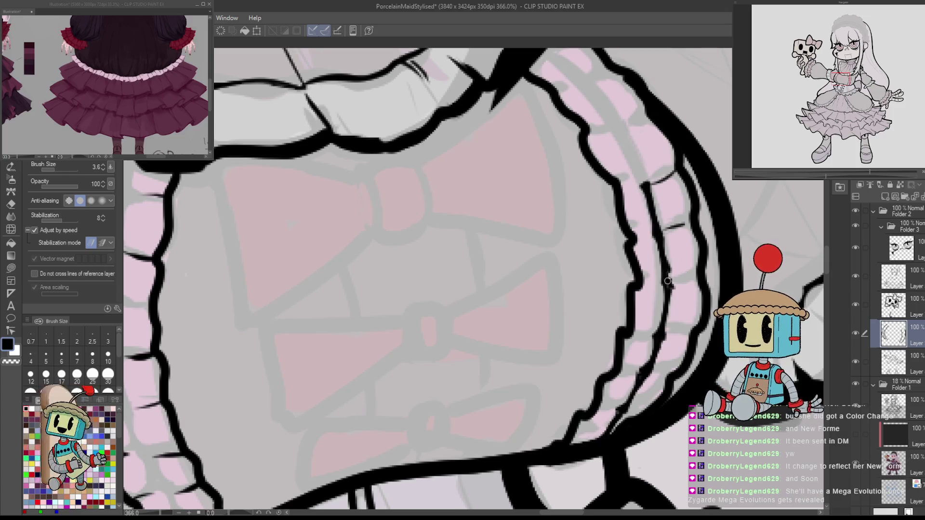
mouse_move(674, 229)
left_mouse_down()
mouse_move(670, 275)
mouse_move(666, 235)
left_mouse_up()
key("h")
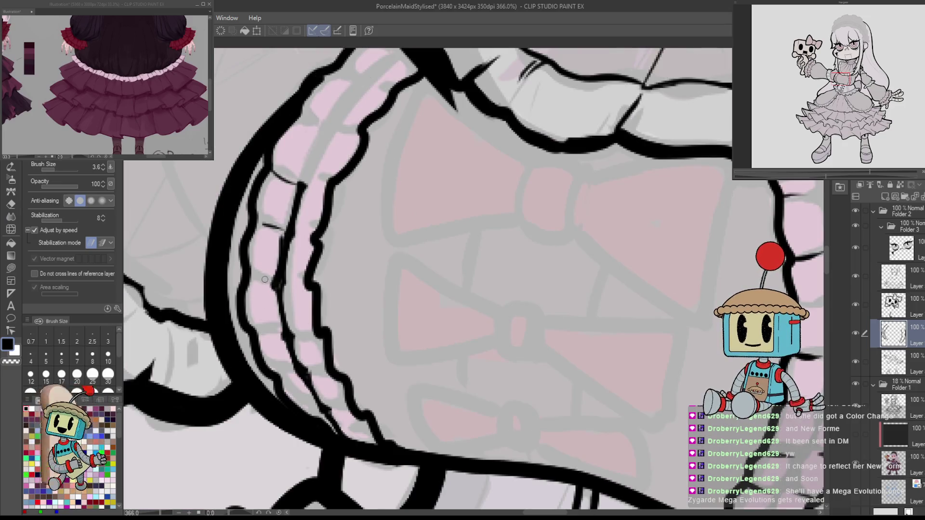
left_click_drag(258, 277, 272, 288)
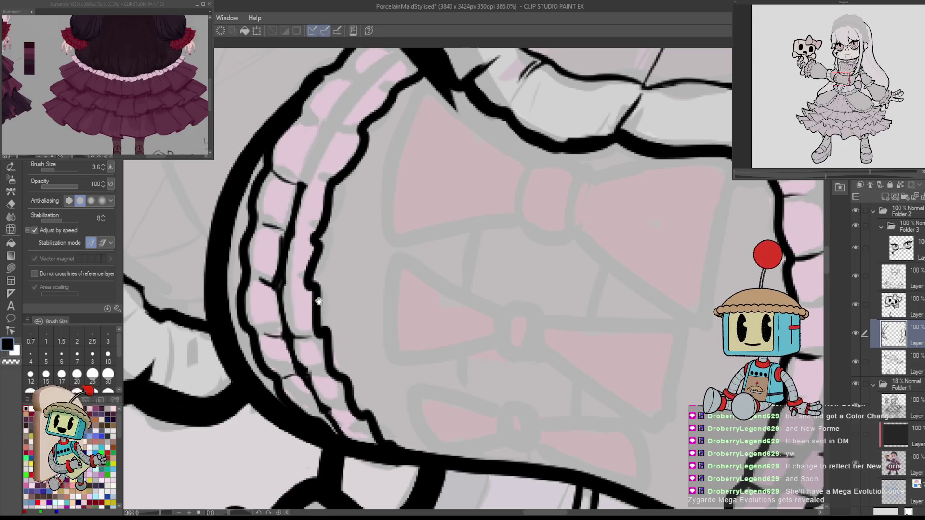
Ink thin lines along the upper trim's edge with a short cross-stroke divider.
left_click_drag(319, 301, 356, 306)
mouse_move(372, 204)
left_mouse_down()
mouse_move(392, 272)
mouse_move(411, 222)
mouse_move(392, 274)
mouse_move(445, 188)
left_mouse_up()
key("ctrl+z")
key("ctrl+z")
left_click_drag(413, 224, 451, 179)
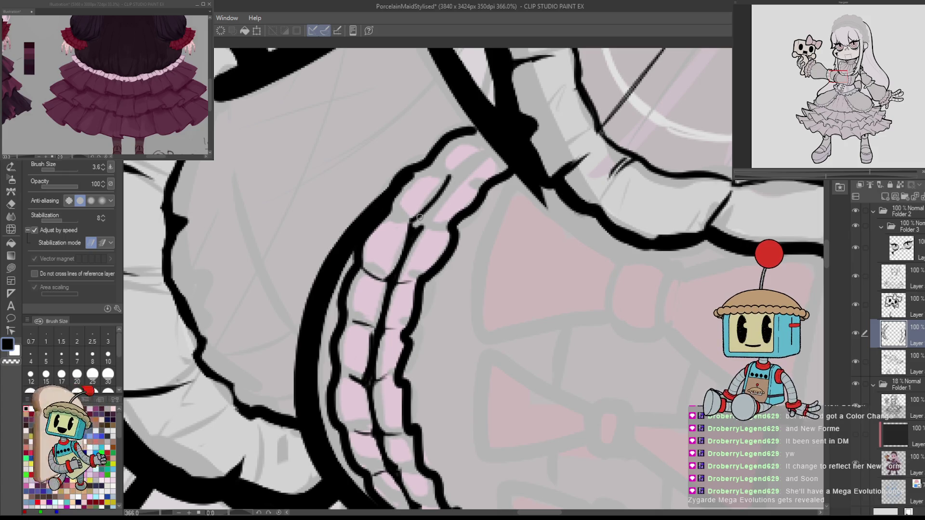
mouse_move(419, 222)
left_mouse_down()
mouse_move(455, 177)
mouse_move(494, 188)
left_mouse_up()
key("h")
key("ctrl+z")
mouse_move(453, 147)
left_mouse_down()
mouse_move(496, 183)
mouse_move(520, 164)
left_mouse_up()
left_click_drag(469, 186, 492, 183)
key("ctrl+z")
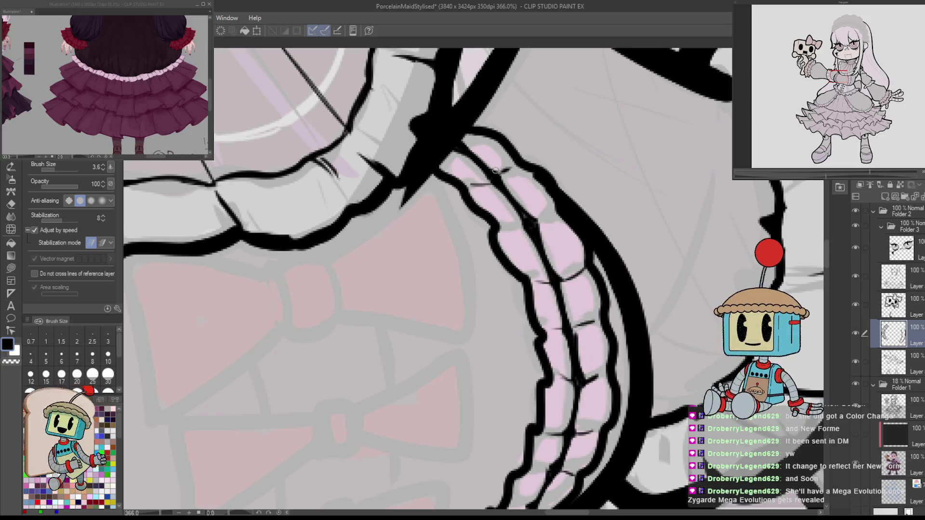
scroll(504, 229, "down", 5)
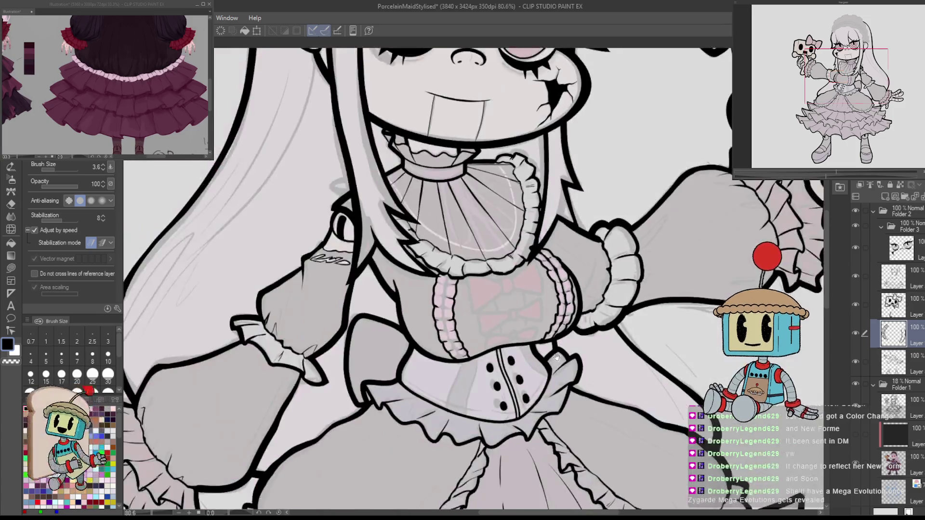
Hide the colour folder so only the black lineart shows.
left_click(855, 385)
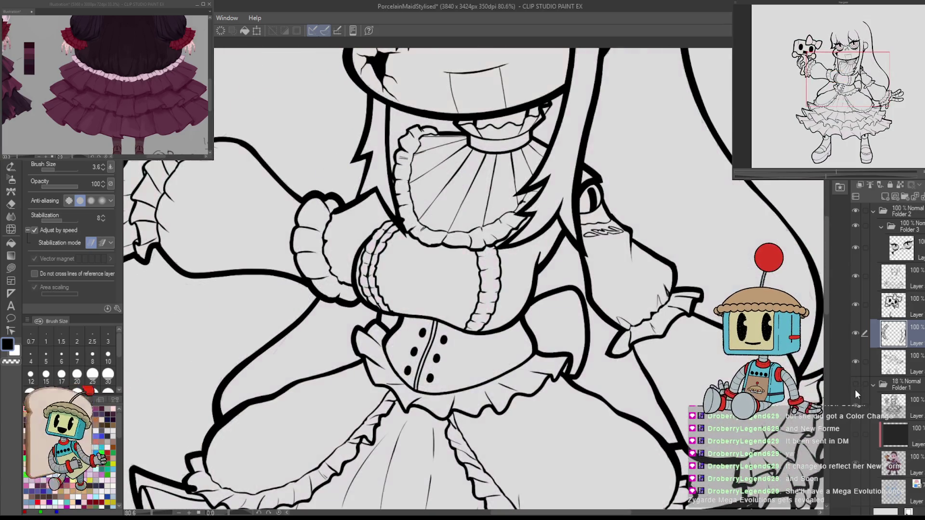
scroll(399, 301, "up", 3)
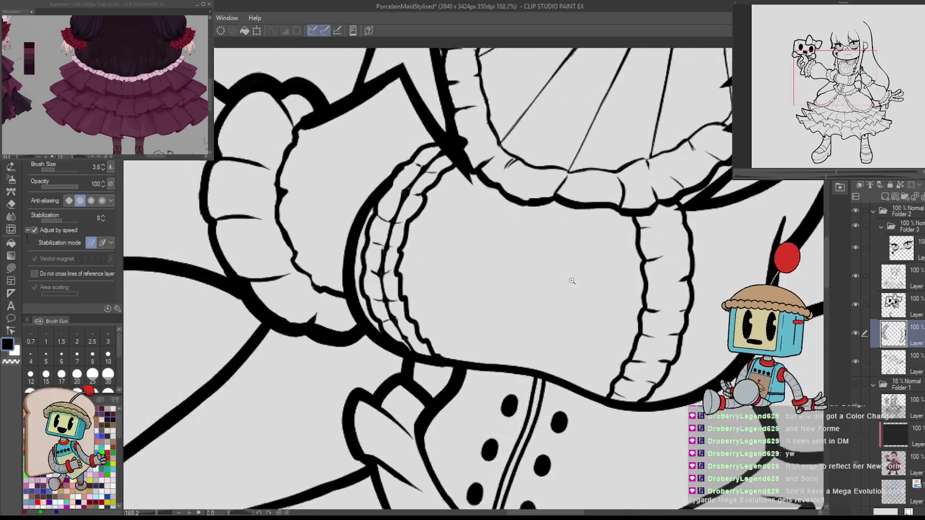
key("e")
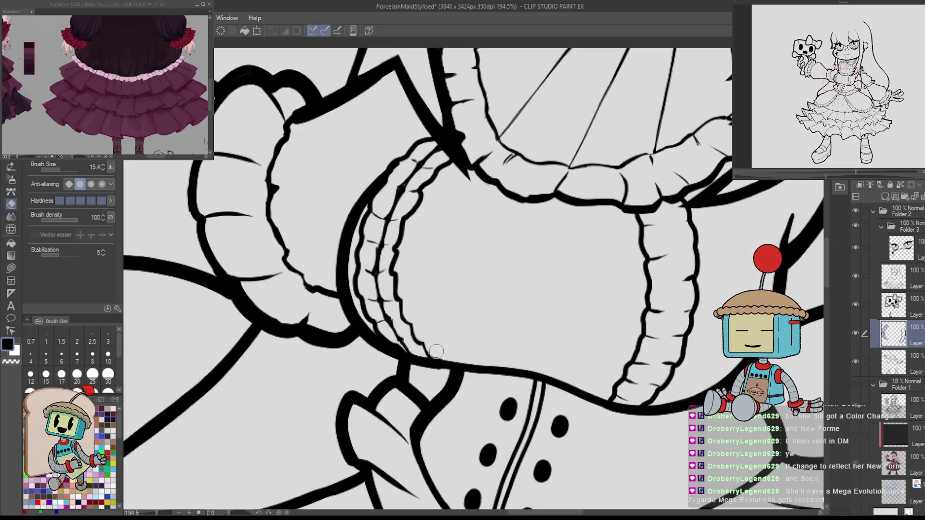
key("p")
key("h")
key("h")
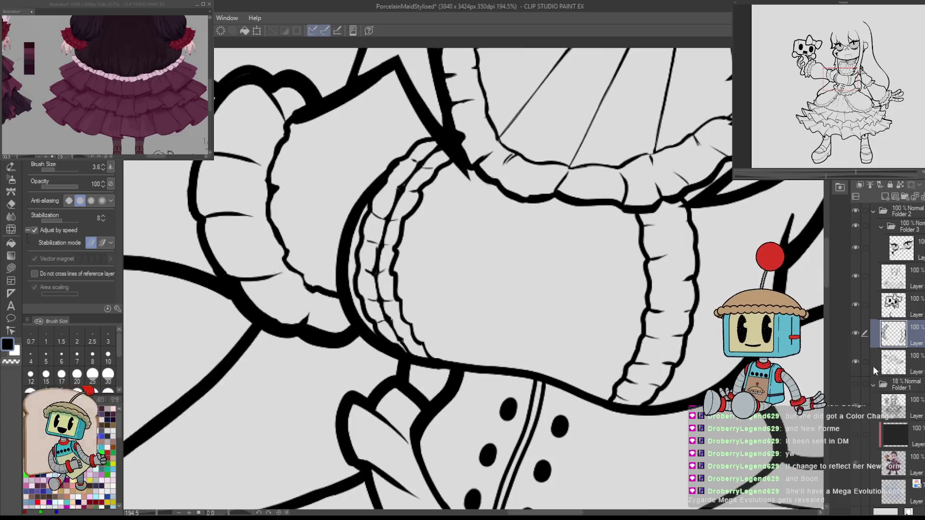
Hide the arm layer and draw a curved stroke closing off the trim tips.
left_click(855, 361)
scroll(416, 366, "up", 4)
key("ctrl+z")
left_click_drag(415, 363, 464, 388)
key("ctrl+z")
key("ctrl+z")
mouse_move(409, 371)
left_mouse_down()
mouse_move(453, 393)
mouse_move(469, 382)
left_mouse_up()
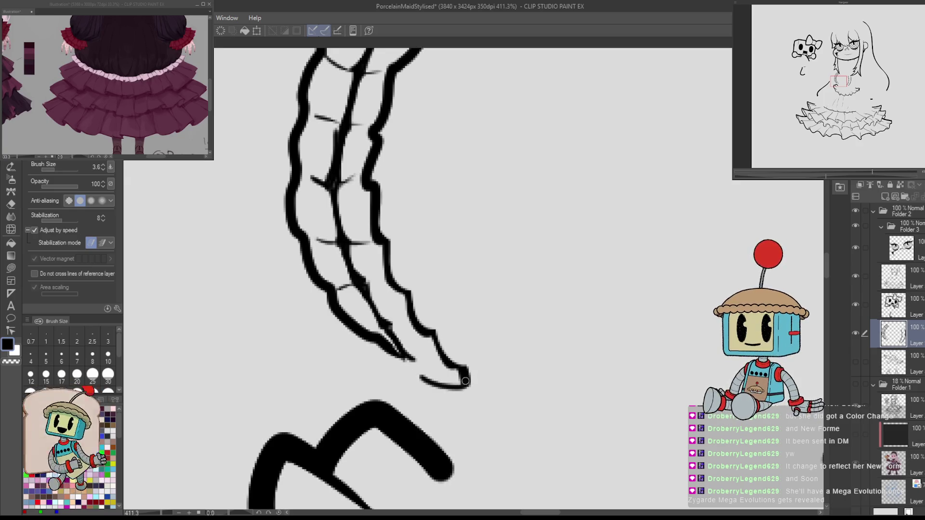
key("ctrl+z")
left_click_drag(396, 371, 431, 381)
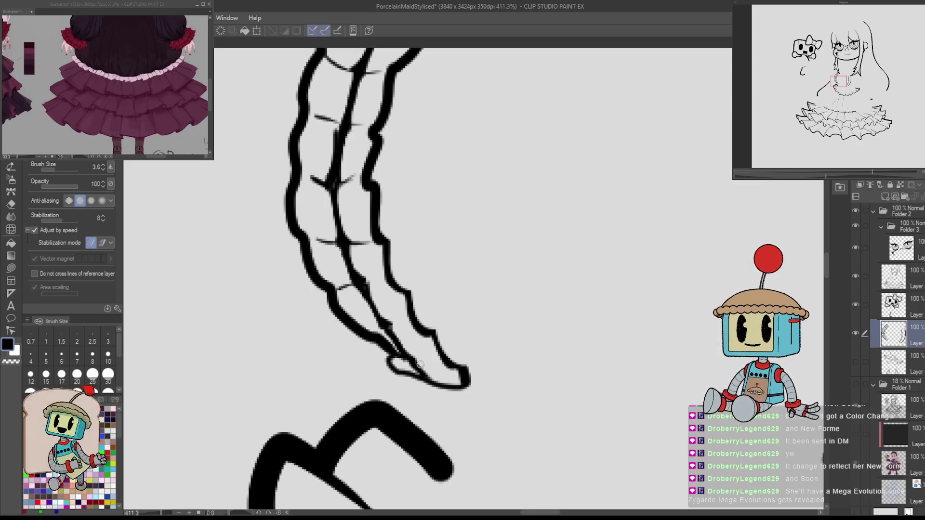
Show the arm layer and the colour folder again.
left_click(864, 362)
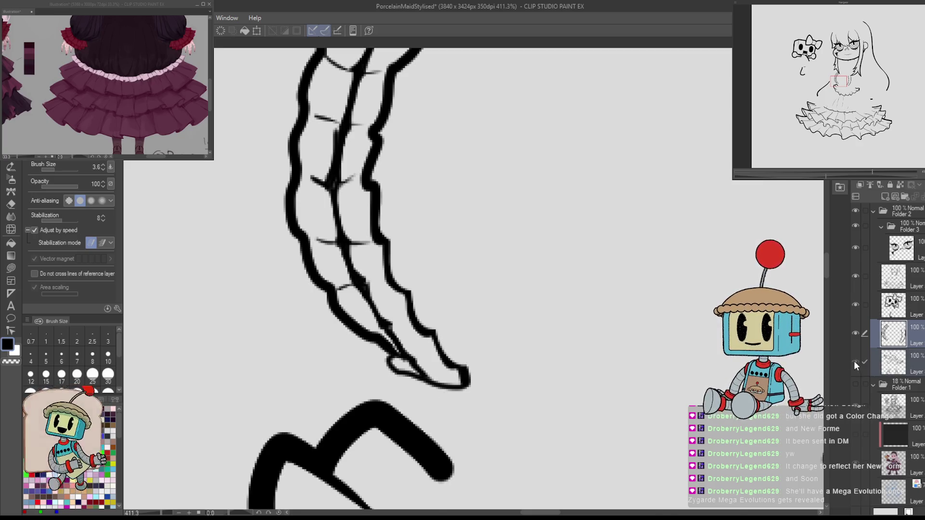
left_click(856, 361)
scroll(640, 388, "down", 5)
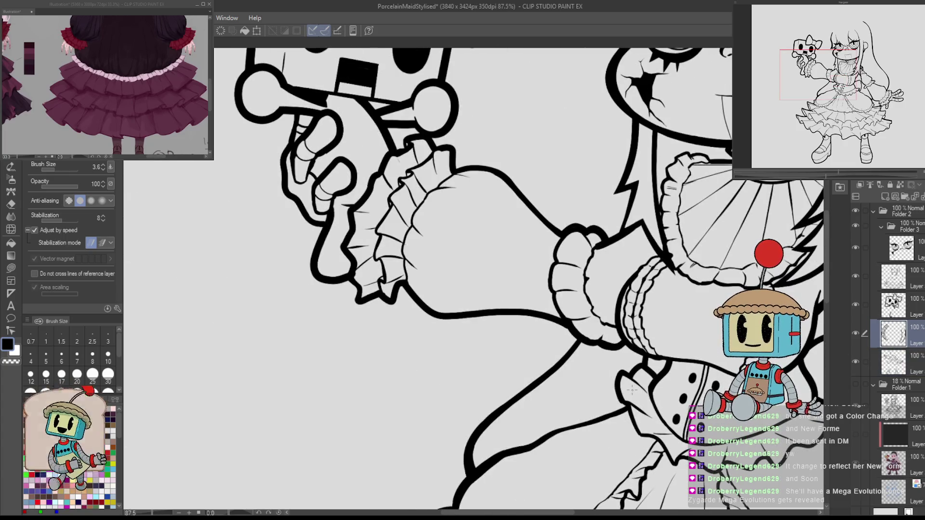
left_click_drag(639, 388, 515, 389)
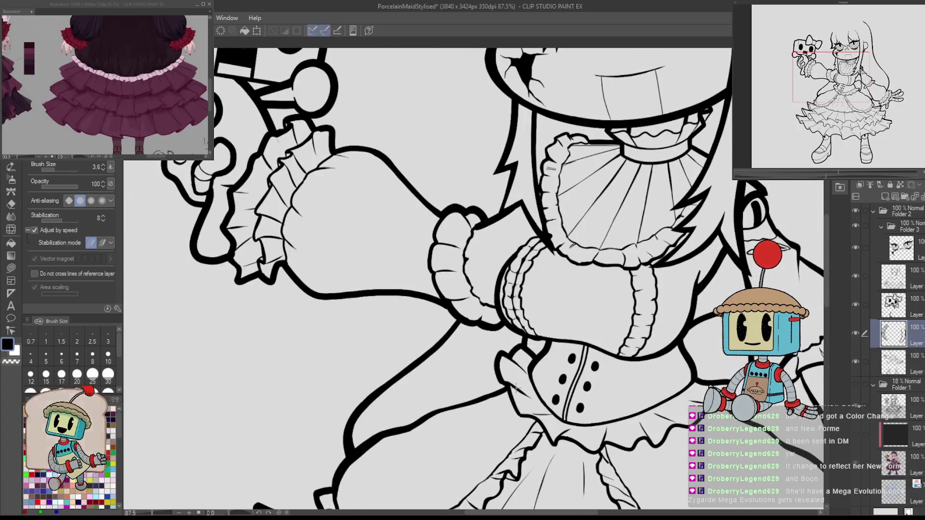
scroll(645, 242, "up", 4)
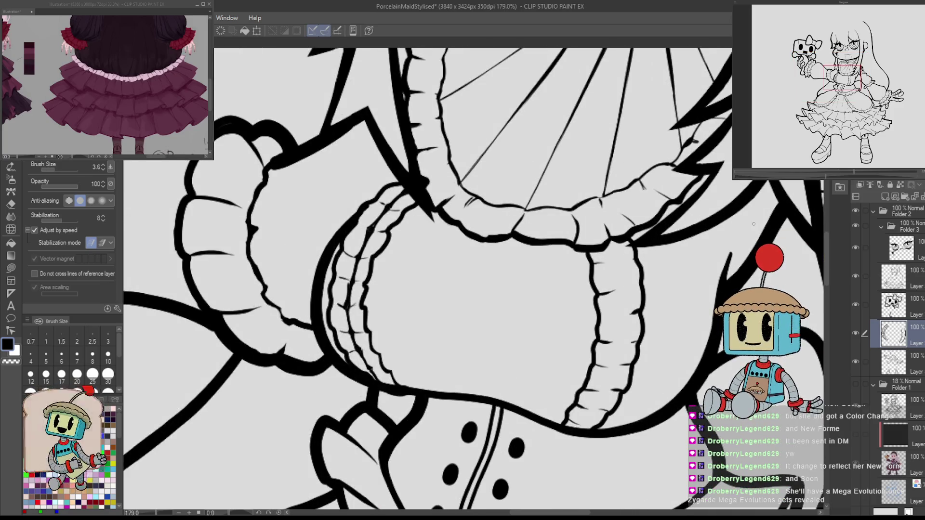
left_click(856, 383)
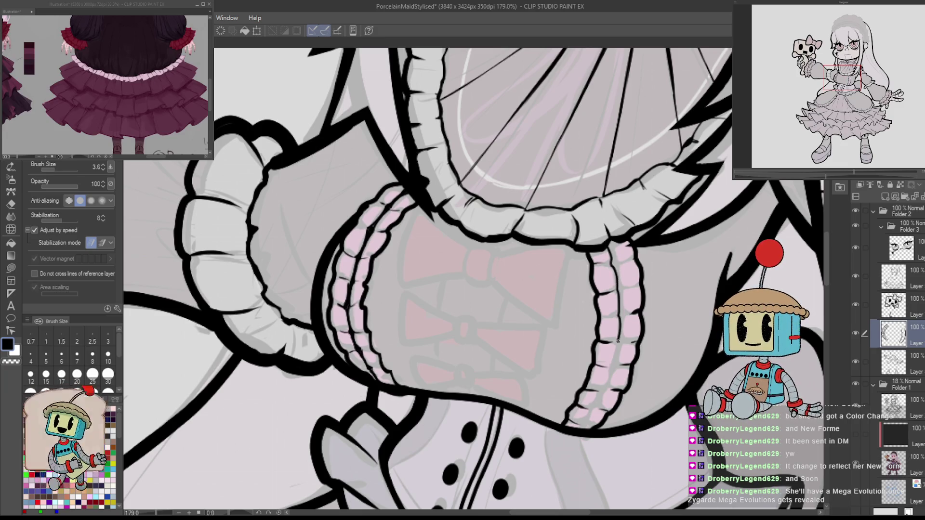
Bring the rest of the frill into view and ink its lower inner edge.
scroll(341, 286, "up", 2)
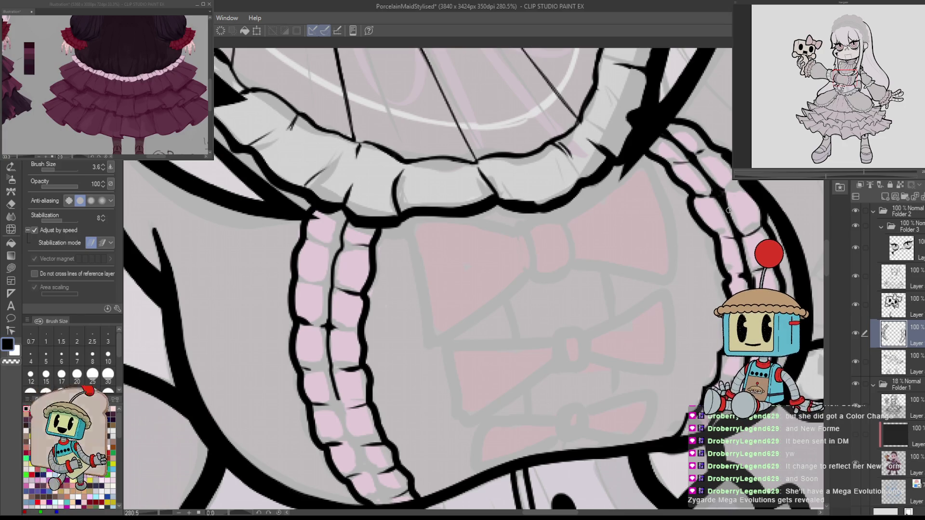
left_click_drag(532, 307, 687, 290)
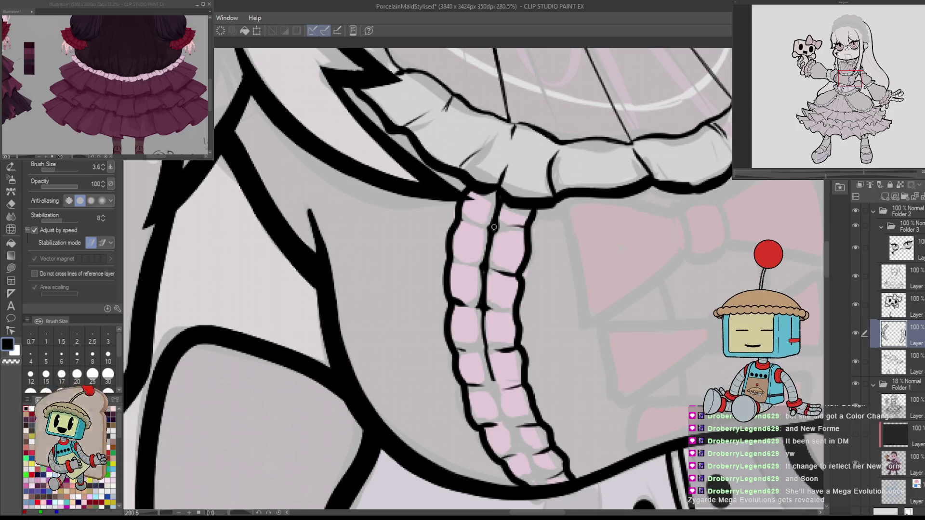
key("h")
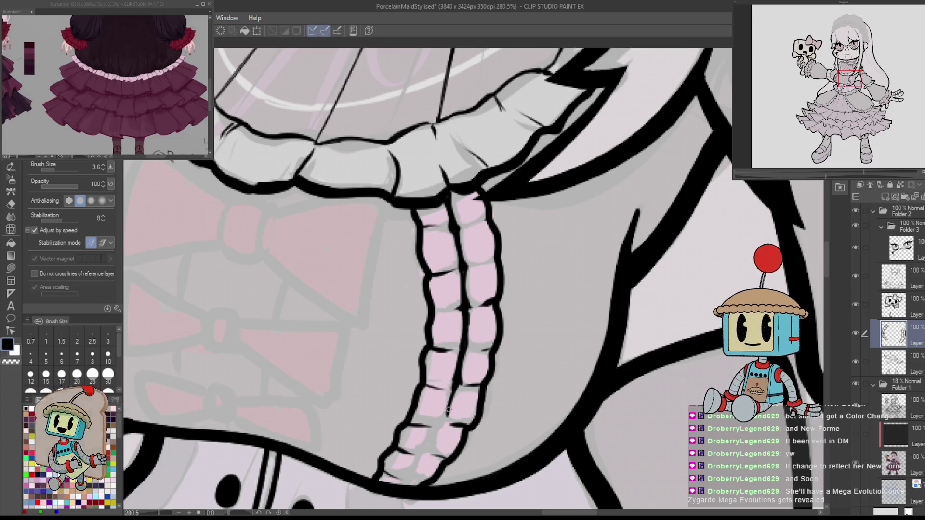
left_click_drag(432, 442, 414, 466)
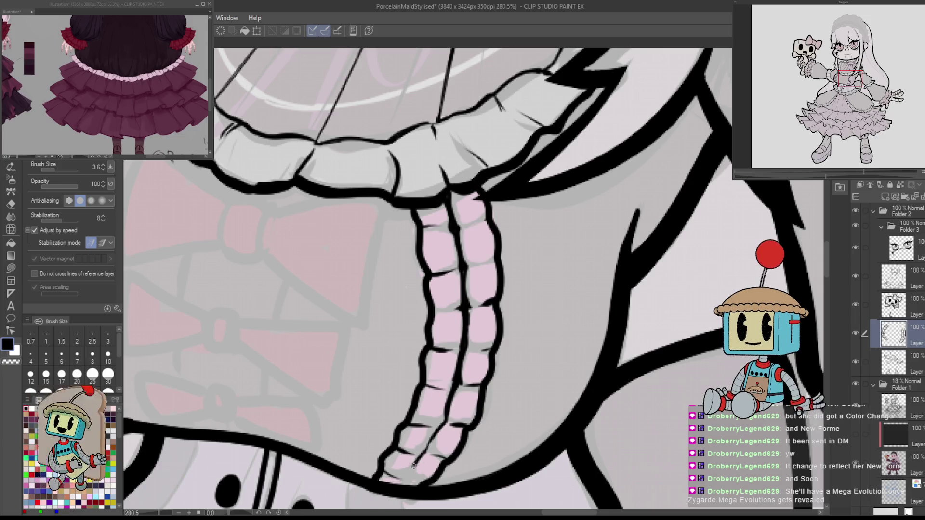
With the view rotated, close off the bottom of the pink frill and recheck the lineart.
left_click_drag(484, 414, 511, 385)
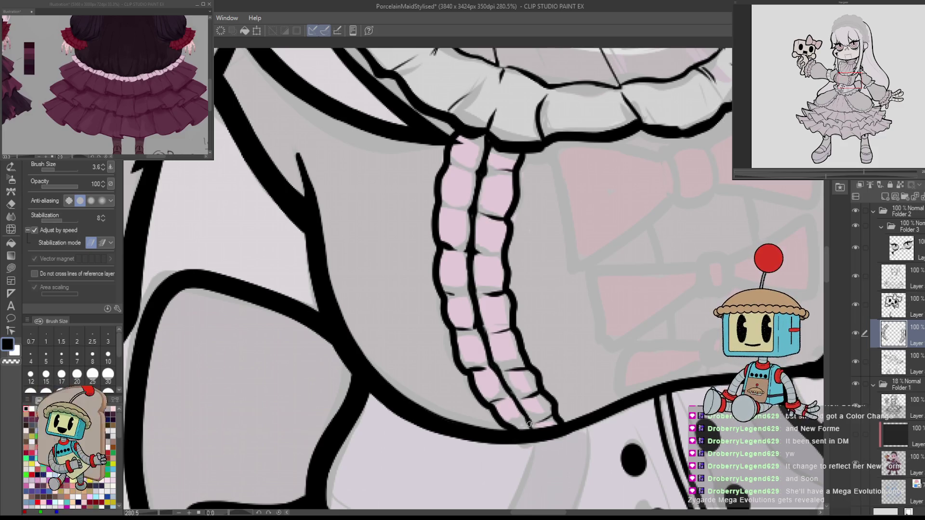
left_click_drag(529, 424, 523, 379)
left_click_drag(407, 408, 510, 426)
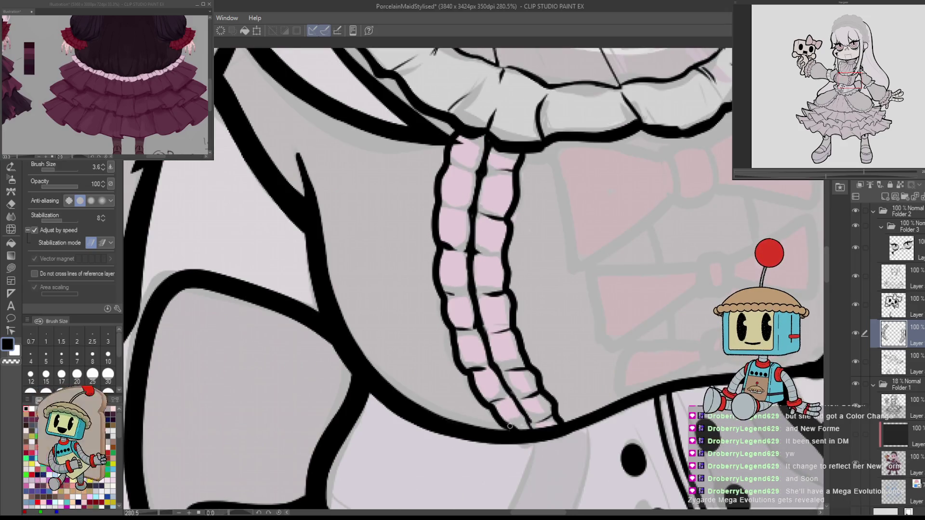
left_click(857, 363)
left_click(856, 362)
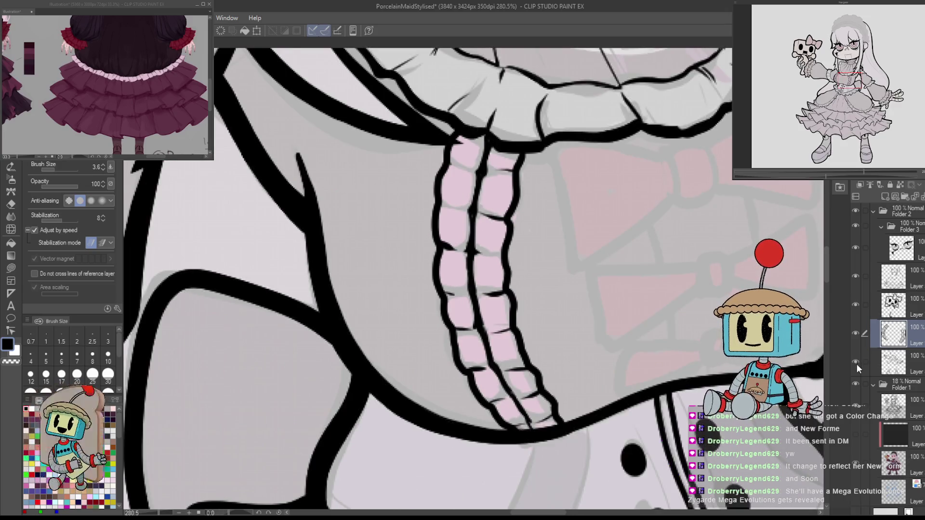
left_click(856, 362)
mouse_move(527, 433)
left_mouse_down()
mouse_move(522, 445)
mouse_move(548, 447)
mouse_move(537, 445)
mouse_move(568, 432)
mouse_move(537, 436)
mouse_move(546, 437)
left_mouse_up()
key("ctrl+z")
key("ctrl+z")
key("ctrl+z")
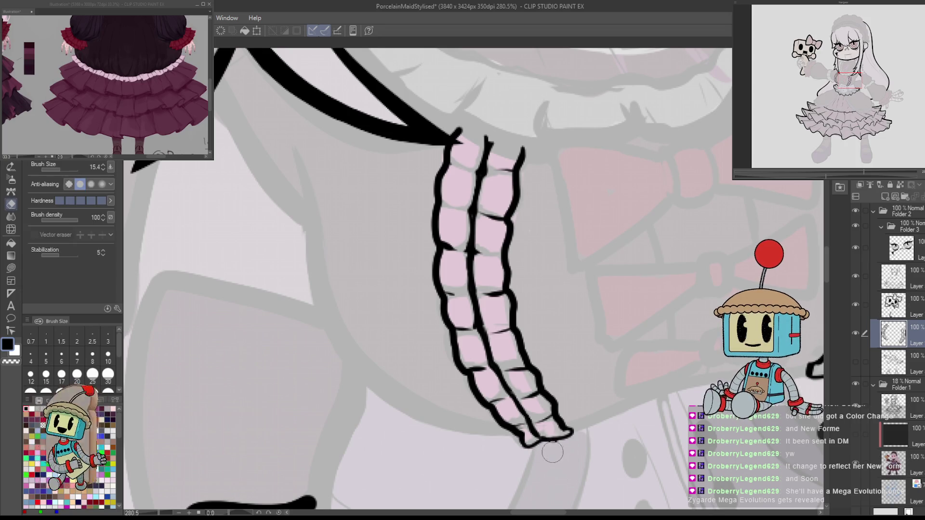
left_click(857, 362)
left_click(872, 364)
scroll(540, 329, "down", 10)
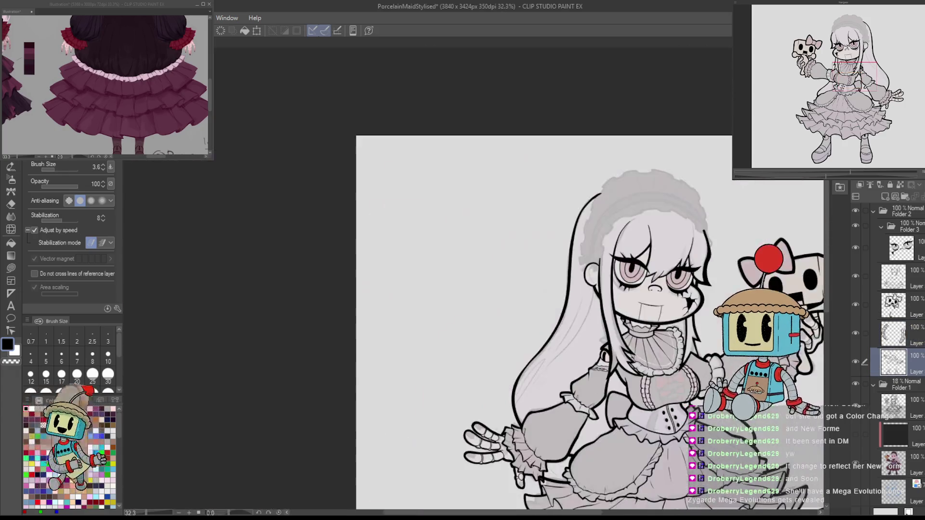
Give the ruffle layer a blue layer colour.
scroll(541, 328, "up", 7)
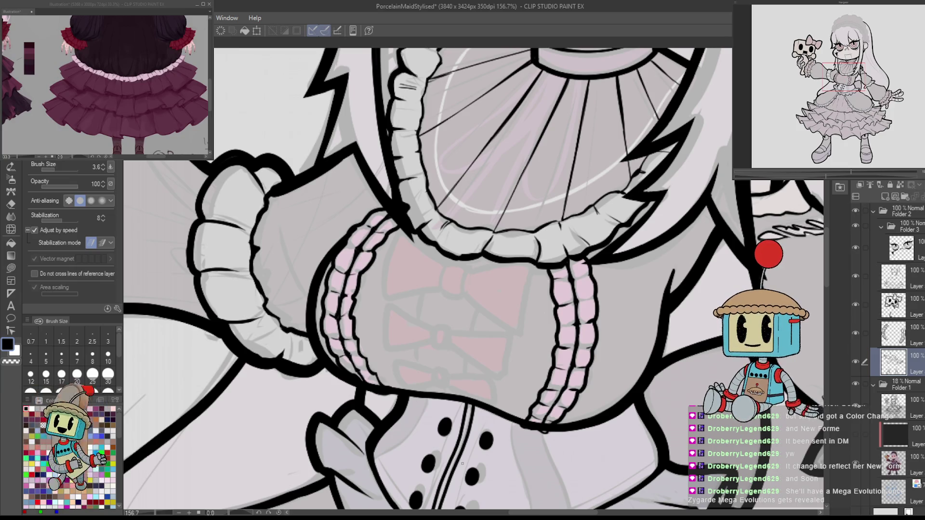
left_click(856, 365)
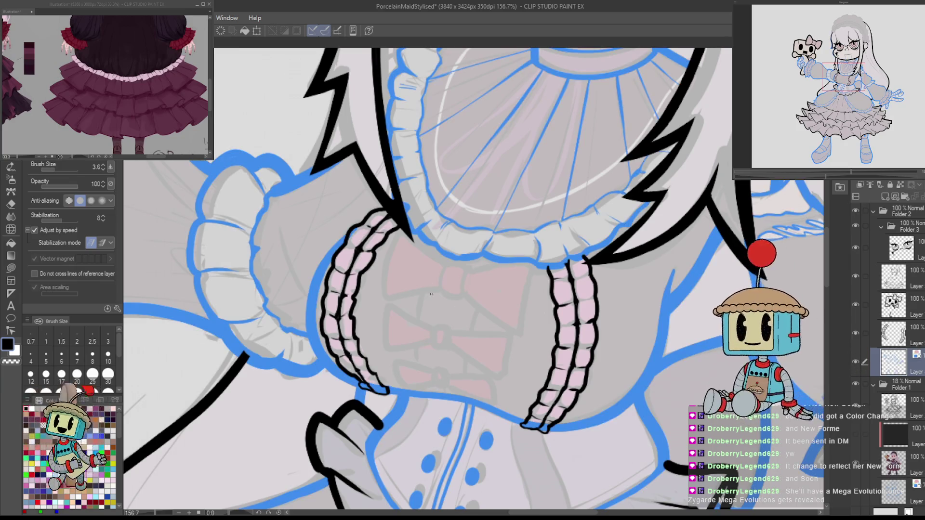
key("ctrl+z")
left_click(894, 333)
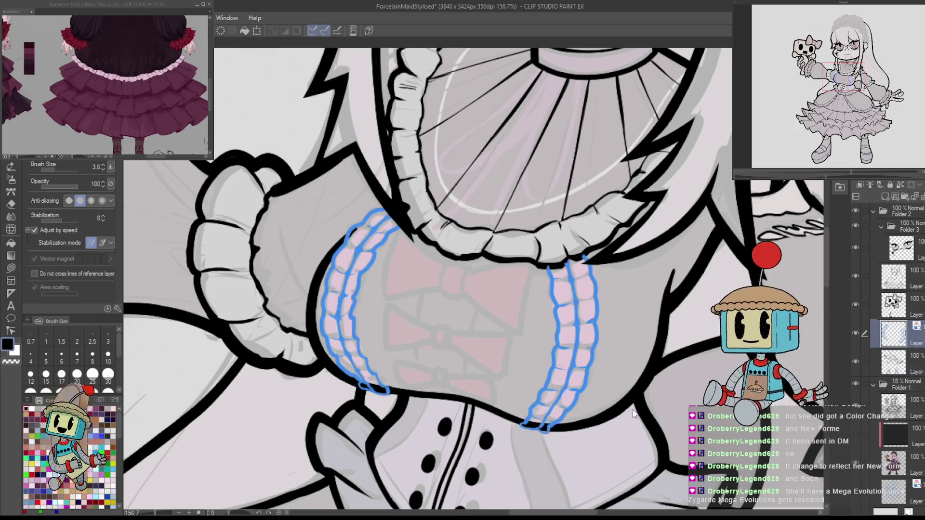
Lower the pen size to 7.3 and rotate the view about 66 degrees.
left_click_drag(490, 324, 568, 348)
key("e")
key("p")
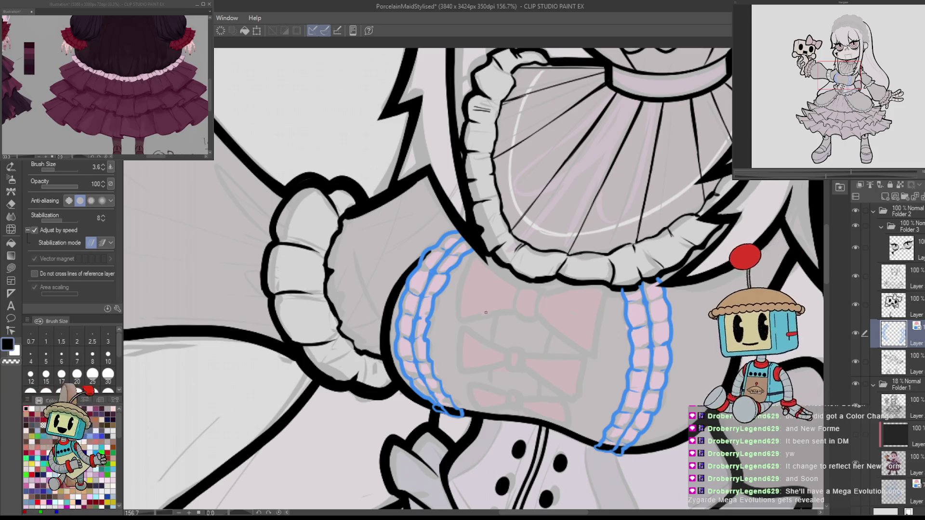
mouse_move(482, 299)
left_mouse_down("ctrl+alt")
mouse_move(461, 320)
mouse_move(461, 283)
left_mouse_up("ctrl+alt")
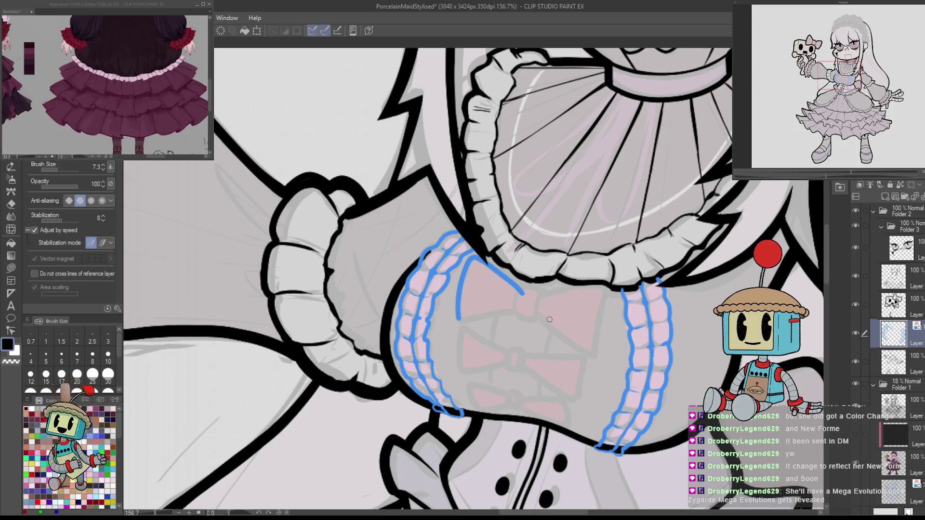
left_click_drag(549, 319, 433, 280)
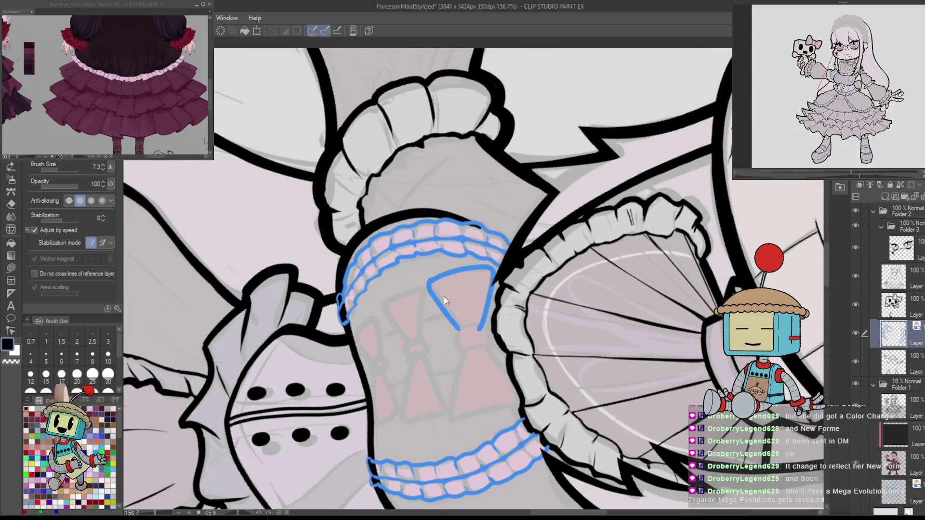
key("ctrl+z")
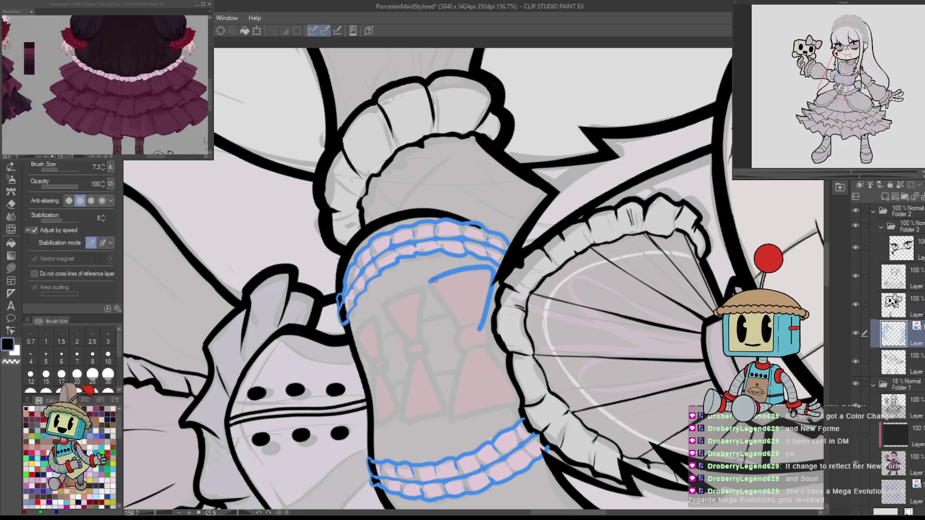
Redraw the first bow outline as one stroke and erase its extra bottom stroke.
mouse_move(507, 325)
left_mouse_down()
mouse_move(518, 300)
mouse_move(483, 351)
left_mouse_up()
mouse_move(547, 289)
left_mouse_down()
mouse_move(541, 403)
mouse_move(475, 372)
mouse_move(617, 386)
left_mouse_up()
key("ctrl+z")
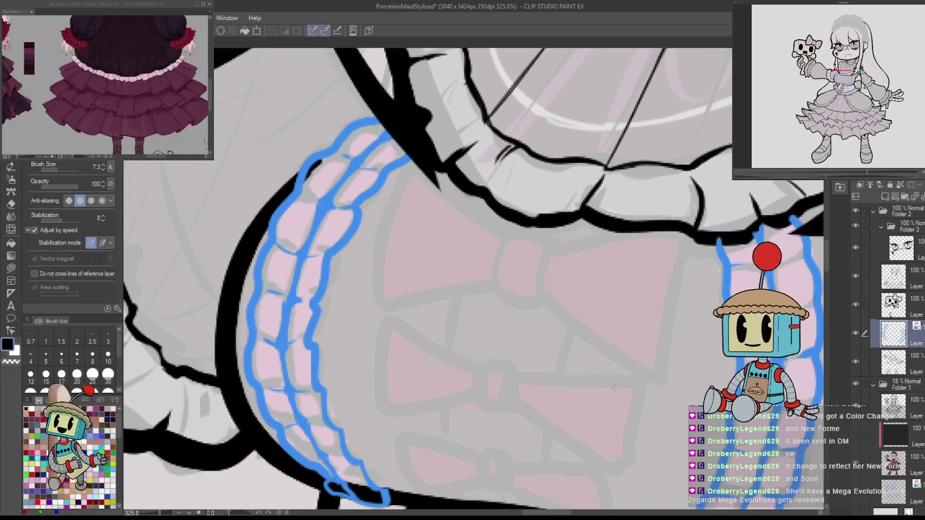
left_click_drag(513, 251, 487, 288)
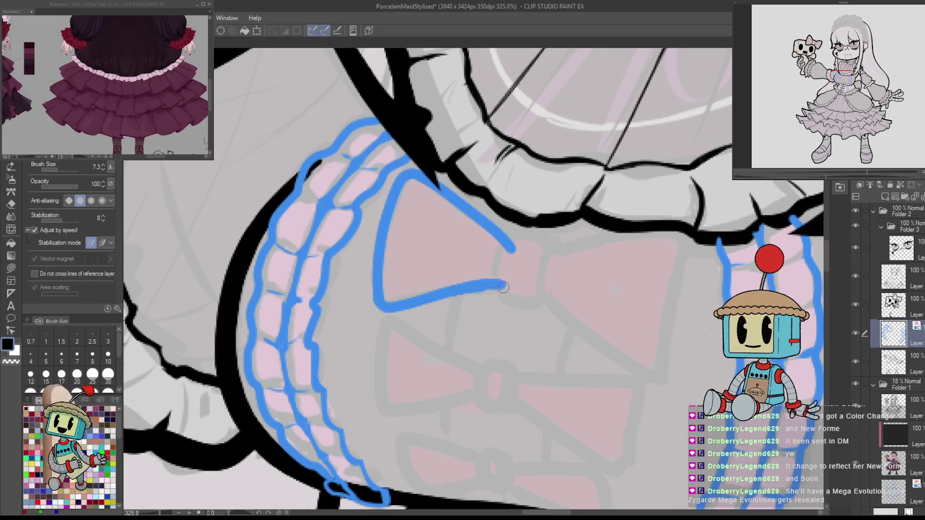
key("e")
left_click_drag(505, 303, 397, 310)
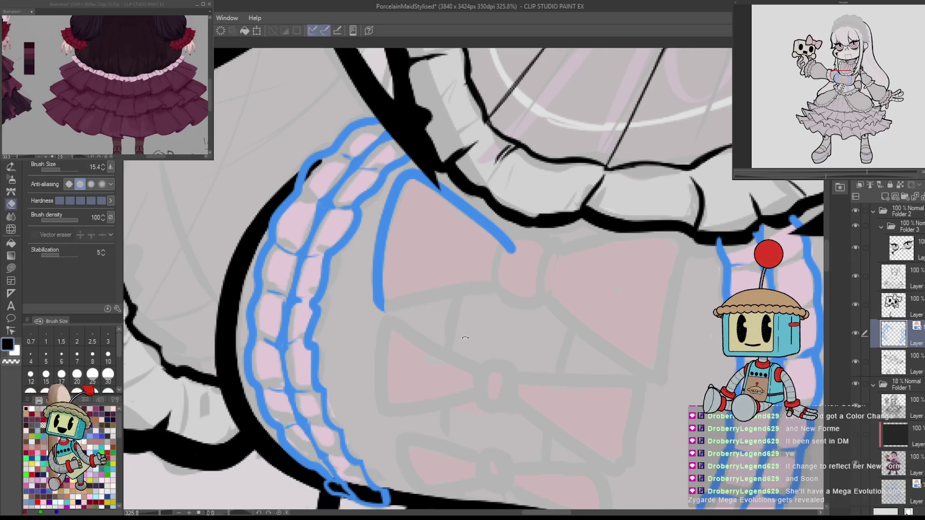
Draw the next bow outline stroke after discarding a trial attempt.
left_click_drag(465, 338, 476, 301)
key("p")
left_click_drag(472, 362, 491, 264)
key("ctrl+z")
mouse_move(459, 373)
left_mouse_down()
mouse_move(492, 264)
mouse_move(535, 384)
mouse_move(425, 247)
mouse_move(479, 386)
left_mouse_up()
key("e")
key("p")
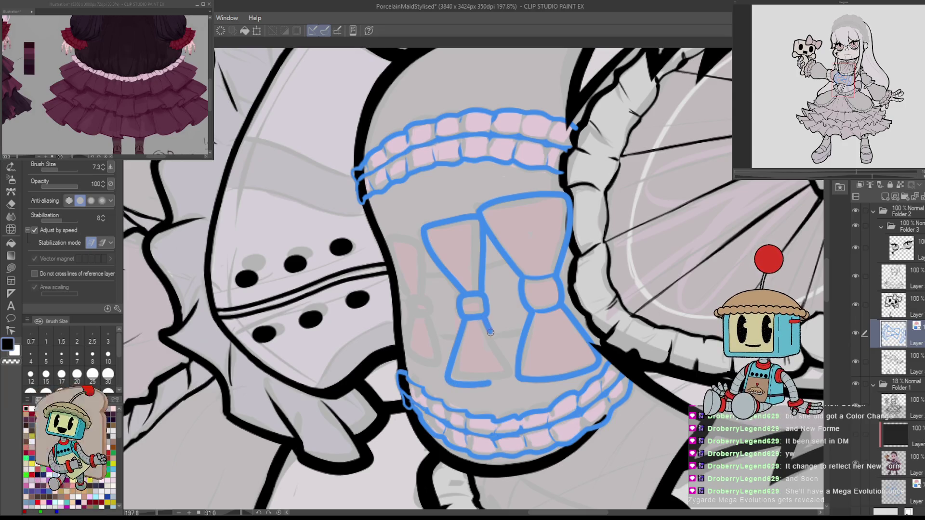
Erase a small overlap on the bow line while tilting the view around the bows.
mouse_move(535, 405)
left_mouse_down()
mouse_move(424, 376)
mouse_move(388, 356)
mouse_move(375, 320)
left_mouse_up()
key("e")
key("p")
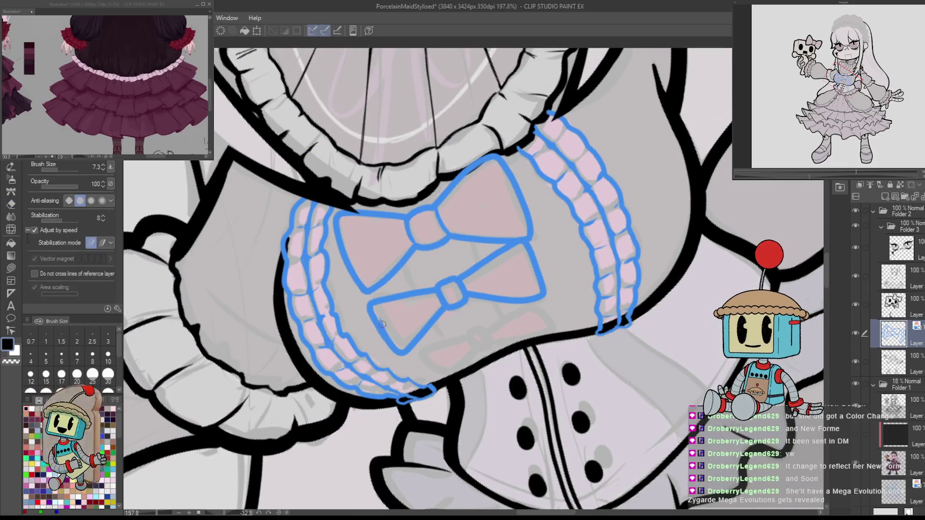
key("e")
key("p")
left_click_drag(383, 332, 607, 384)
left_click_drag(595, 305, 506, 242)
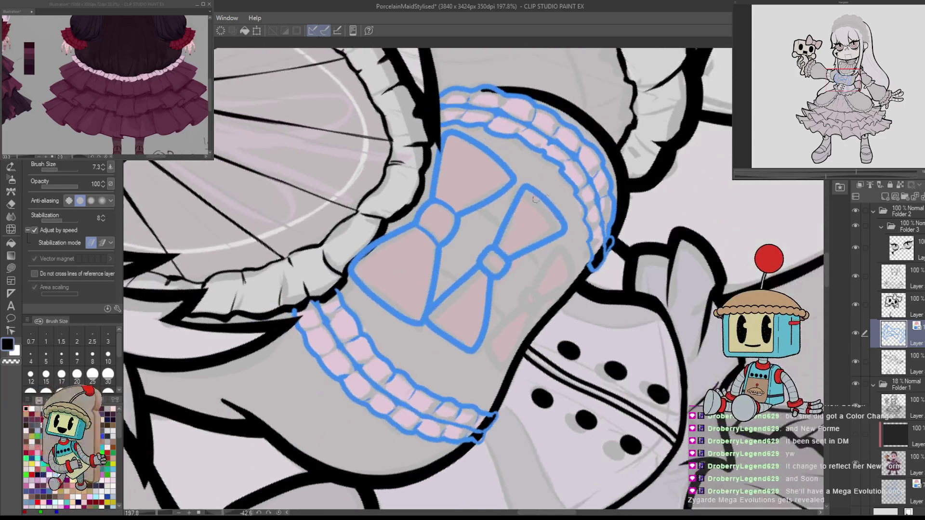
key("e")
key("p")
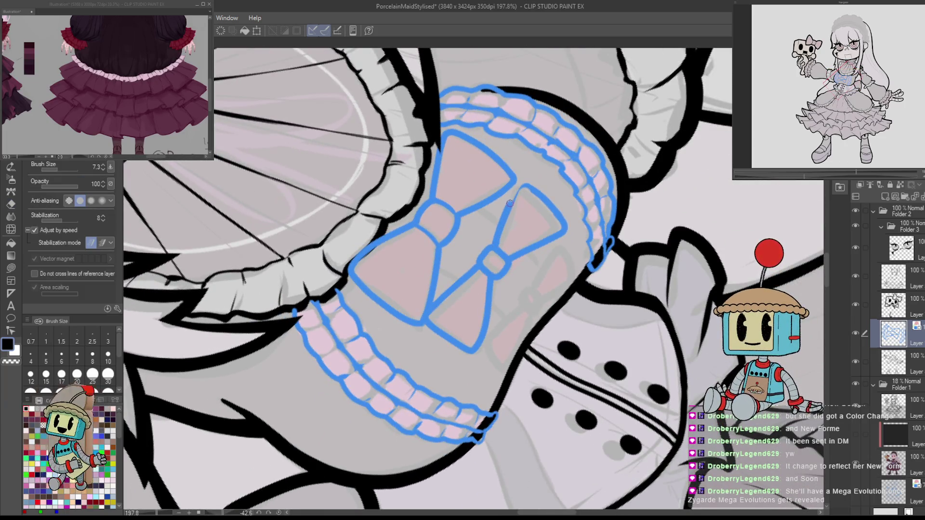
Reset the view rotation and keep trimming and redrawing the bow loops and knots.
key("ctrl+r")
key("e")
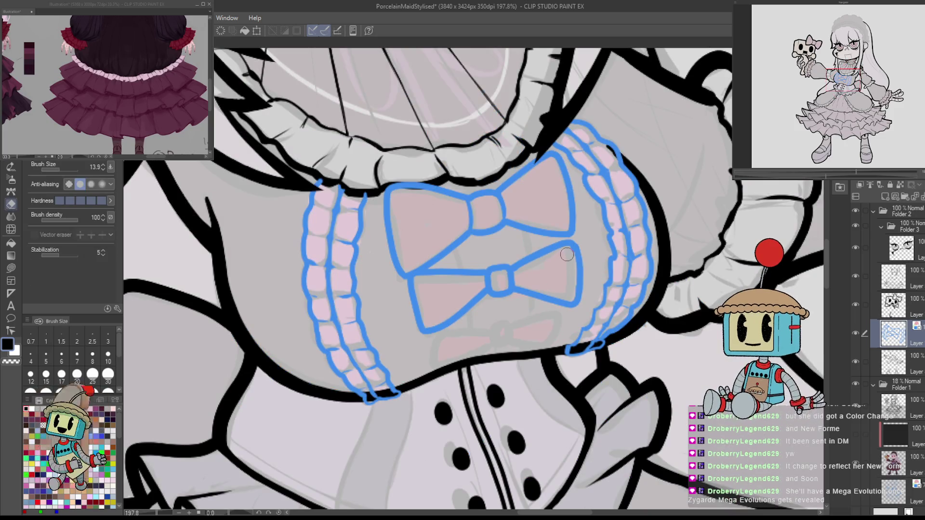
key("p")
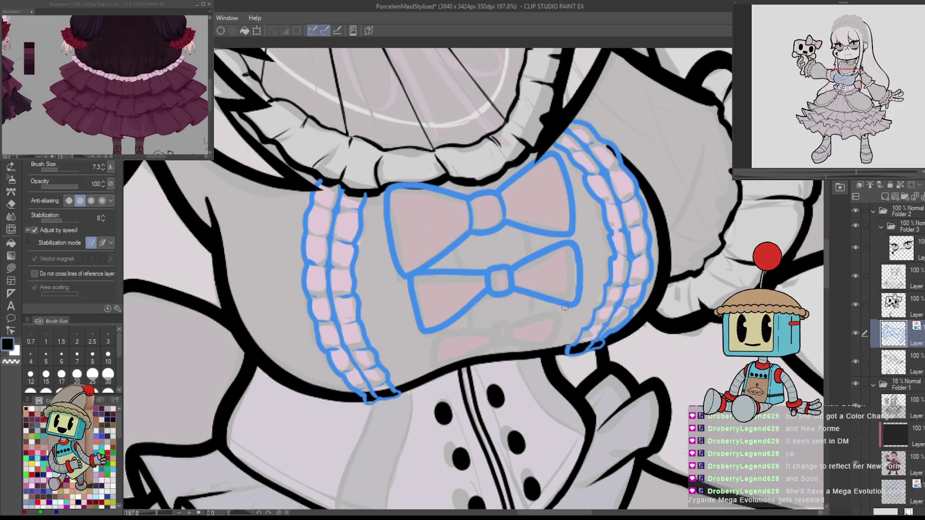
key("e")
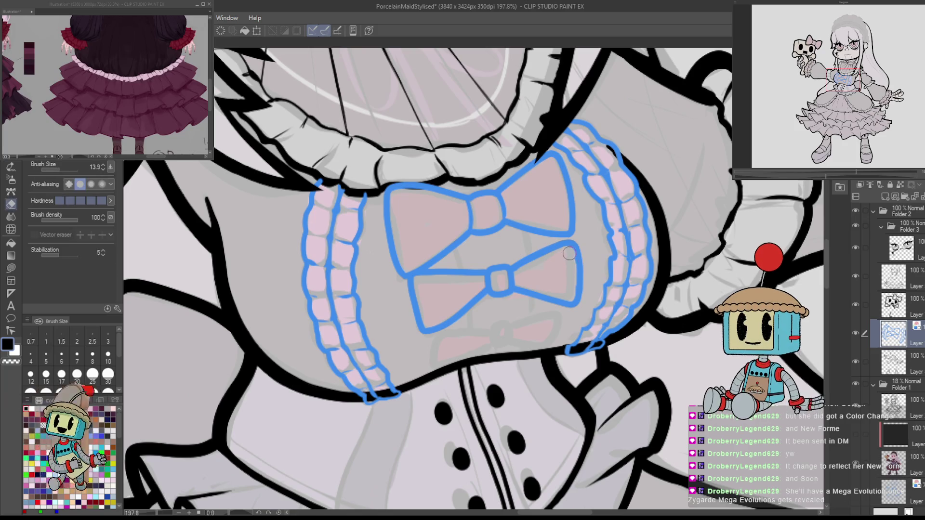
key("p")
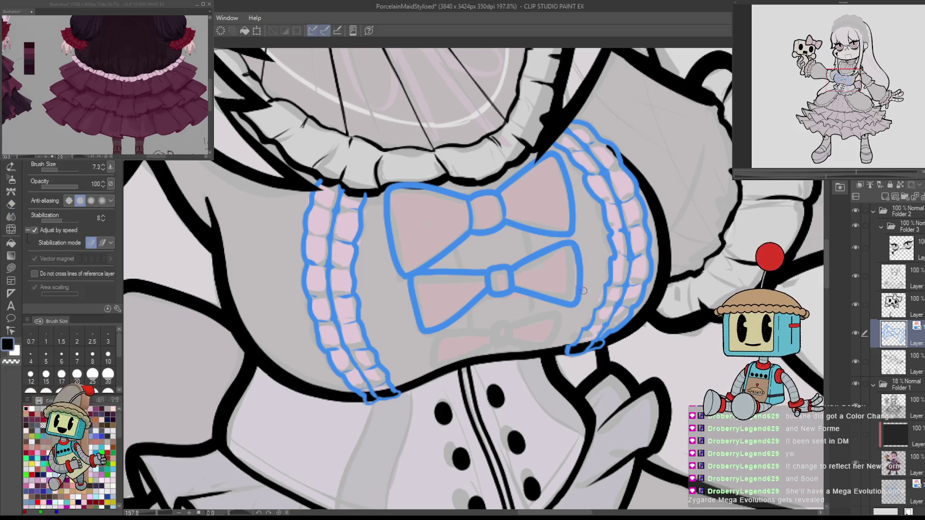
key("e")
key("p")
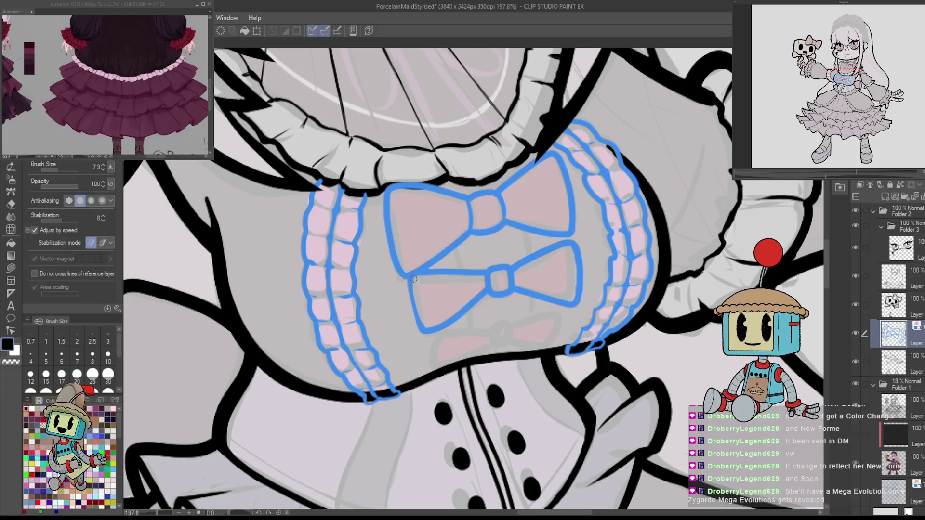
left_click_drag(432, 326, 562, 324)
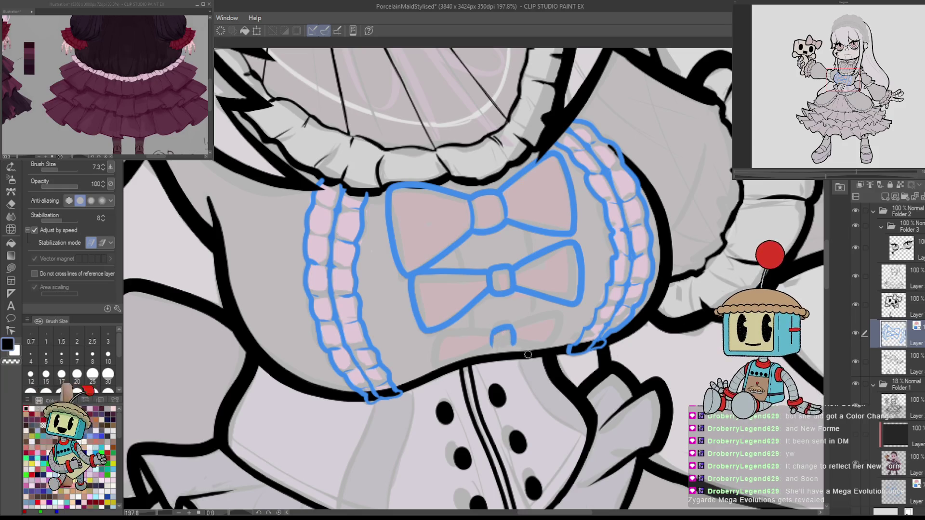
Sketch the left and right sides of the small third bow, refining with eraser.
left_click_drag(528, 355, 553, 268)
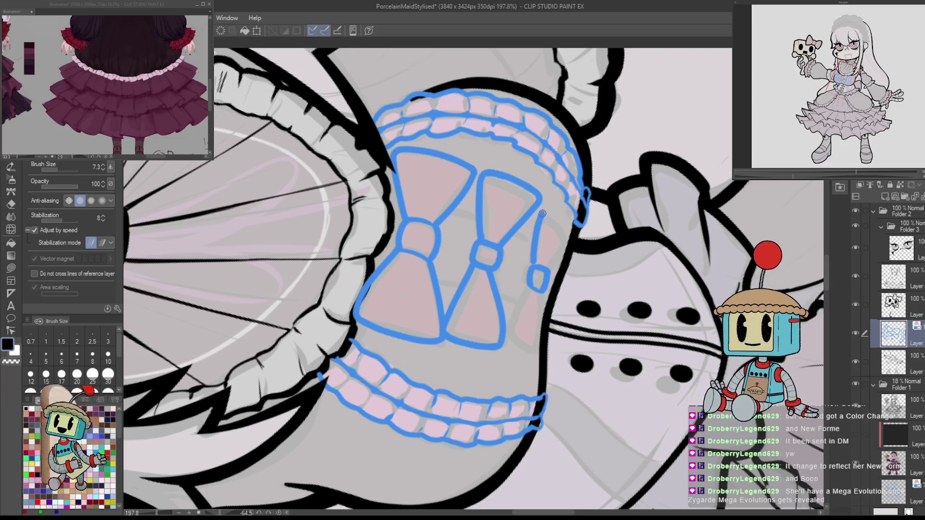
key("ctrl+z")
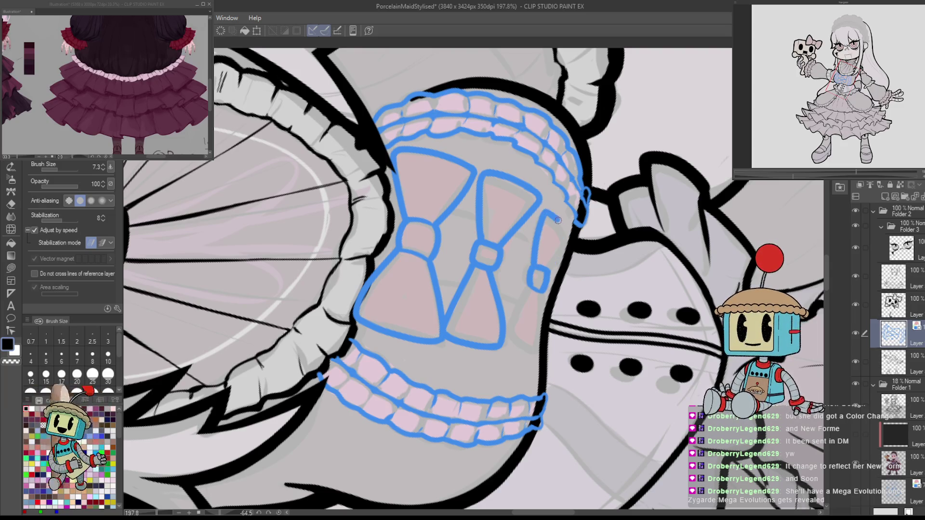
left_click_drag(520, 304, 517, 347)
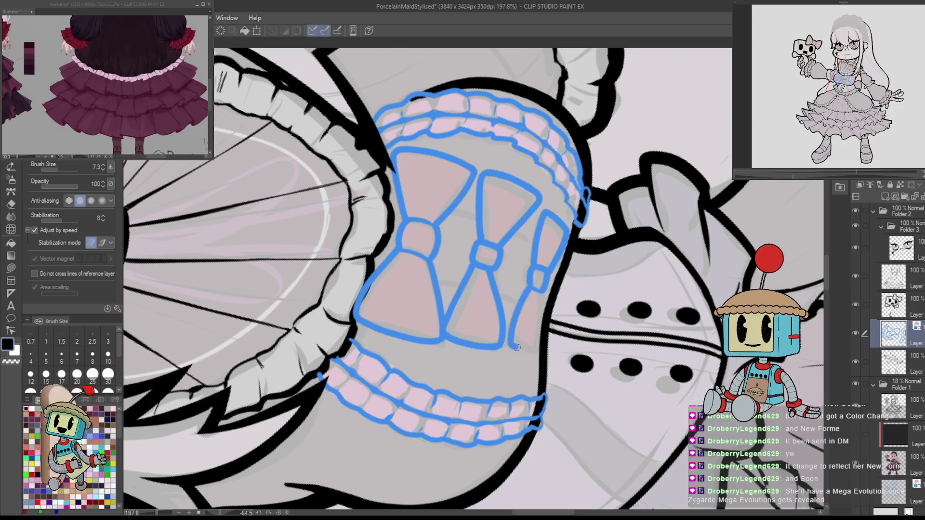
left_click_drag(541, 293, 541, 341)
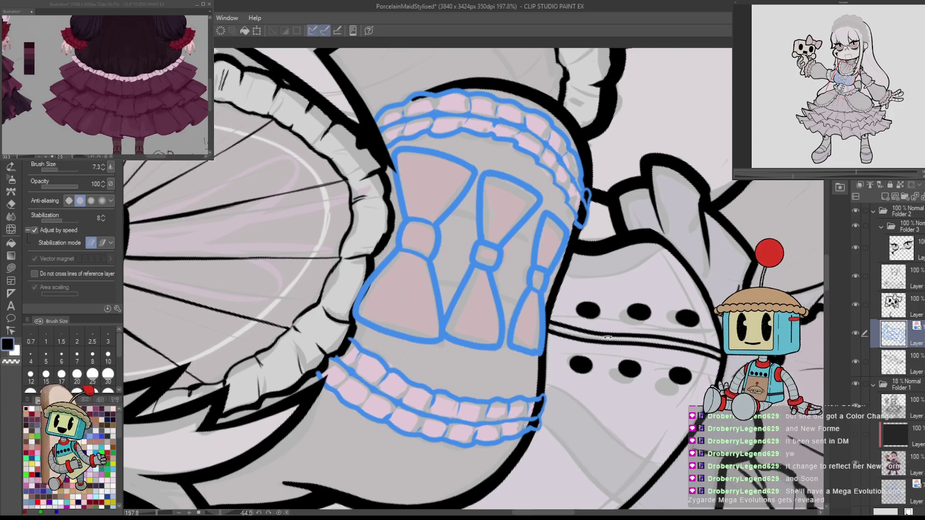
scroll(419, 338, "up", 3)
key("e")
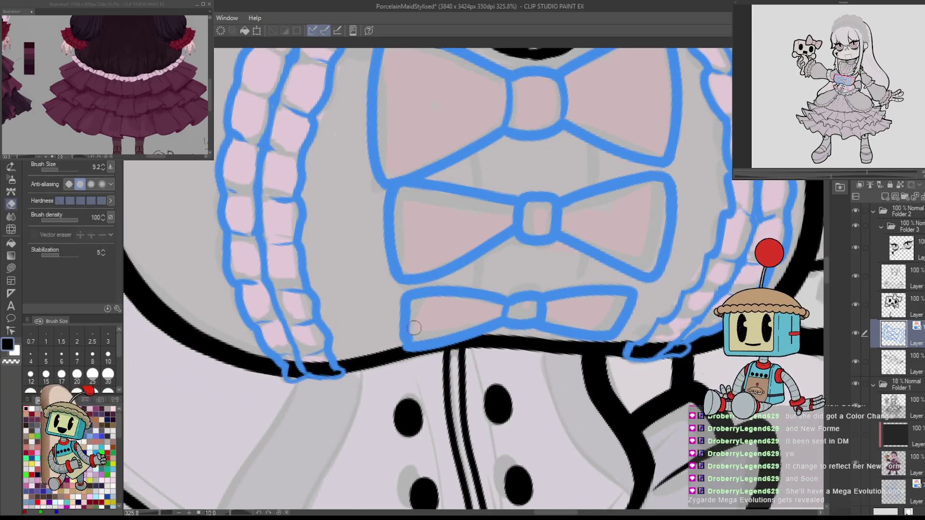
key("p")
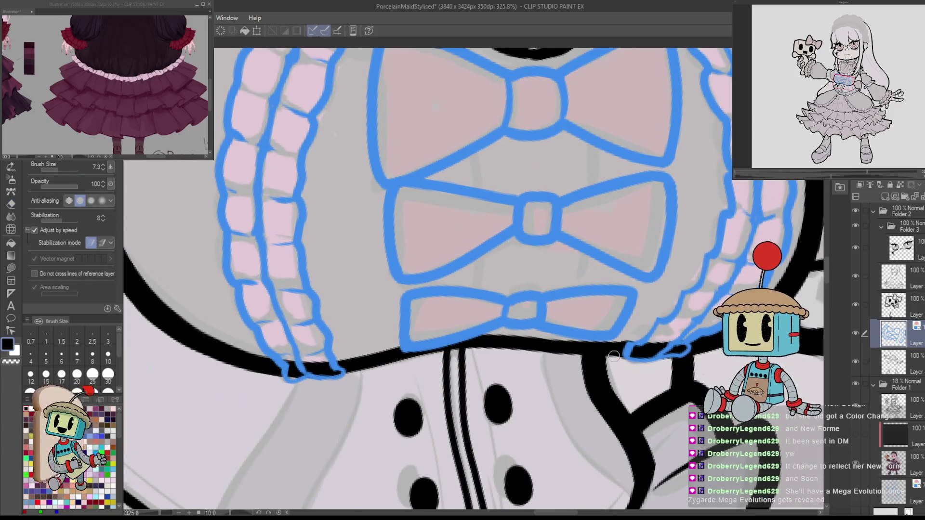
key("e")
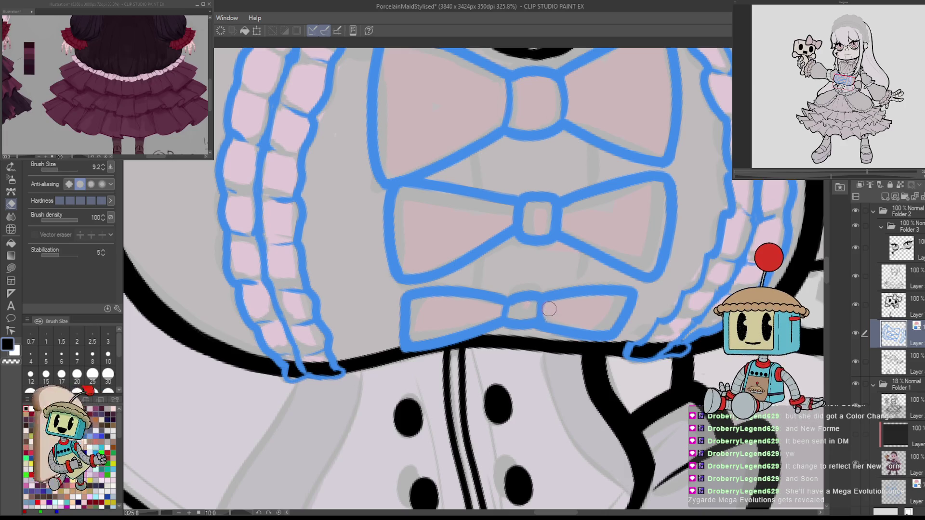
key("p")
key("e")
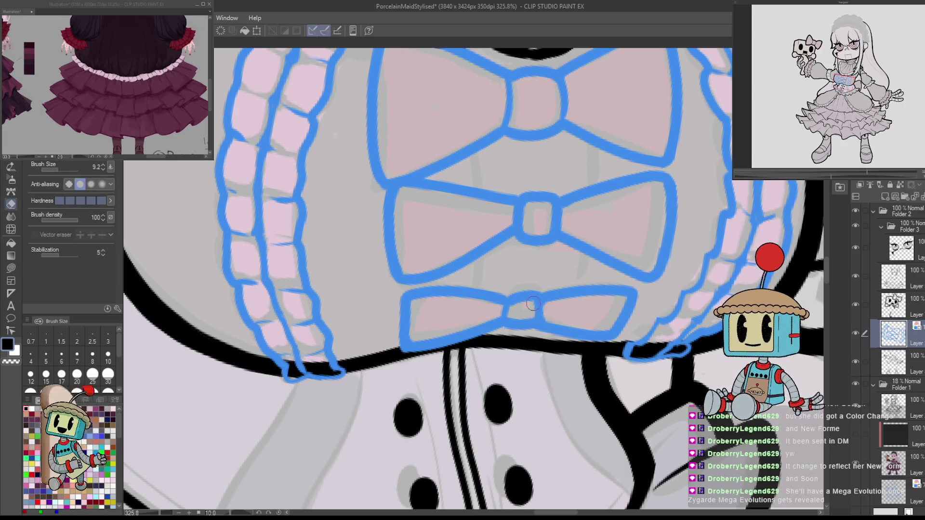
key("p")
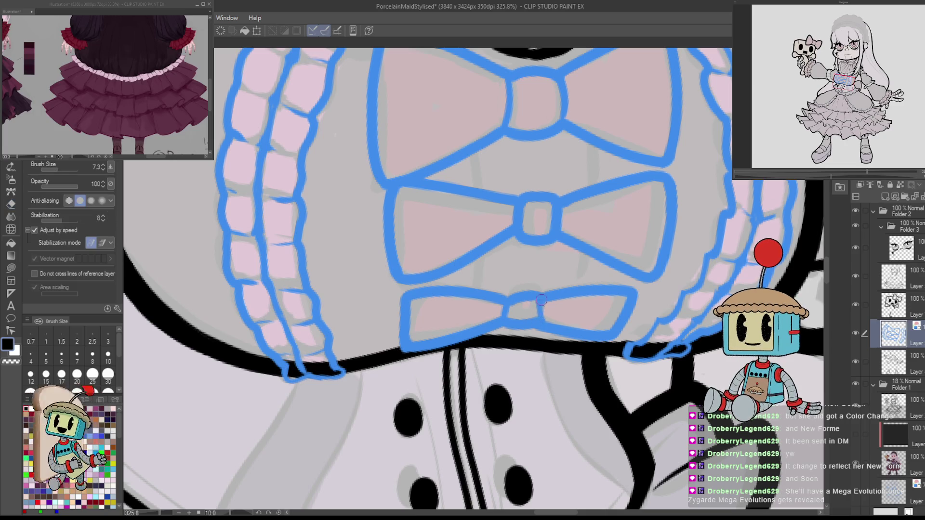
Mirror the view to check the three-bow symmetry and move to the layer below.
scroll(541, 300, "down", 5)
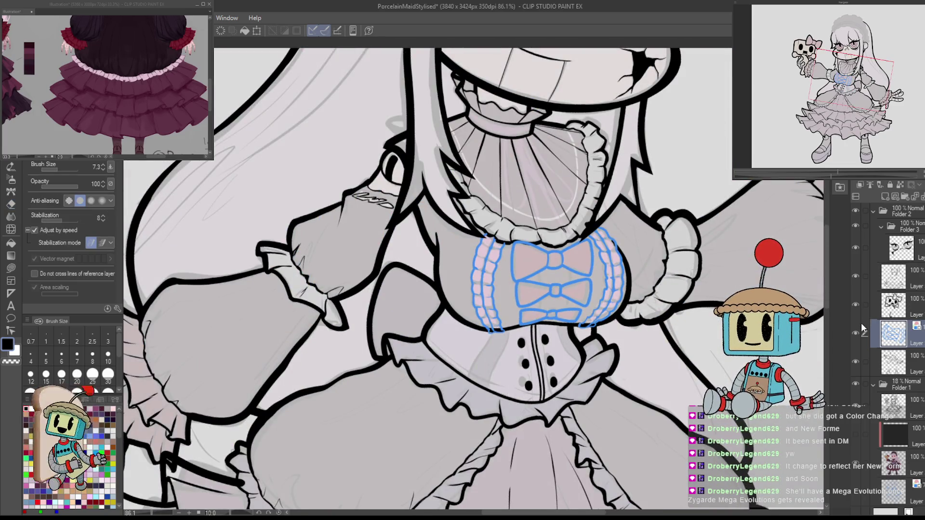
key("h")
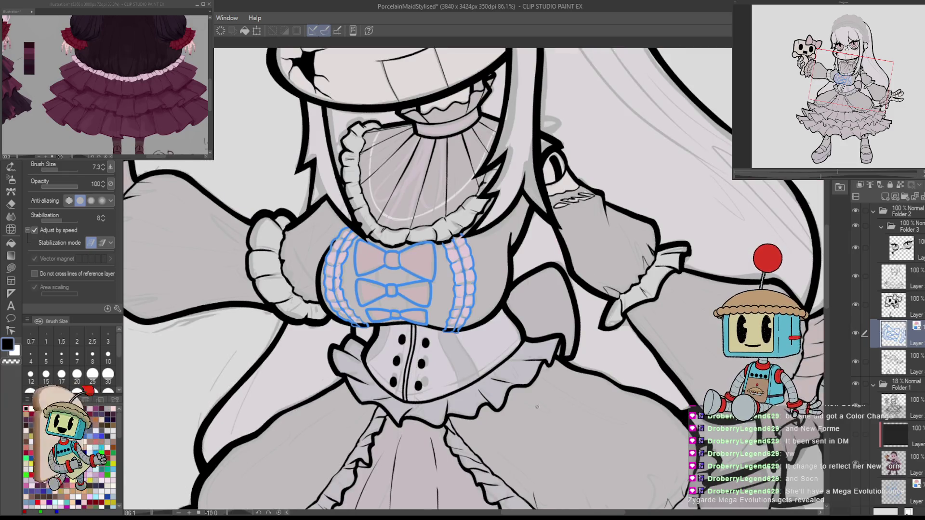
scroll(391, 284, "up", 4)
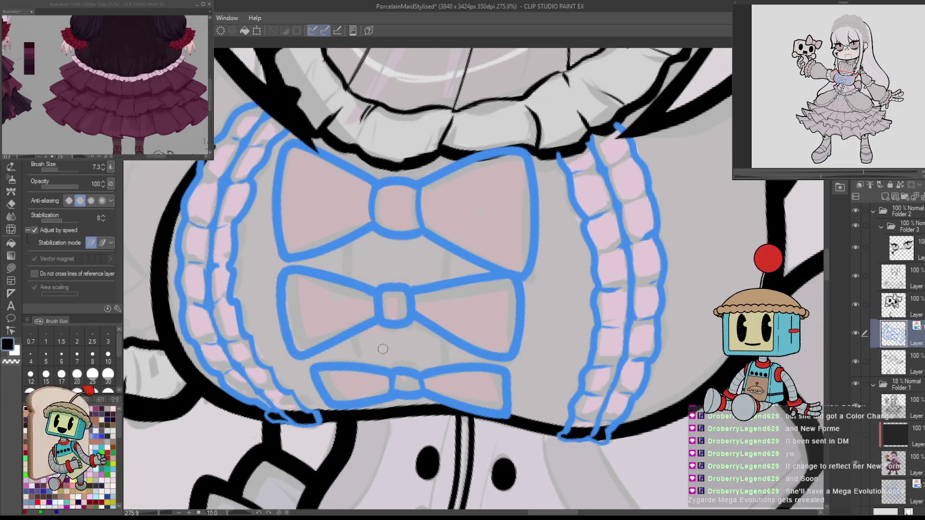
key("alt+bracketleft")
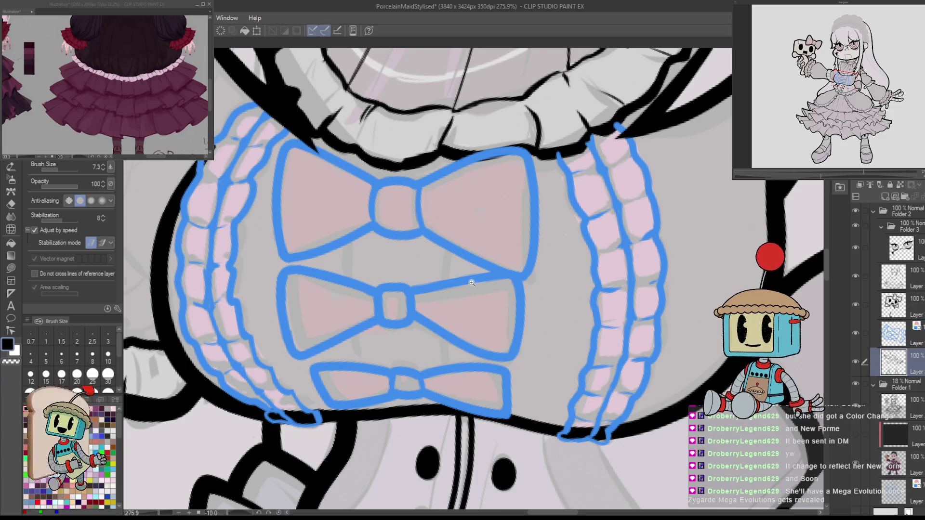
scroll(472, 283, "down", 2)
key("h")
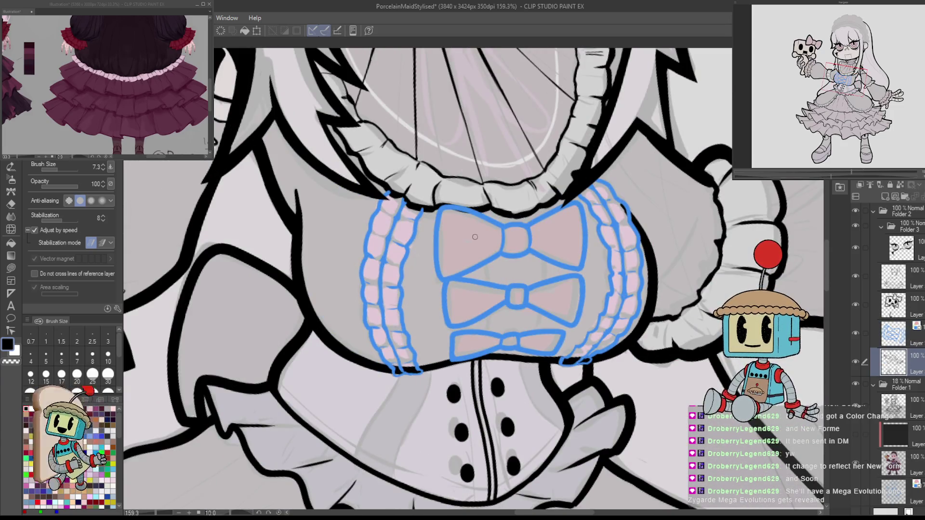
key("h")
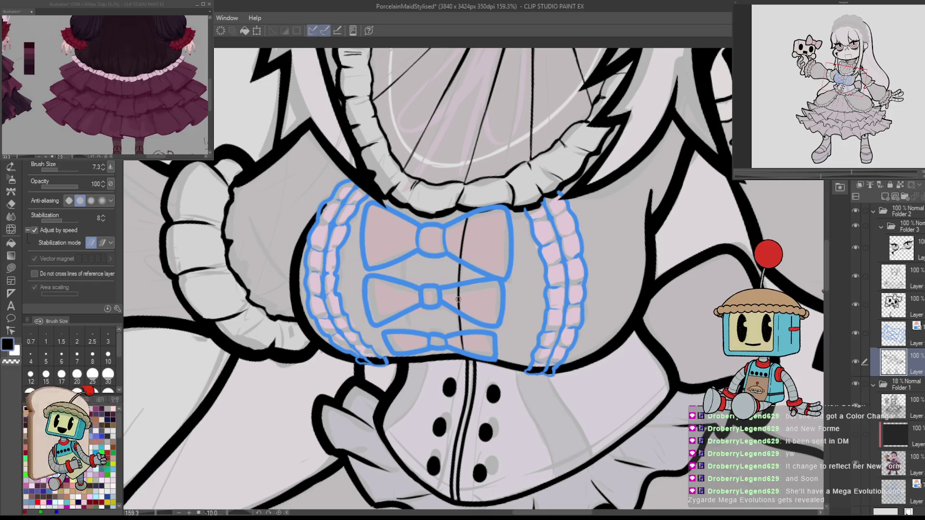
scroll(458, 299, "up", 1)
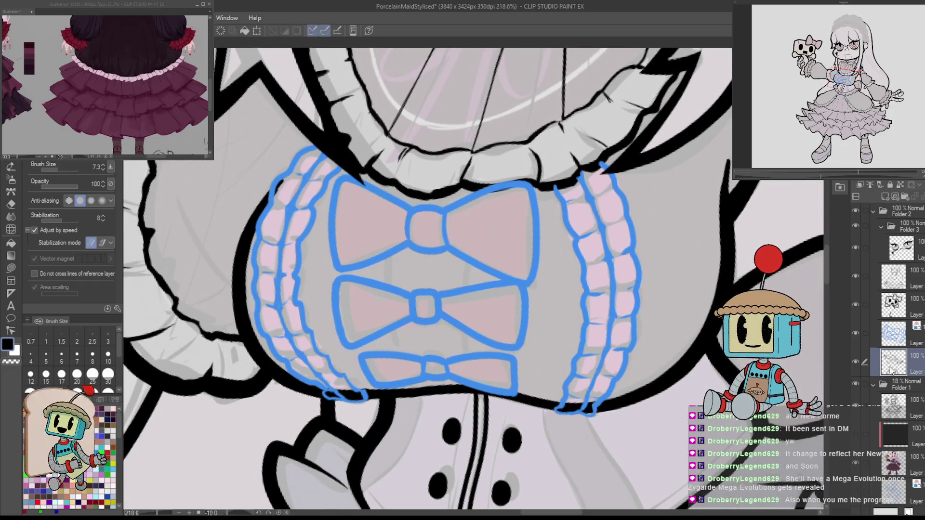
Hide the blue bodice sketch and ink the first vertical lacing line down the bodice.
left_click(856, 332)
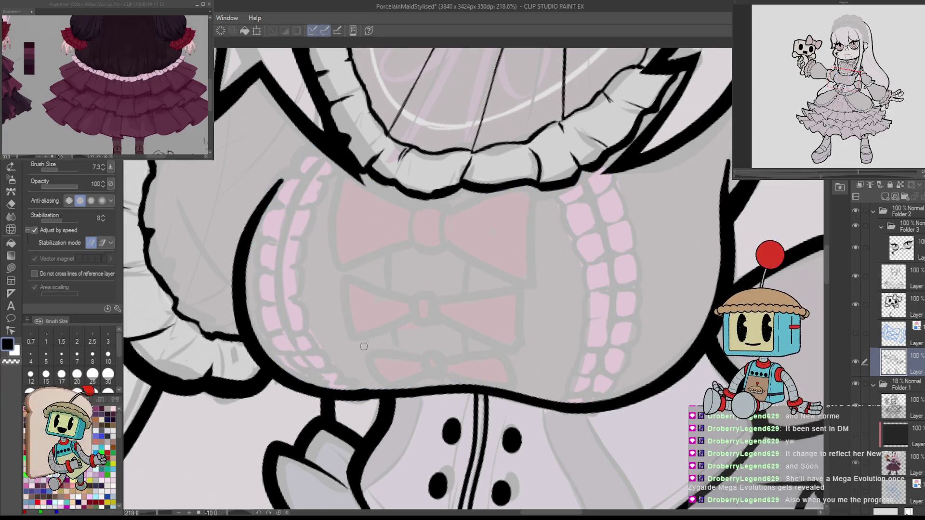
left_click_drag(396, 186, 405, 362)
key("ctrl+z")
mouse_move(396, 187)
left_mouse_down()
mouse_move(388, 308)
mouse_move(412, 388)
left_mouse_up()
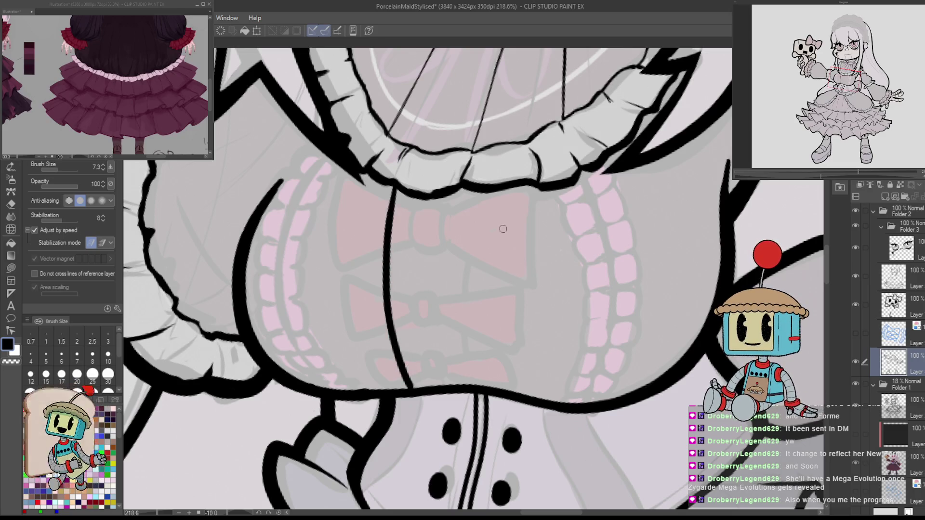
mouse_move(479, 190)
left_mouse_down()
mouse_move(461, 292)
mouse_move(474, 391)
left_mouse_up()
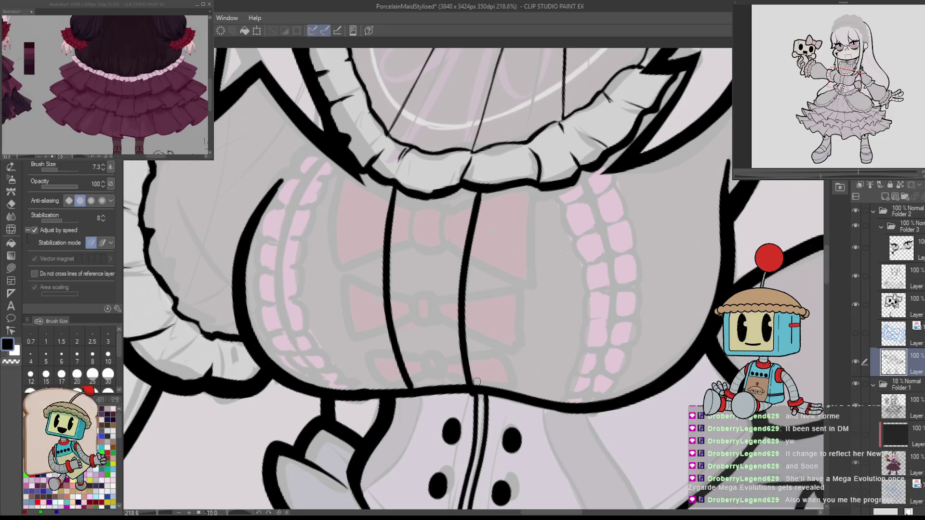
key("ctrl+z")
key("ctrl+z")
mouse_move(411, 388)
left_mouse_down()
mouse_move(385, 263)
mouse_move(391, 189)
left_mouse_up()
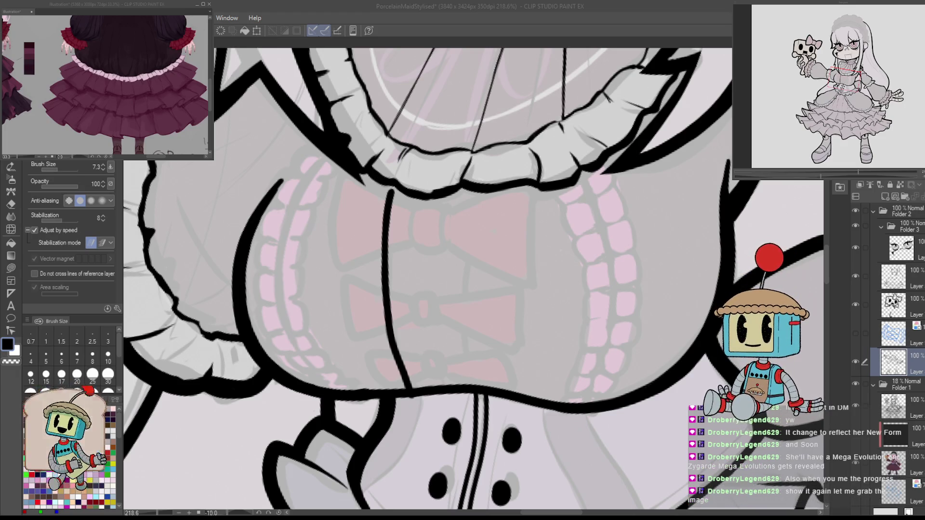
Undo the stroke through the bow and retry it, adjusting the pen size.
key("ctrl+z")
mouse_move(393, 198)
left_mouse_down()
mouse_move(430, 180)
mouse_move(437, 369)
left_mouse_up()
key("ctrl+z")
mouse_move(431, 165)
left_mouse_down()
mouse_move(441, 371)
mouse_move(427, 169)
mouse_move(439, 362)
mouse_move(420, 285)
mouse_move(424, 167)
left_mouse_up()
key("ctrl+z")
key("ctrl+z")
key("ctrl+z")
key("ctrl+z")
key("bracketright")
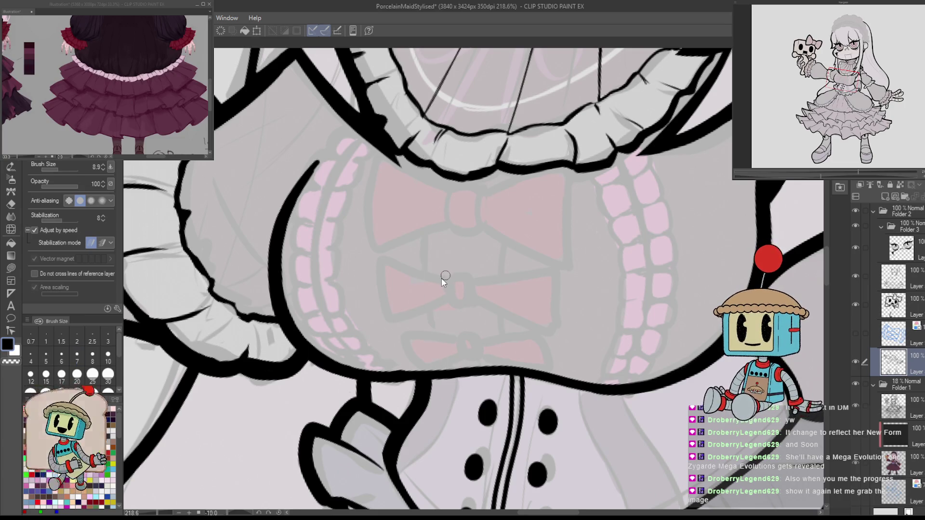
key("bracketleft")
key("bracketleft")
key("bracketleft")
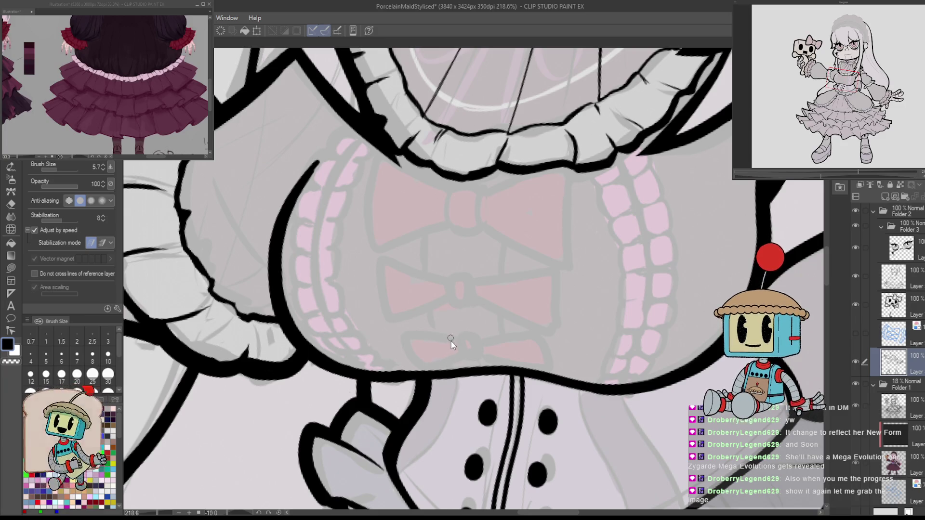
Try a thinner vertical stroke up the bow, flipping the canvas to check it.
mouse_move(448, 375)
left_mouse_down()
mouse_move(438, 164)
mouse_move(450, 370)
mouse_move(506, 328)
mouse_move(510, 171)
mouse_move(495, 377)
left_mouse_up()
key("ctrl+z")
key("bracketleft")
key("h")
key("ctrl+z")
key("ctrl+z")
key("h")
key("ctrl+z")
Ink a thin lacing line down the bodice, flipping the canvas to check placement.
mouse_move(439, 176)
left_mouse_down()
mouse_move(429, 217)
mouse_move(451, 362)
left_mouse_up()
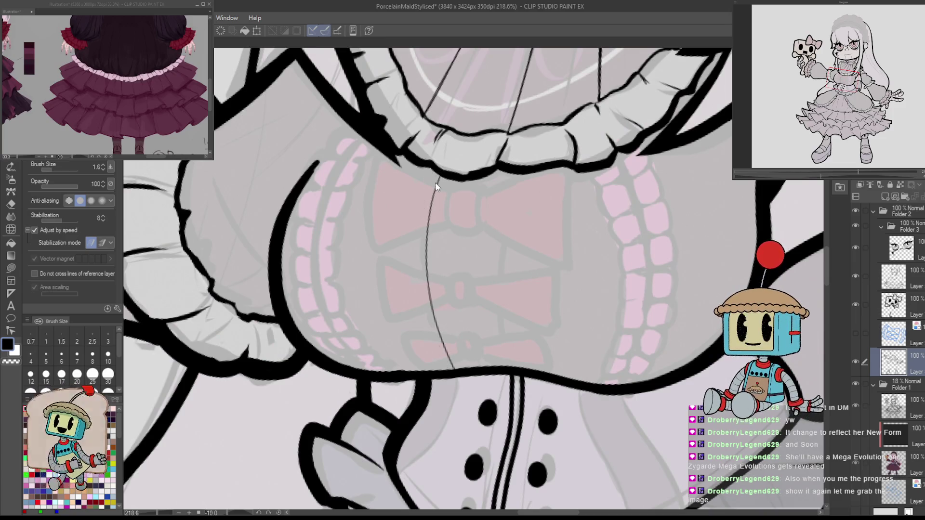
left_click_drag(434, 183, 424, 257)
key("ctrl+z")
left_click_drag(441, 169, 420, 239)
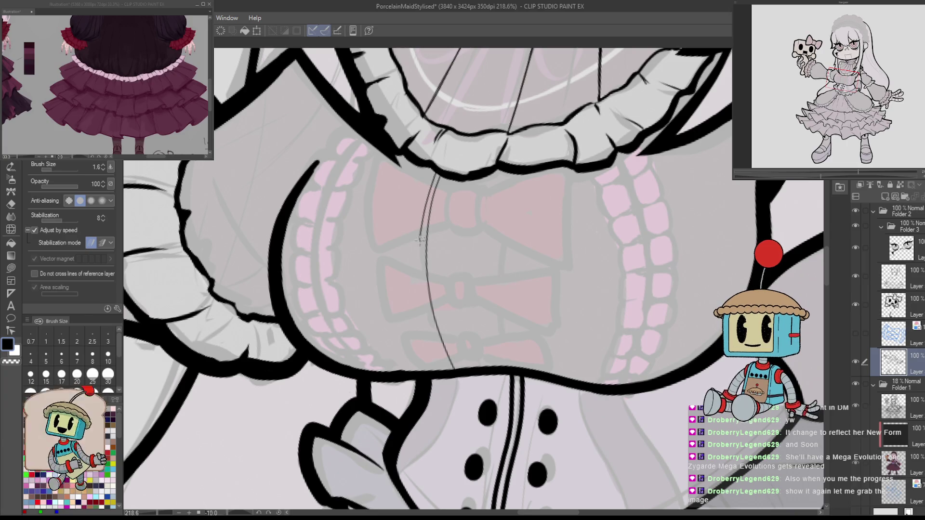
left_click_drag(425, 310, 453, 371)
key("h")
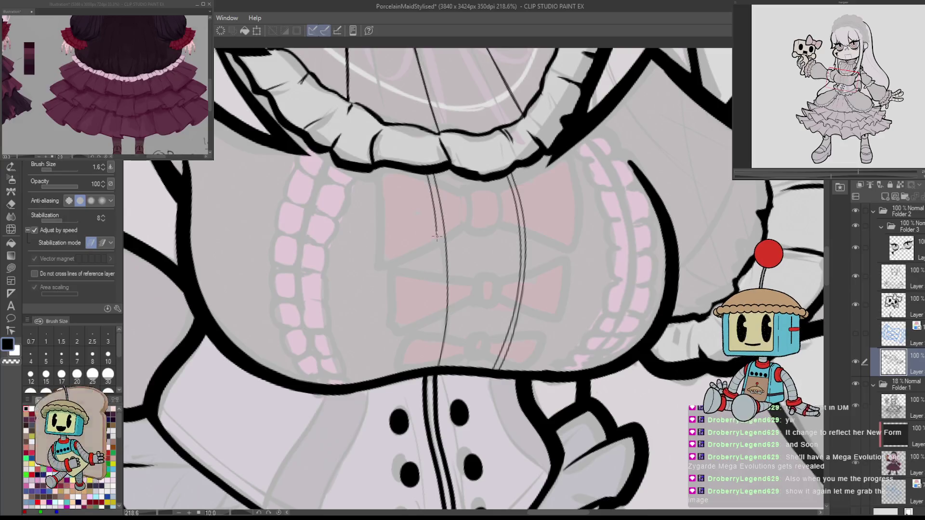
key("h")
mouse_move(519, 369)
left_mouse_down()
mouse_move(509, 234)
mouse_move(524, 377)
left_mouse_up()
key("ctrl+z")
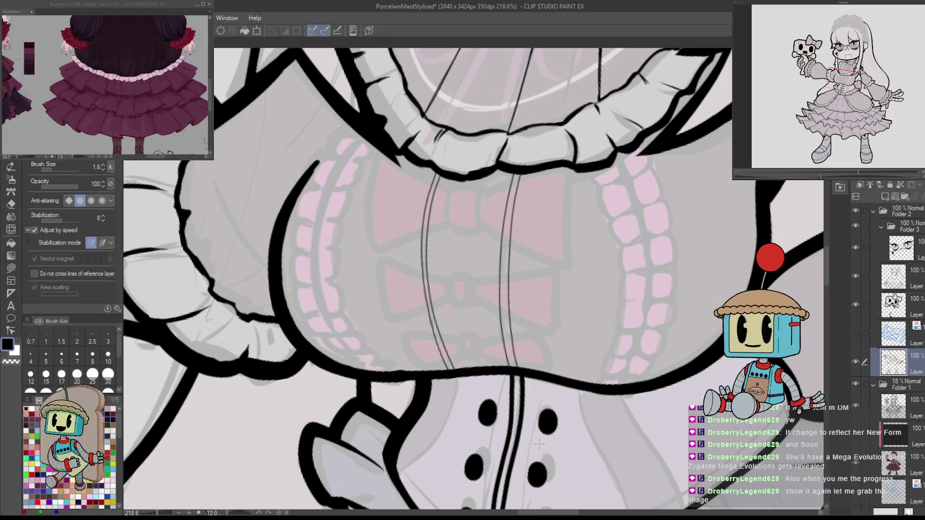
key("ctrl+z")
key("ctrl+z")
key("ctrl+z")
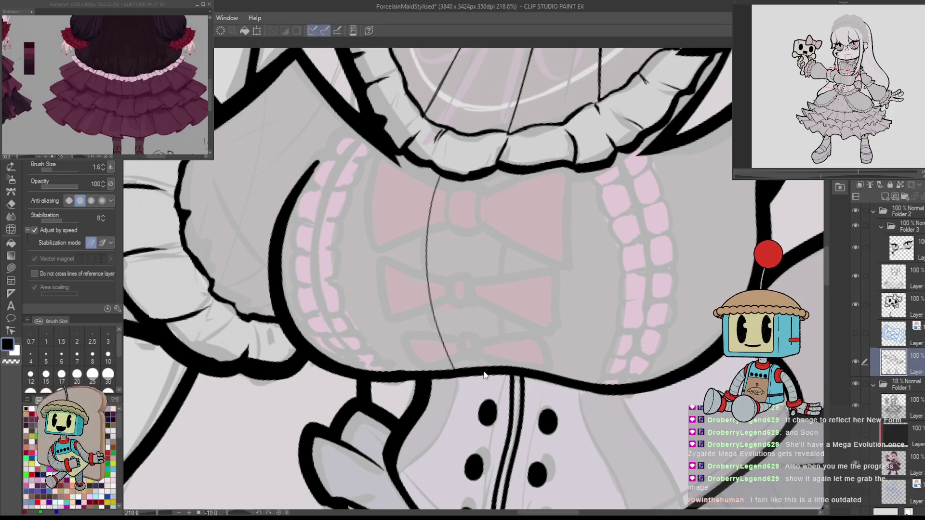
Retry the second thin lacing line, undoing the uneven attempts.
left_click_drag(505, 361, 509, 198)
key("ctrl+z")
left_click_drag(511, 166, 510, 368)
key("ctrl+z")
key("ctrl+z")
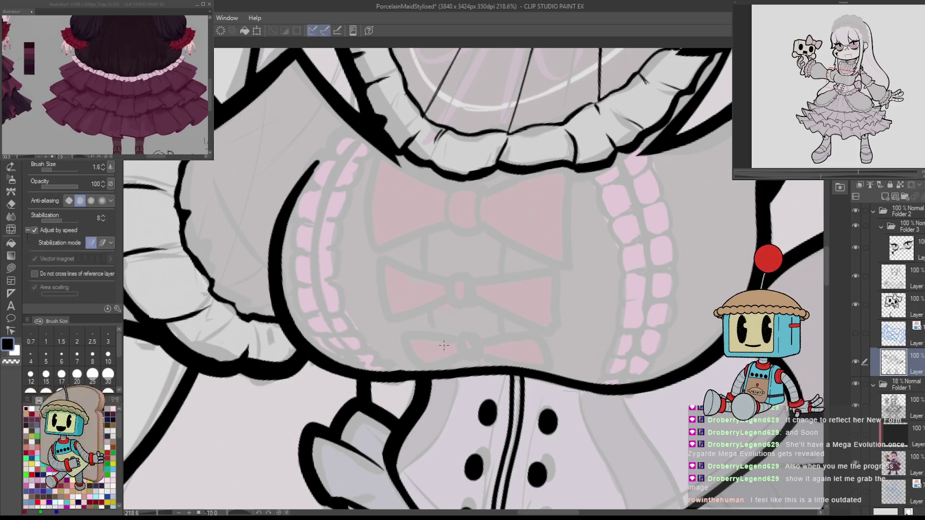
mouse_move(448, 374)
left_mouse_down()
mouse_move(434, 168)
mouse_move(429, 303)
mouse_move(451, 373)
left_mouse_up()
key("ctrl+z")
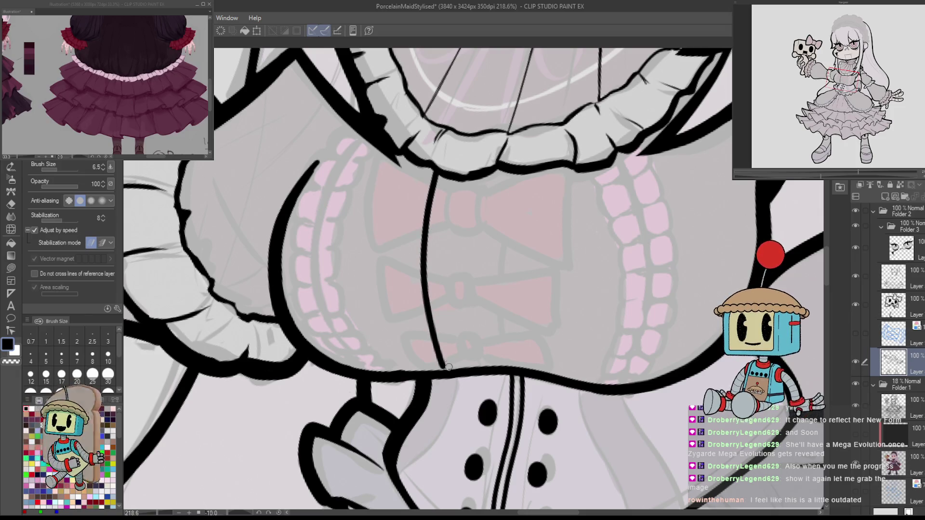
key("h")
key("ctrl+z")
Redraw both vertical lacing lines from collar ruffle to hem, checking symmetry with a flip.
left_click_drag(514, 220, 641, 215)
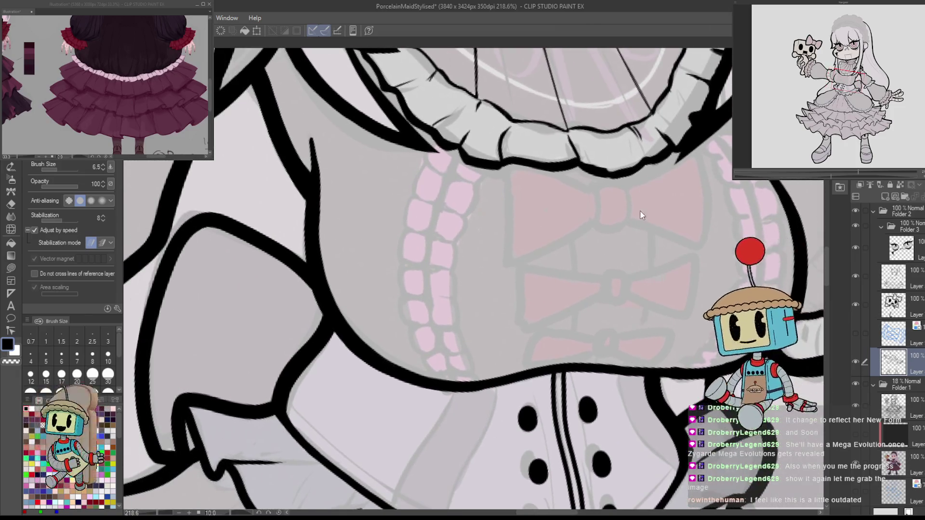
left_click_drag(639, 162, 634, 374)
key("ctrl+z")
mouse_move(639, 163)
left_mouse_down()
mouse_move(648, 263)
mouse_move(635, 367)
left_mouse_up()
left_click_drag(559, 168, 568, 369)
key("ctrl+z")
left_click_drag(558, 161, 573, 374)
key("h")
key("ctrl+z")
mouse_move(384, 367)
left_mouse_down()
mouse_move(383, 169)
mouse_move(378, 364)
left_mouse_up()
key("ctrl+z")
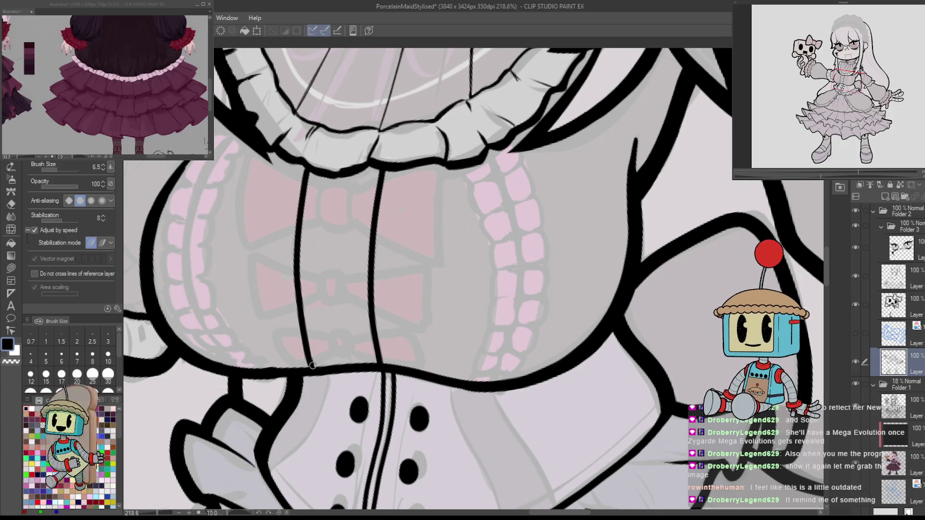
key("e")
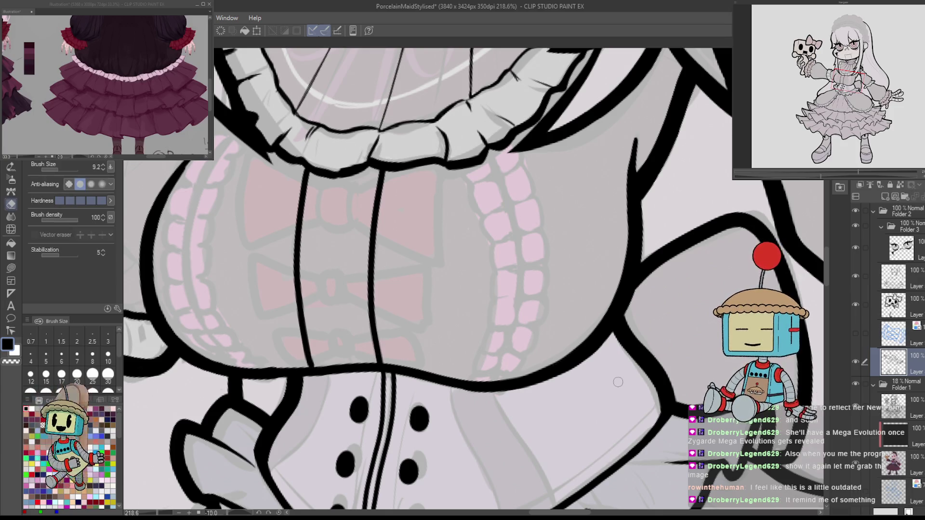
Zoom out and show the blue sketch layer, making it the working layer.
scroll(680, 309, "down", 10)
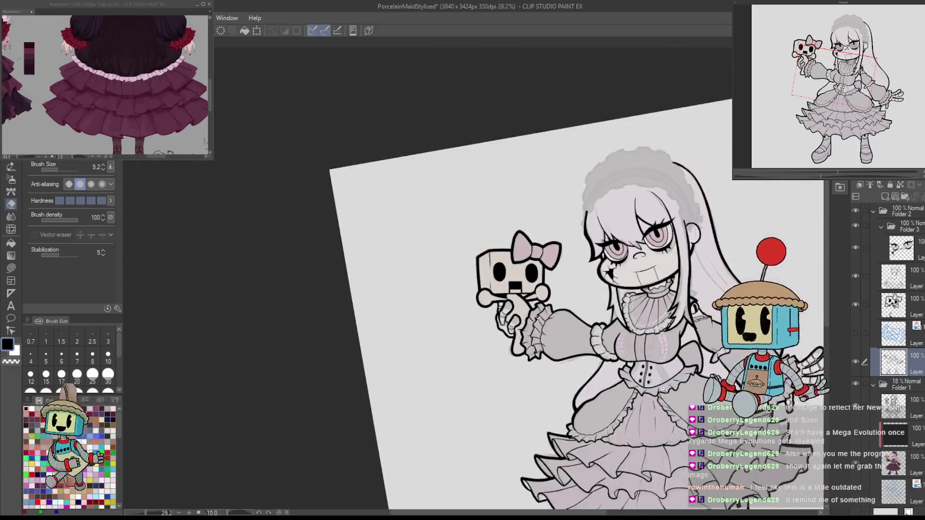
scroll(685, 394, "down", 1)
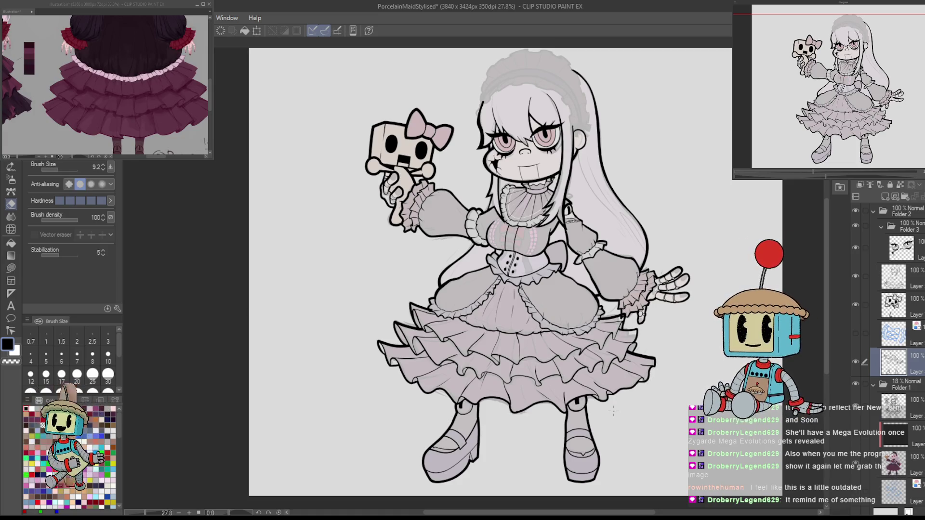
left_click(856, 332)
left_click(892, 336)
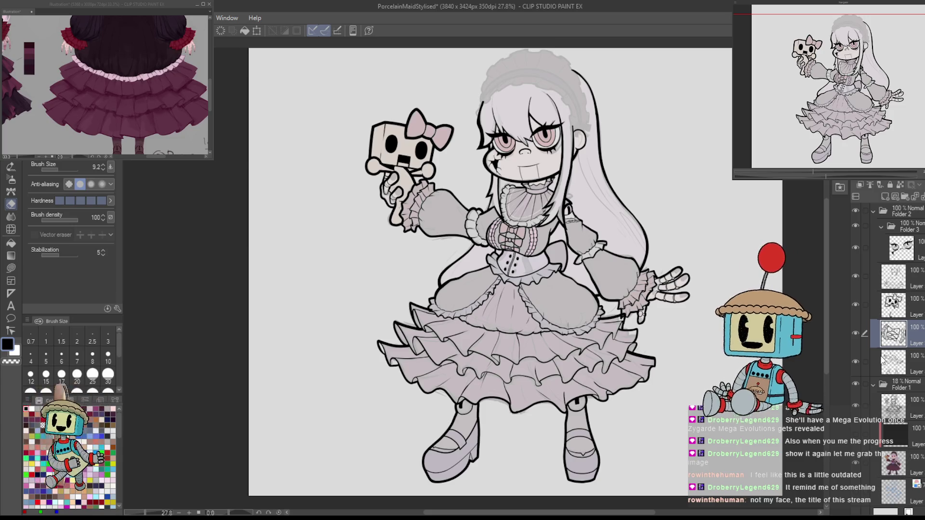
Pan across the figure toward the toy and face, flipping the canvas to check the drawing.
scroll(672, 273, "up", 4)
scroll(672, 273, "down", 2)
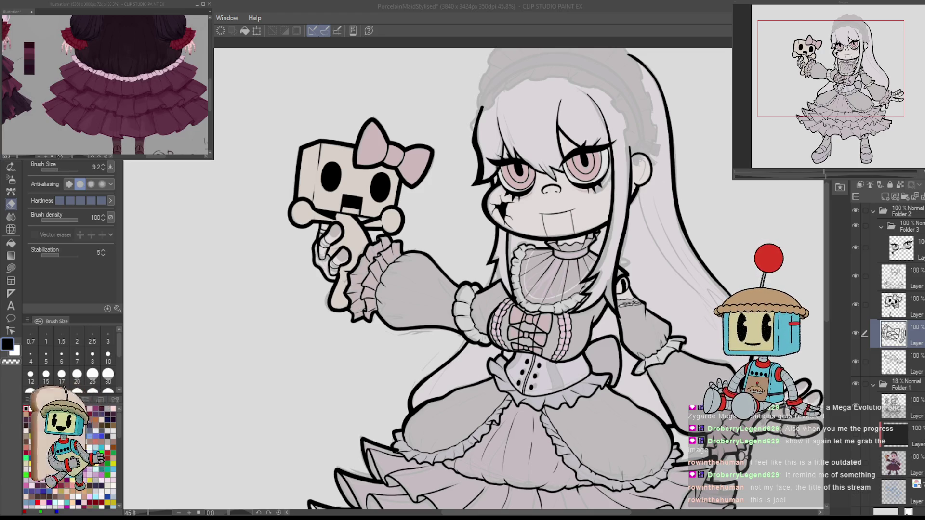
left_click_drag(683, 267, 626, 321)
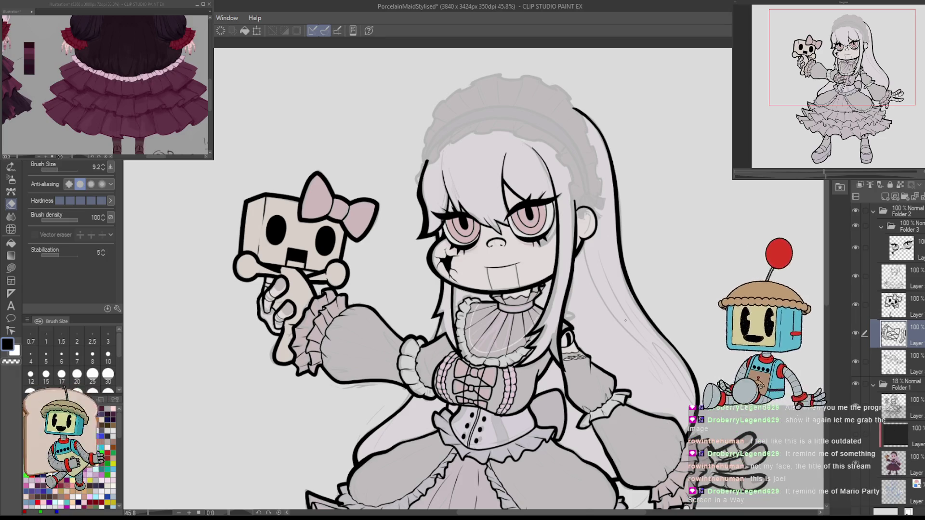
left_click_drag(695, 230, 726, 224)
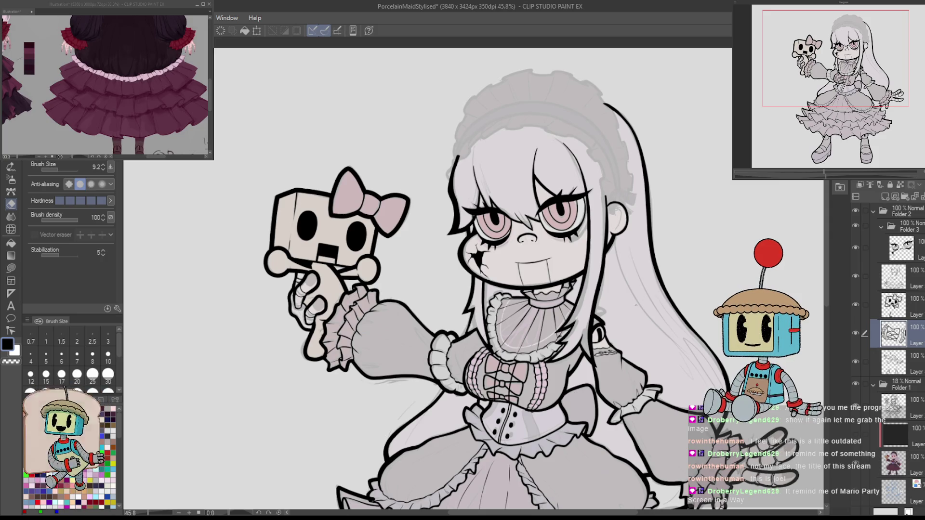
key("h")
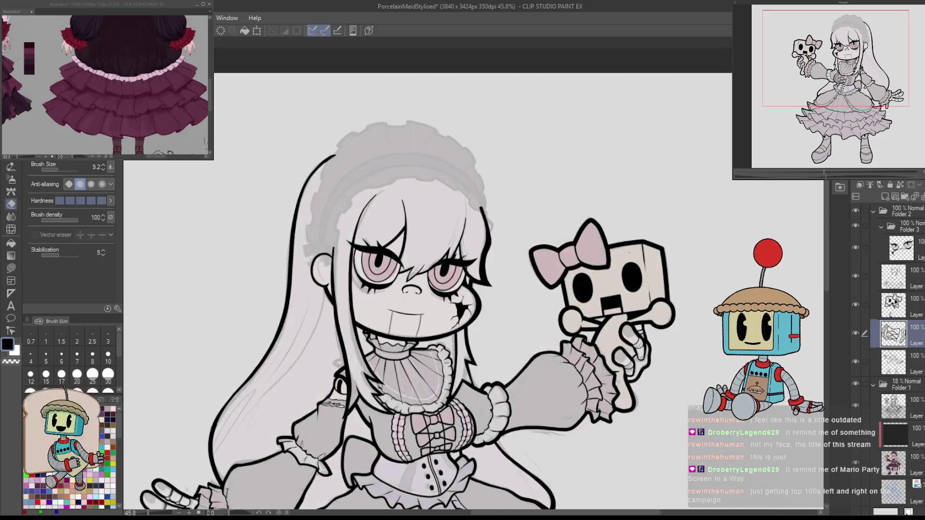
key("h")
scroll(659, 181, "up", 8)
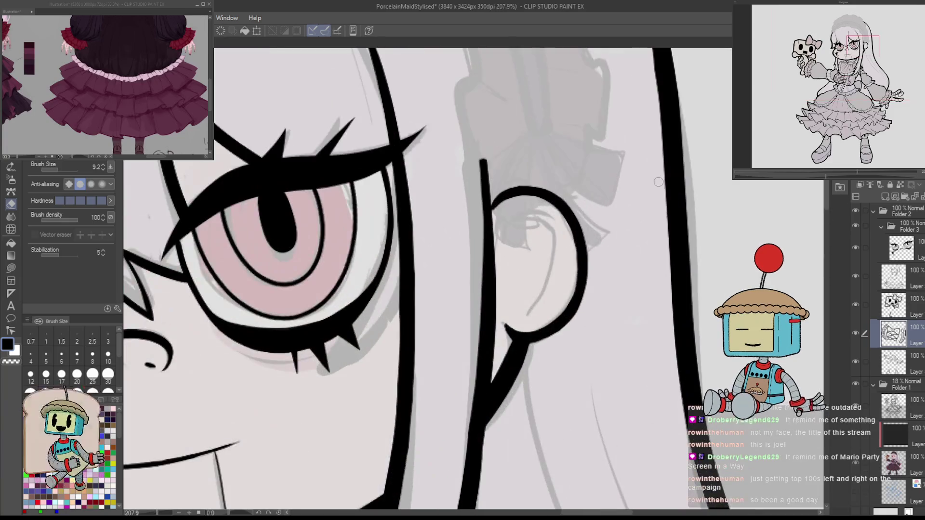
Select the hair lines layer in Folder 3 and begin inking the inner-ear curve.
left_click(894, 277)
left_click(853, 275)
left_click(854, 275)
key("p")
left_click_drag(503, 248, 559, 213)
key("ctrl+z")
left_click_drag(497, 241, 539, 299)
key("ctrl+z")
Draw the inner-ear strokes and arching curve, undoing stray attempts.
mouse_move(498, 239)
left_mouse_down()
mouse_move(552, 275)
mouse_move(526, 306)
left_mouse_up()
key("ctrl+z")
key("ctrl+z")
left_click_drag(510, 270, 535, 314)
key("ctrl+z")
left_click_drag(514, 274, 536, 315)
left_click_drag(524, 212, 549, 290)
left_click_drag(503, 226, 529, 211)
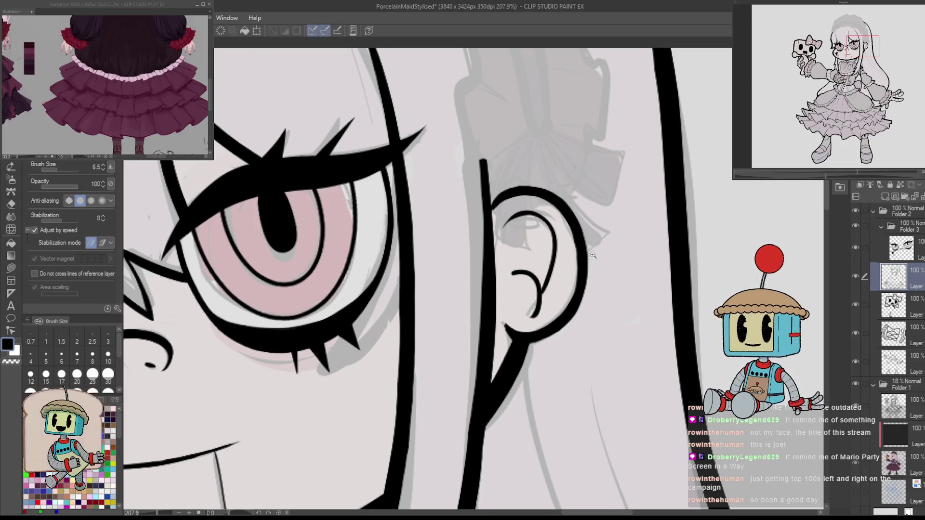
scroll(576, 270, "down", 4)
scroll(577, 271, "up", 4)
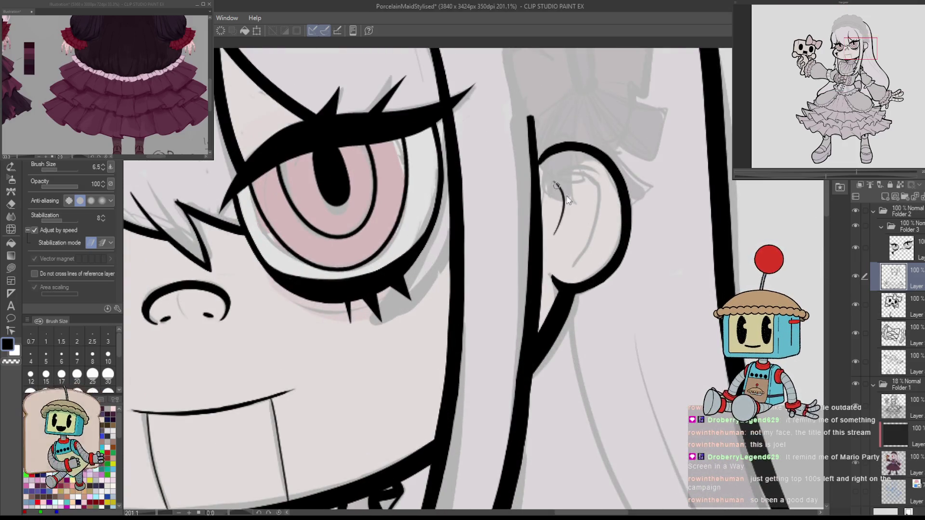
mouse_move(548, 184)
left_mouse_down()
mouse_move(599, 178)
mouse_move(559, 170)
mouse_move(607, 224)
mouse_move(601, 178)
left_mouse_up()
key("ctrl+z")
key("ctrl+z")
On the flipped canvas, extend the inner-ear curve downward and erase its excess end.
key("h")
left_click_drag(337, 260, 453, 347)
mouse_move(512, 237)
left_mouse_down()
mouse_move(455, 260)
mouse_move(488, 325)
left_mouse_up()
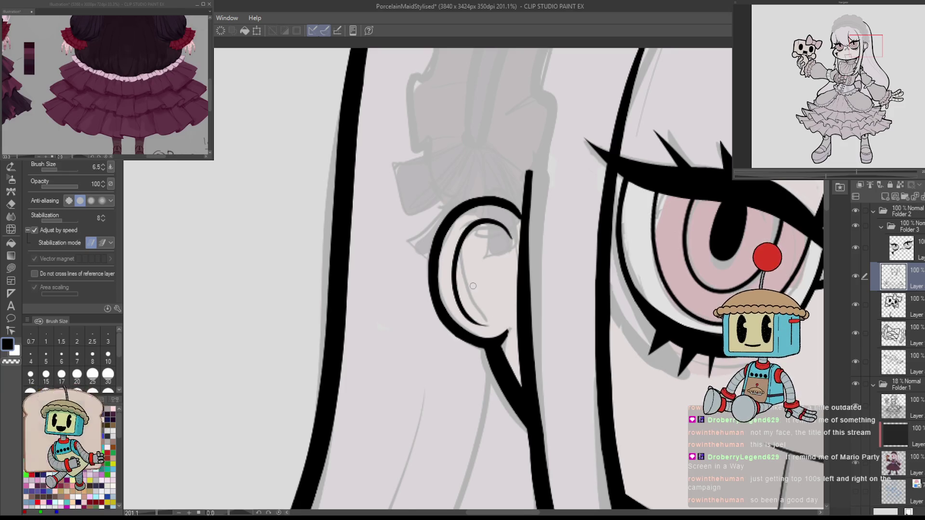
key("h")
key("e")
left_click_drag(491, 266, 511, 310)
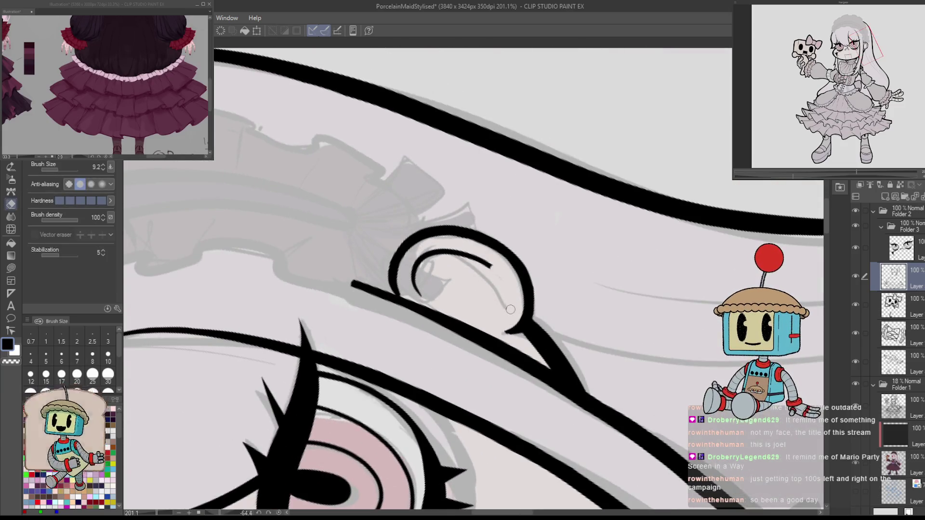
key("p")
mouse_move(482, 262)
left_mouse_down()
mouse_move(507, 295)
mouse_move(506, 313)
left_mouse_up()
Add a small hooked stroke inside the ear and restore the upright, unflipped view.
key("at")
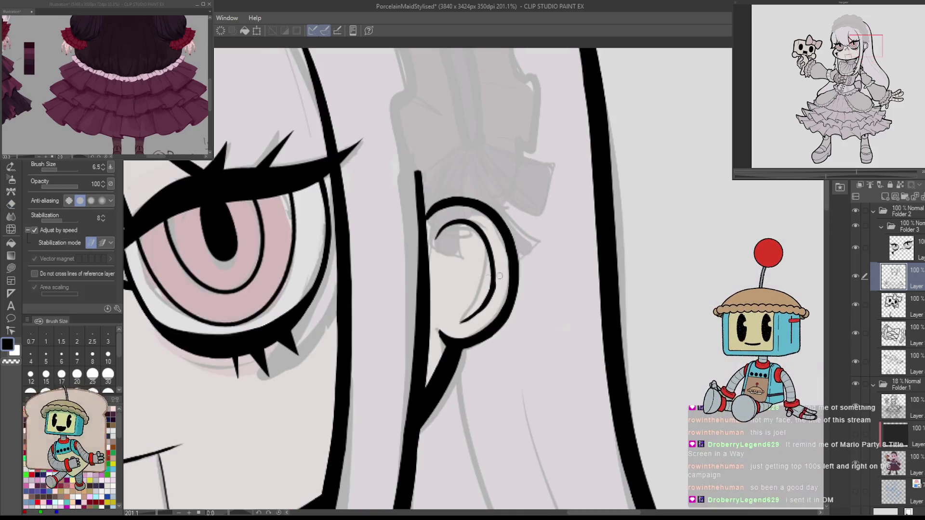
key("m")
key("h")
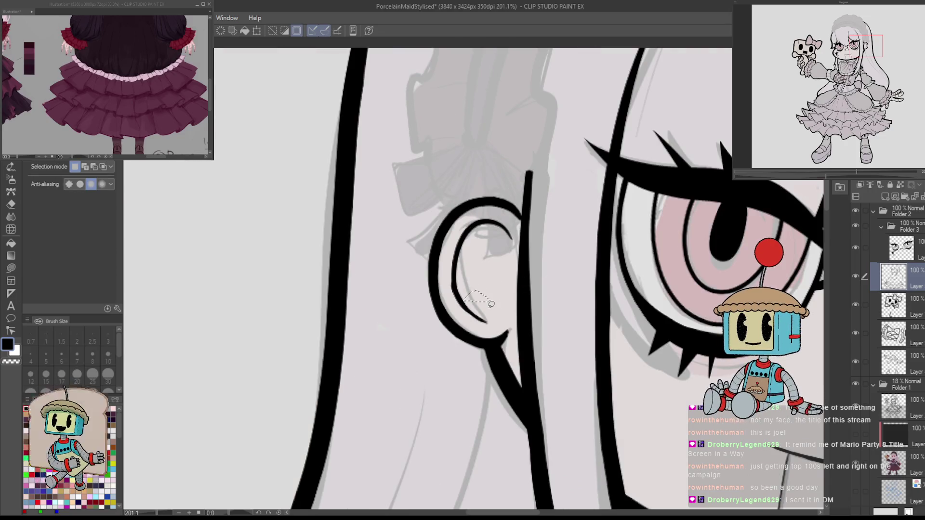
key("p")
left_click_drag(470, 311, 501, 292)
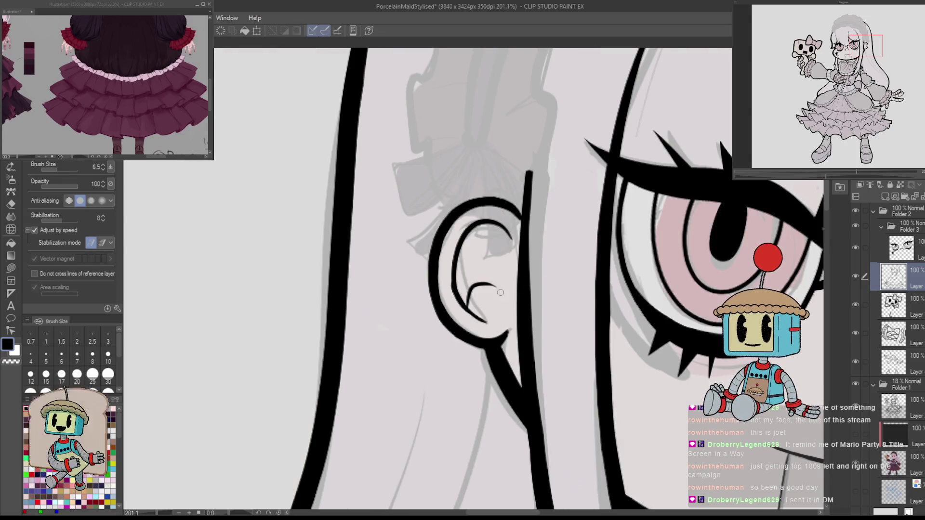
scroll(529, 417, "down", 5)
key("h")
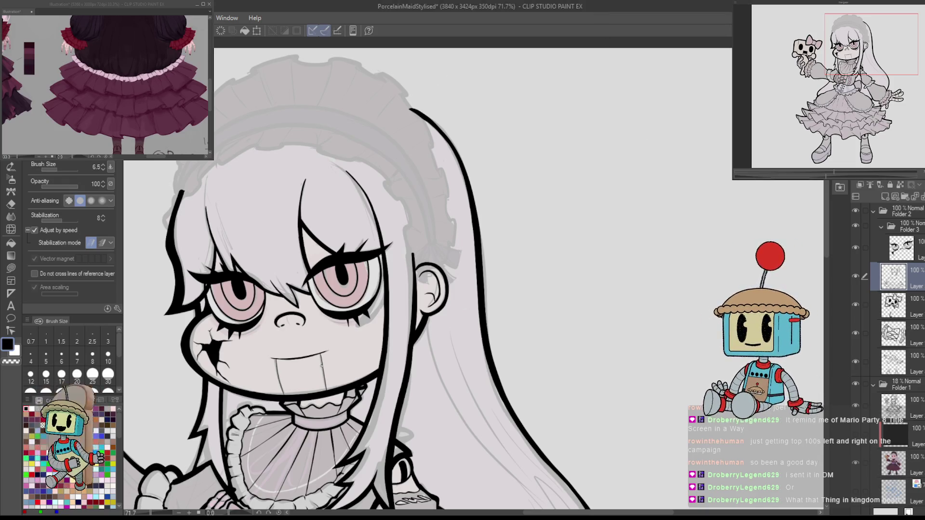
scroll(318, 373, "down", 3)
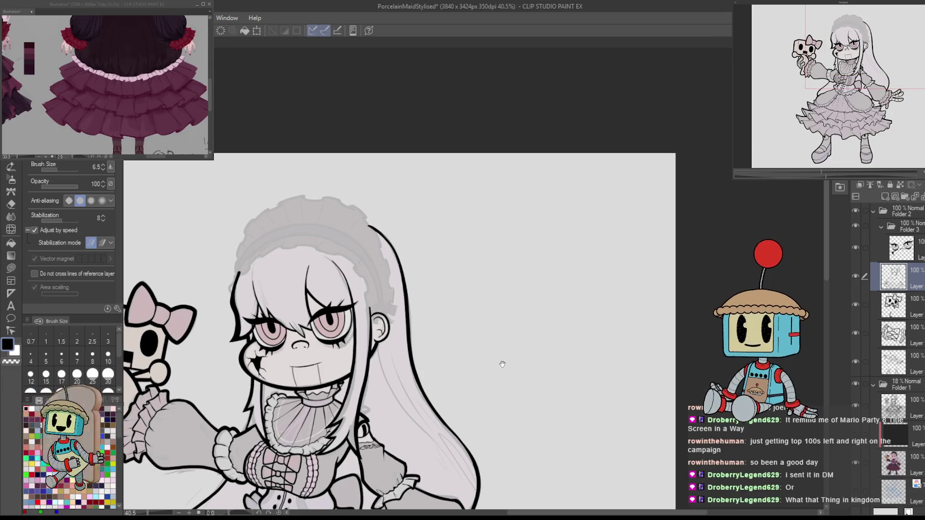
left_click_drag(502, 364, 670, 287)
left_click(857, 275)
left_click(857, 276)
left_click(856, 361)
left_click(856, 361)
left_click(874, 362)
left_click_drag(689, 414, 699, 261)
left_click_drag(632, 457, 646, 385)
left_click_drag(644, 338, 649, 332)
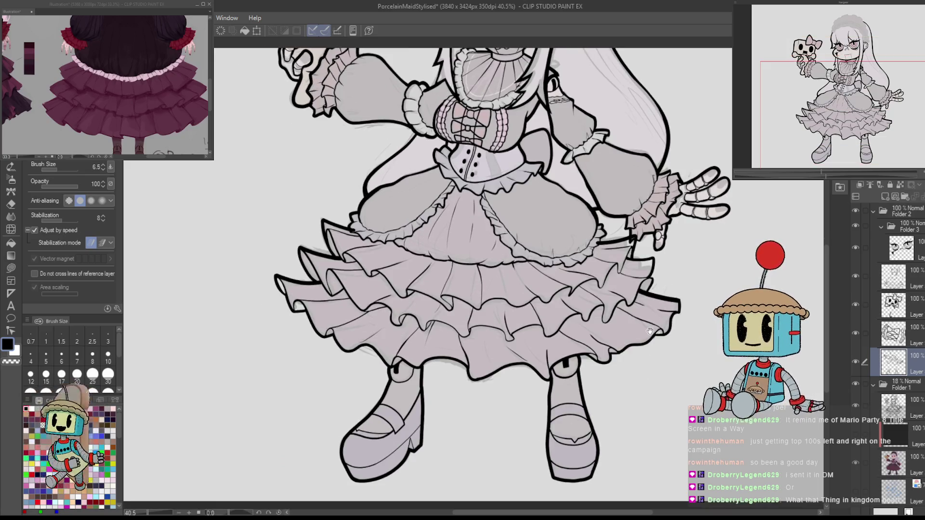
scroll(650, 332, "up", 8)
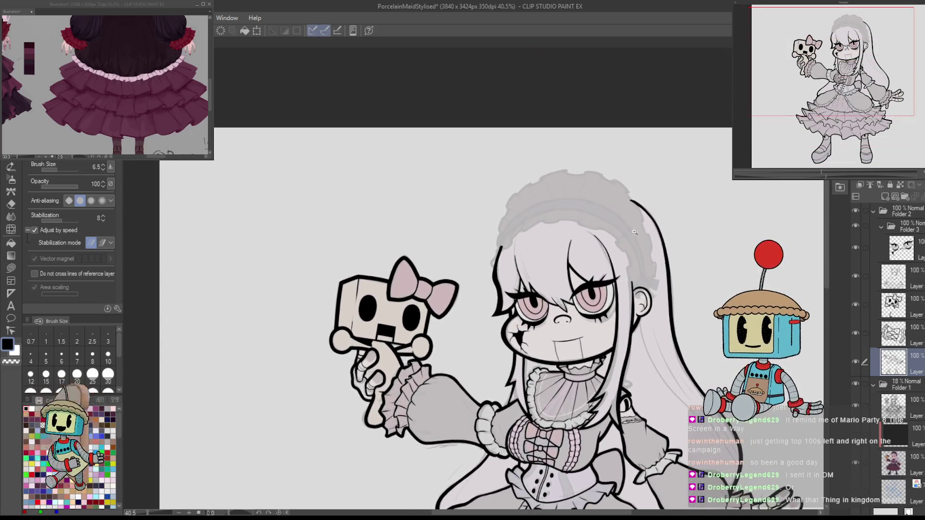
scroll(657, 285, "down", 10)
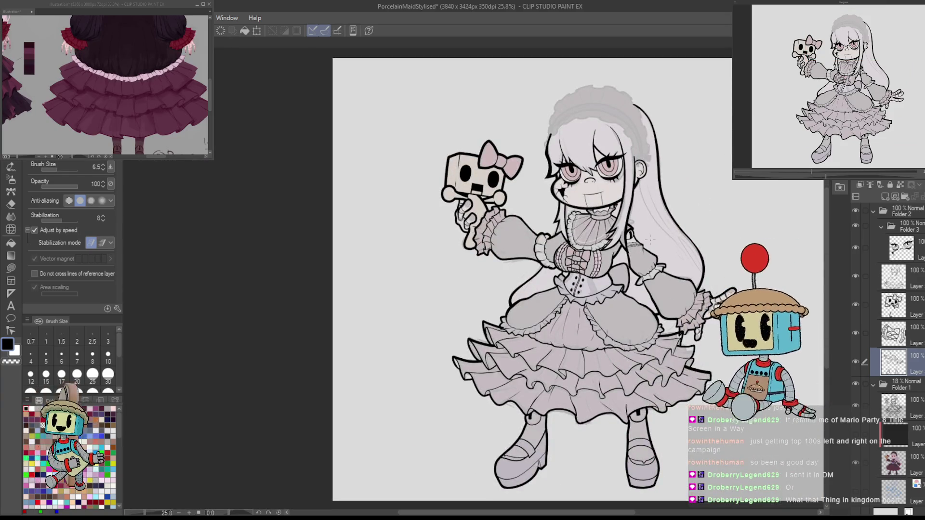
scroll(570, 356, "up", 5)
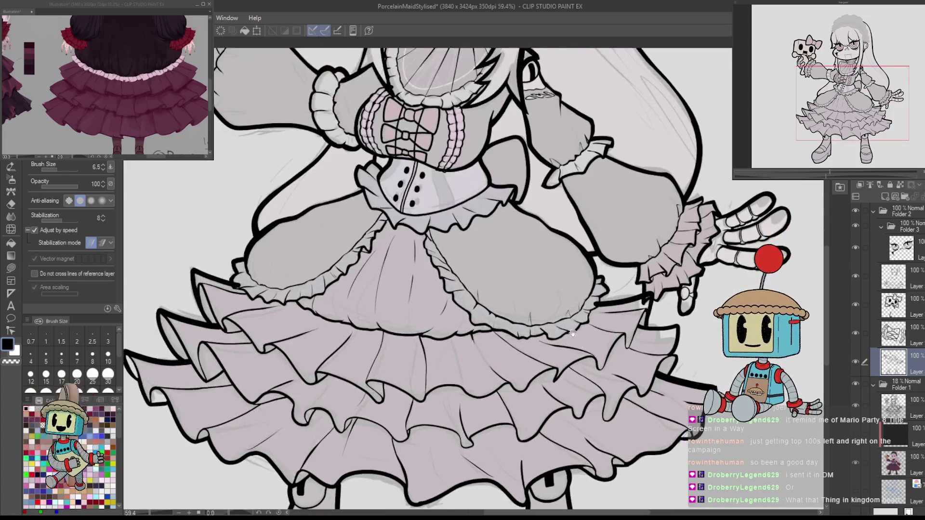
scroll(570, 357, "up", 4)
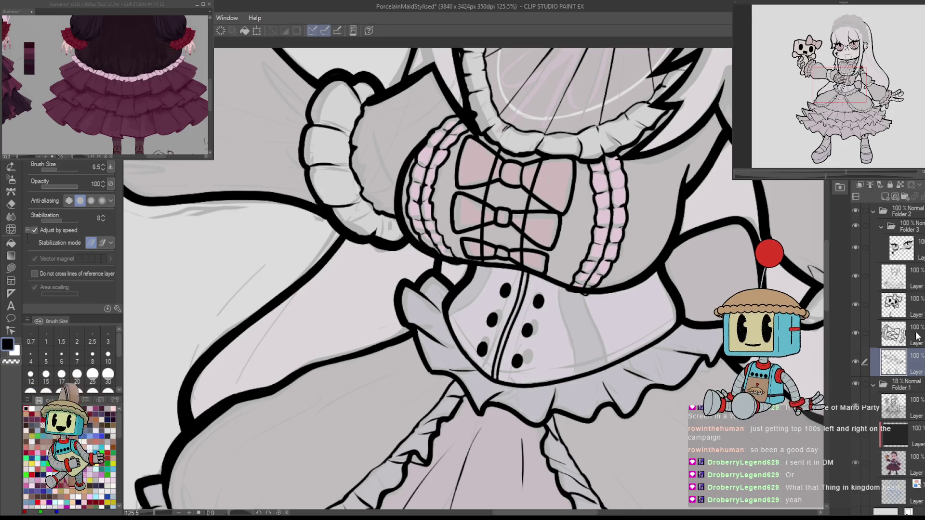
left_click(917, 281)
scroll(561, 264, "up", 3)
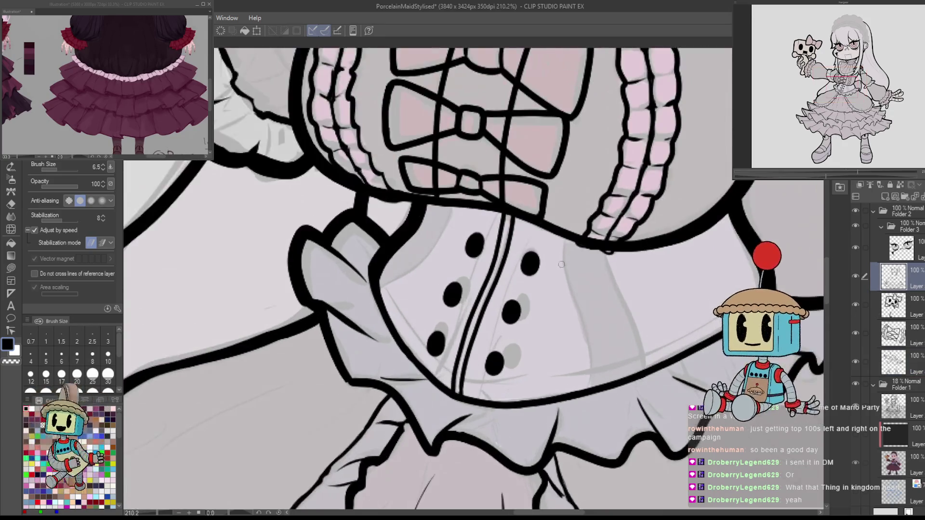
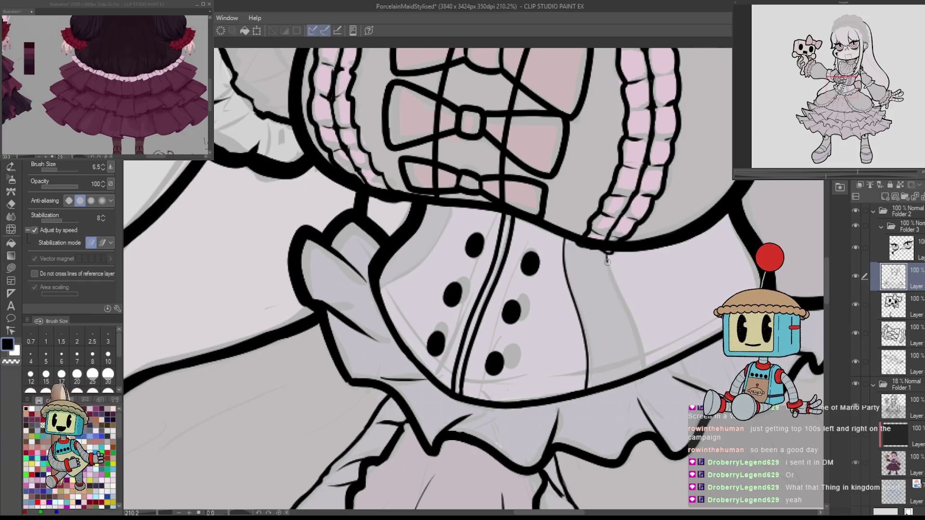
Draw thin inner lines along the collar edge and the corset's right edge.
key("ctrl+z")
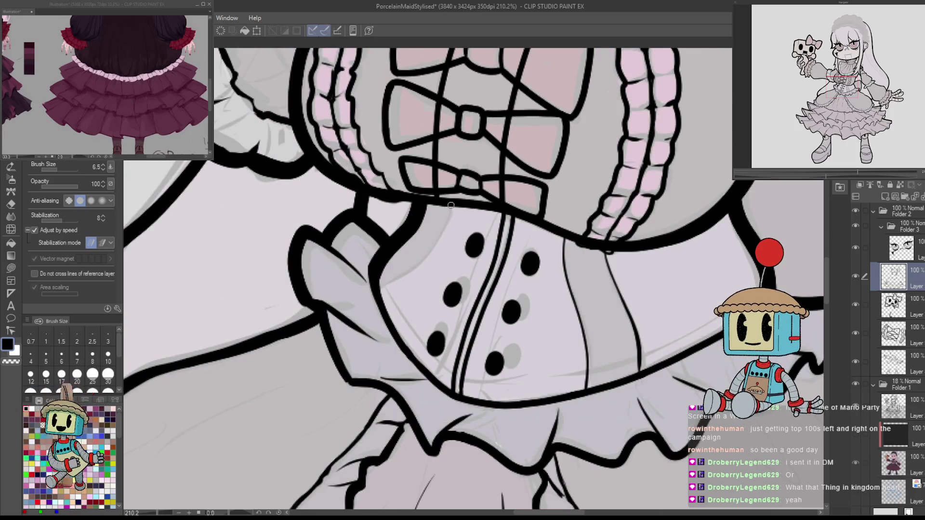
left_click_drag(380, 289, 407, 272)
key("h")
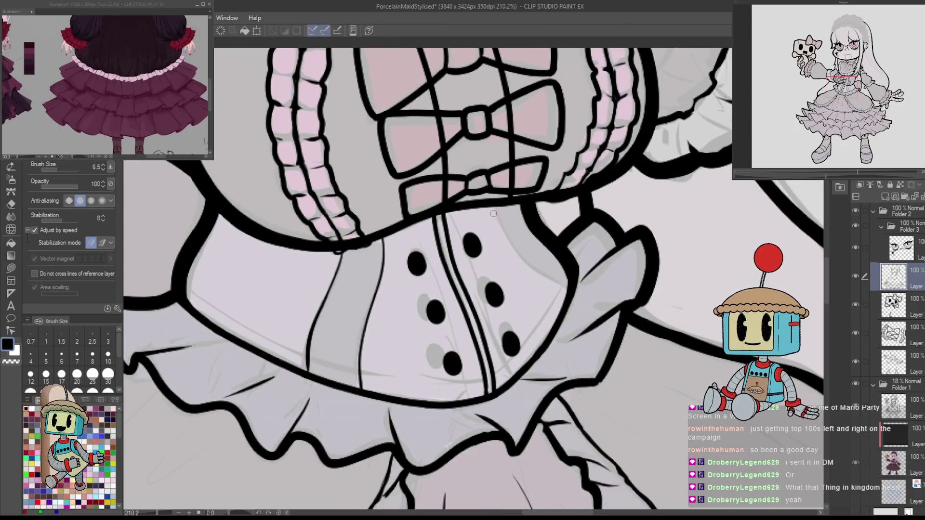
left_click_drag(496, 213, 566, 292)
key("ctrl+z")
mouse_move(496, 213)
left_mouse_down()
mouse_move(573, 301)
mouse_move(598, 257)
mouse_move(549, 346)
left_mouse_up()
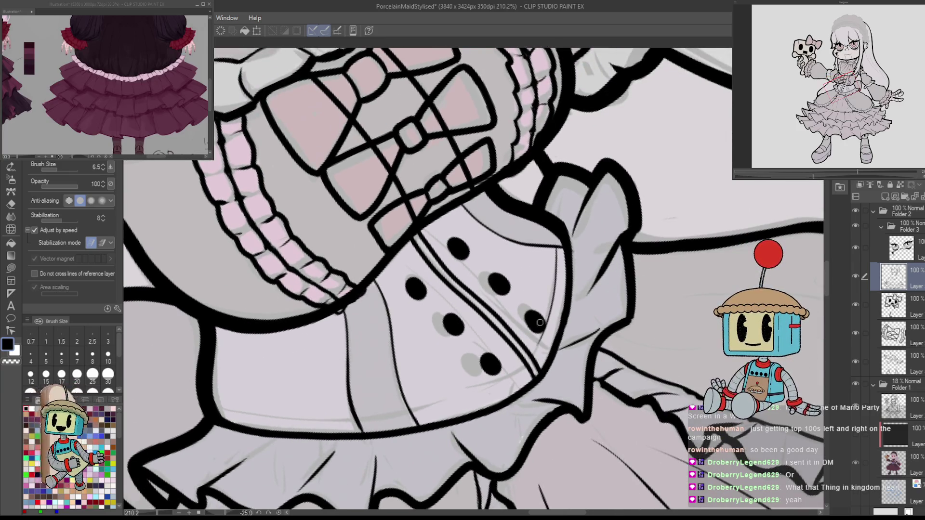
mouse_move(593, 309)
left_mouse_down()
mouse_move(559, 241)
mouse_move(536, 352)
left_mouse_up()
key("ctrl+z")
left_click_drag(557, 252, 538, 350)
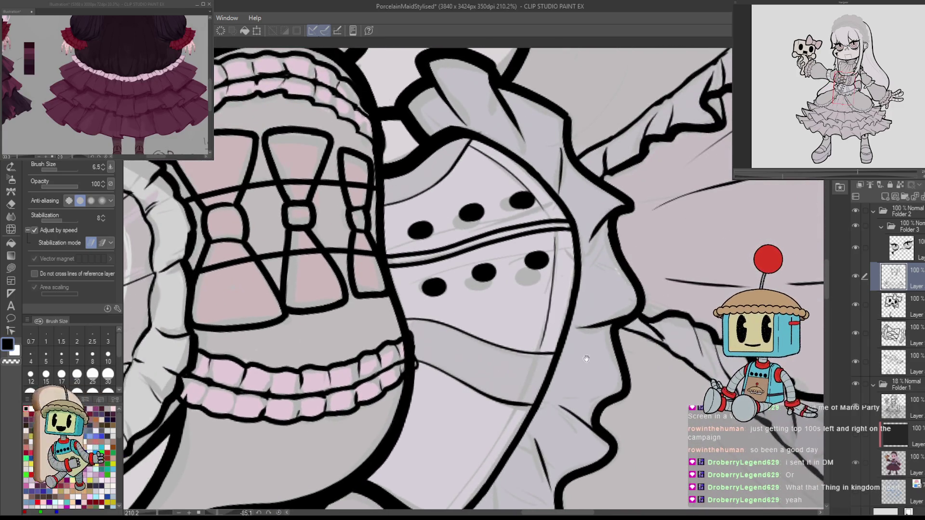
Add a thin detail line beside the frill's thick outline, then reset the canvas rotation.
left_click(855, 384)
left_click(855, 383)
left_click_drag(625, 217, 683, 58)
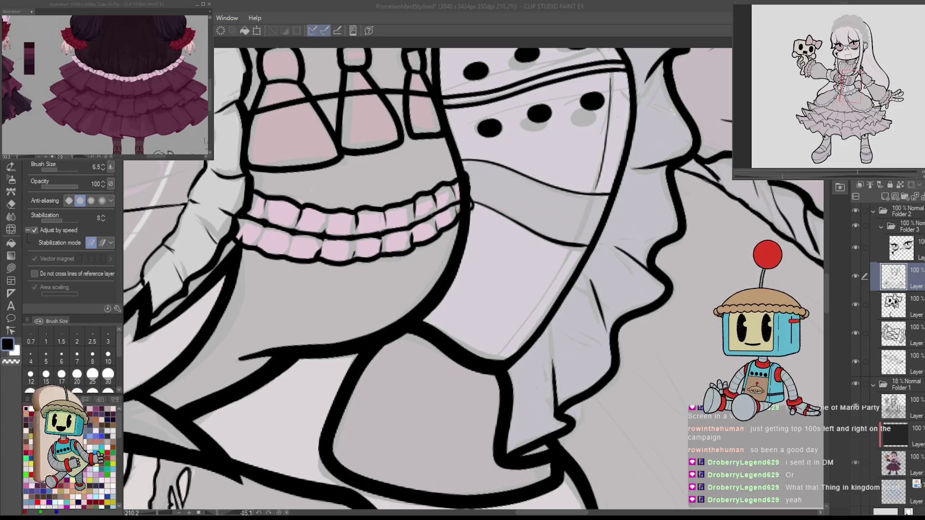
mouse_move(609, 190)
left_mouse_down()
mouse_move(584, 245)
mouse_move(482, 299)
mouse_move(380, 319)
left_mouse_up()
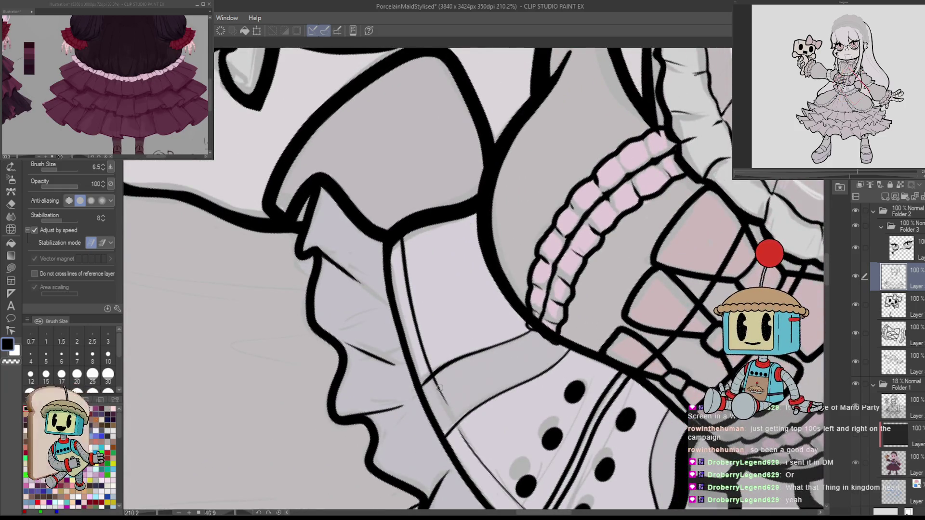
left_click_drag(401, 233, 465, 448)
key("ctrl+z")
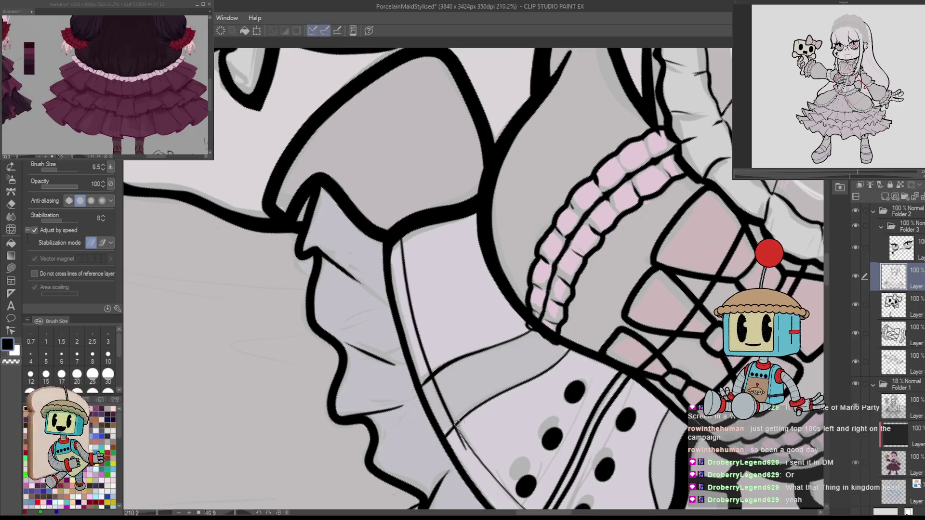
key("ctrl+z")
left_click_drag(401, 238, 449, 407)
key("ctrl+z")
mouse_move(400, 238)
left_mouse_down()
mouse_move(450, 406)
mouse_move(475, 417)
mouse_move(474, 406)
left_mouse_up()
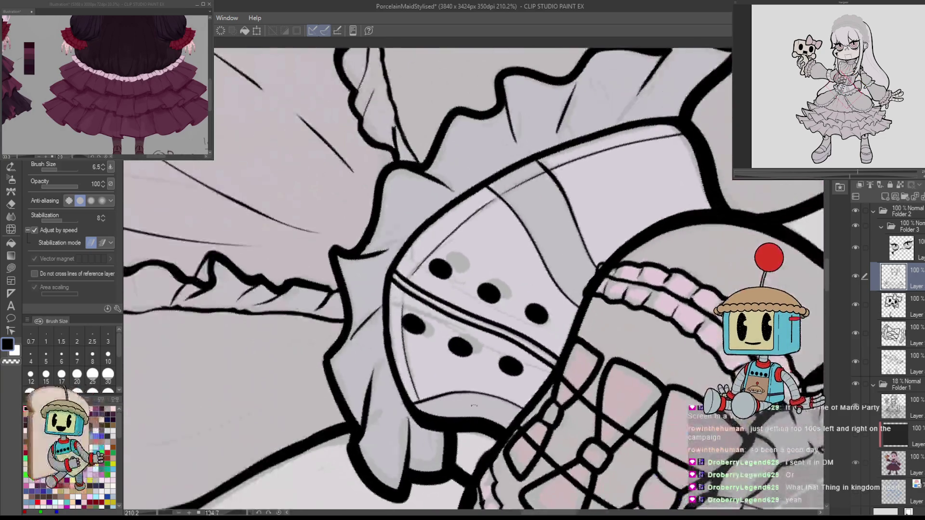
key("ctrl+at")
scroll(577, 397, "down", 5)
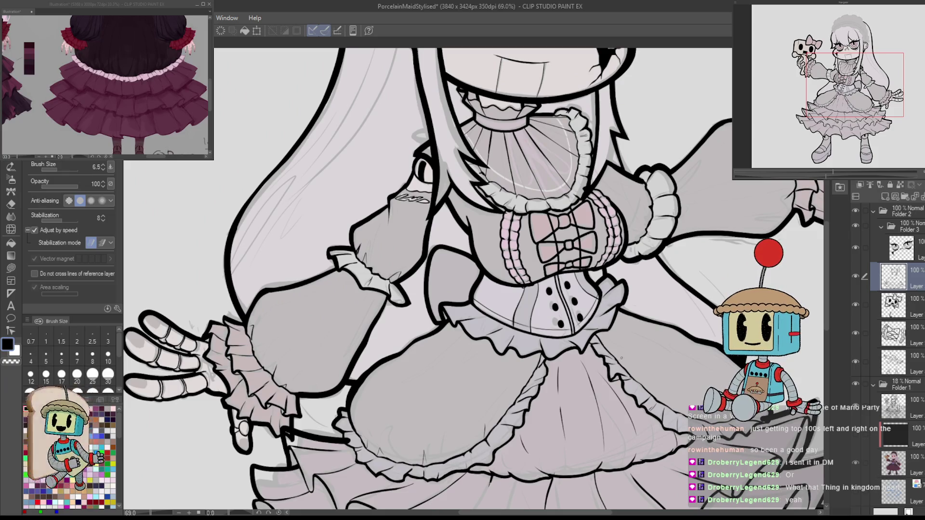
Unflip the view, select the lower sketch layer, and zoom to the headpiece's left edge.
key("h")
scroll(527, 347, "up", 10)
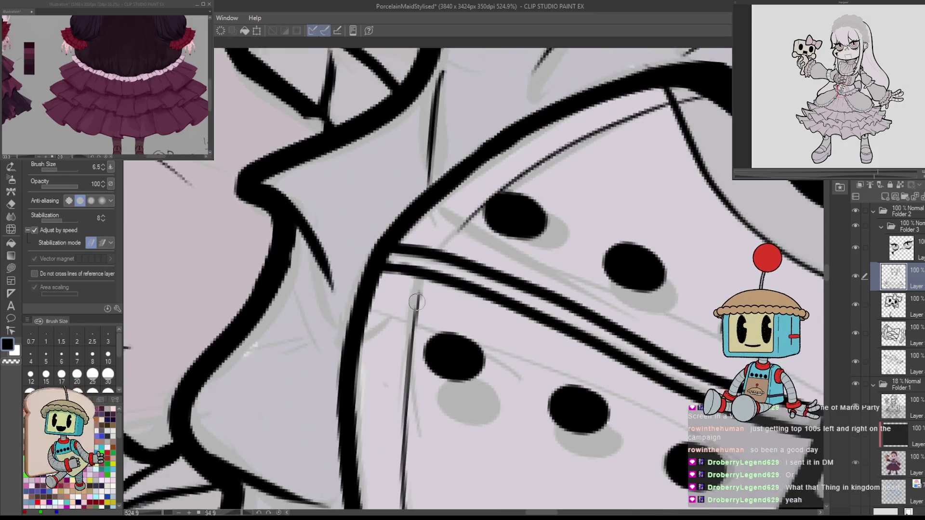
scroll(478, 211, "down", 10)
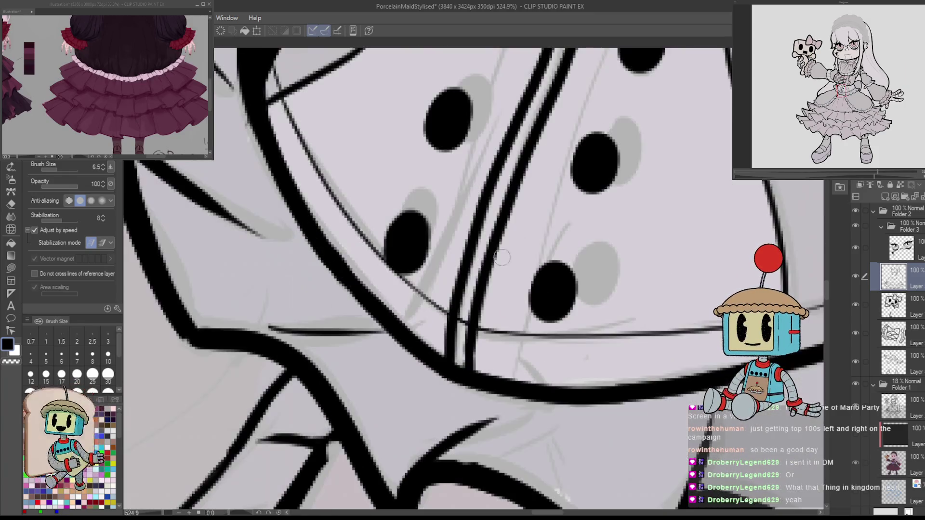
scroll(676, 236, "up", 6)
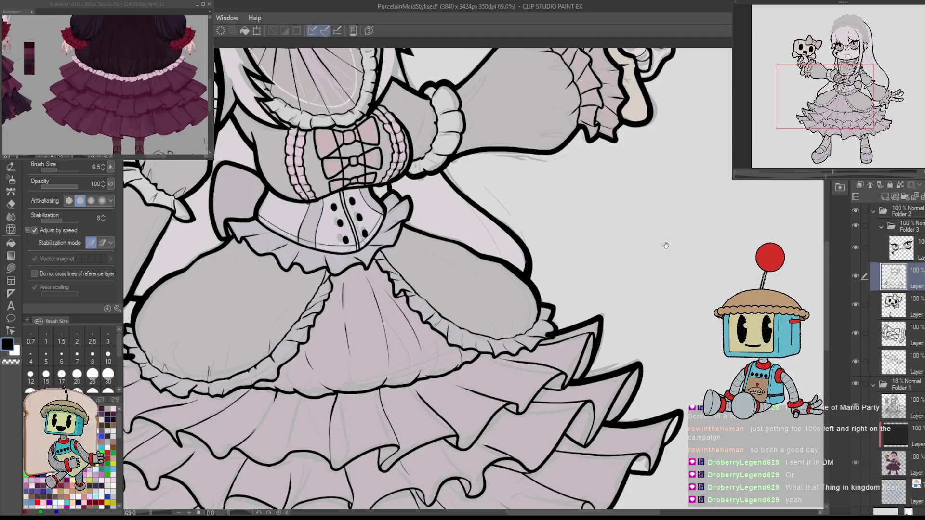
scroll(647, 278, "down", 4)
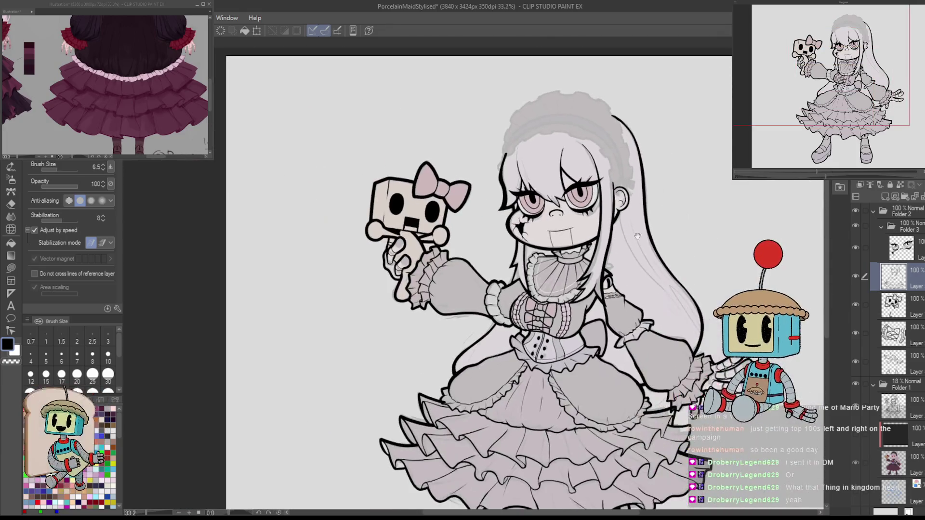
scroll(714, 195, "up", 2)
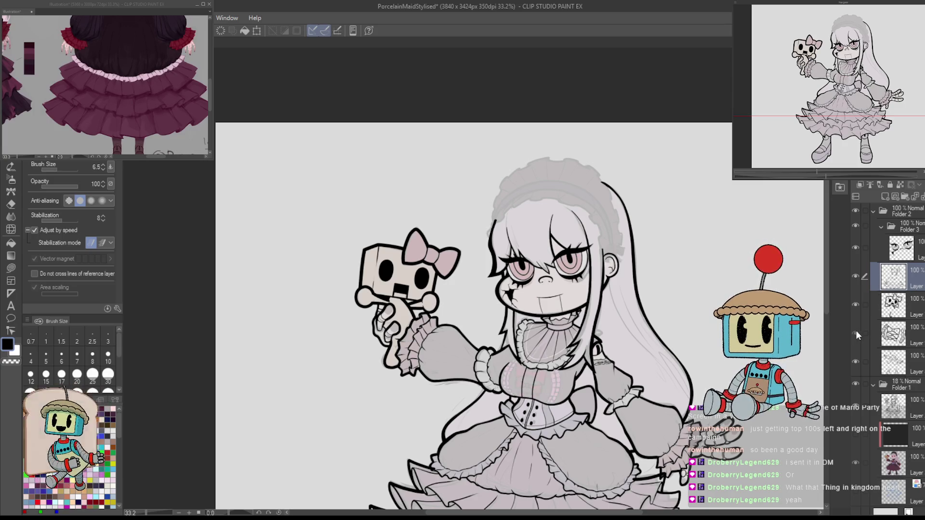
left_click(893, 334)
scroll(647, 190, "up", 7)
scroll(647, 190, "down", 3)
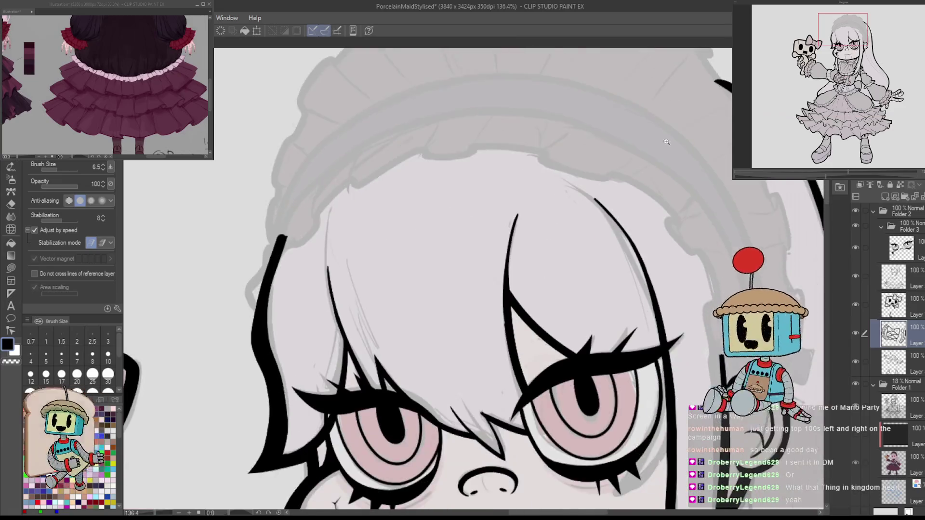
scroll(506, 274, "up", 3)
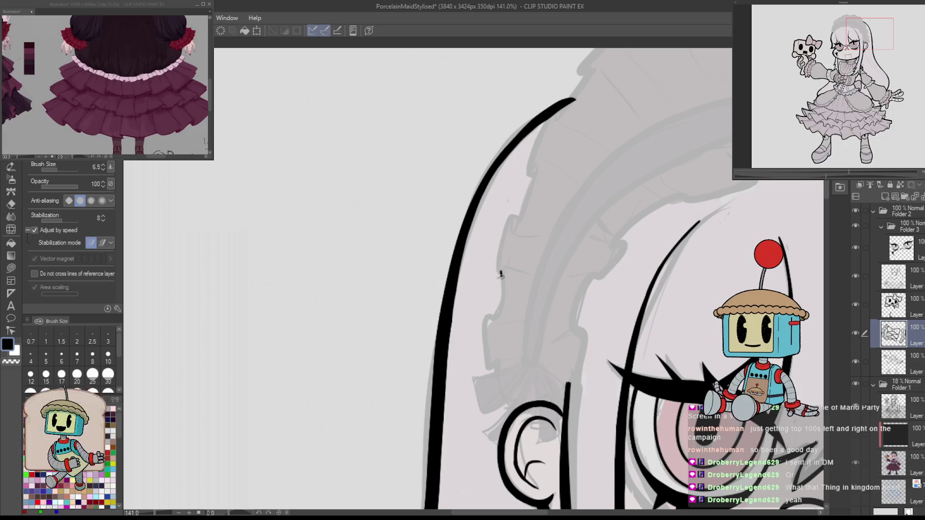
key("ctrl+z")
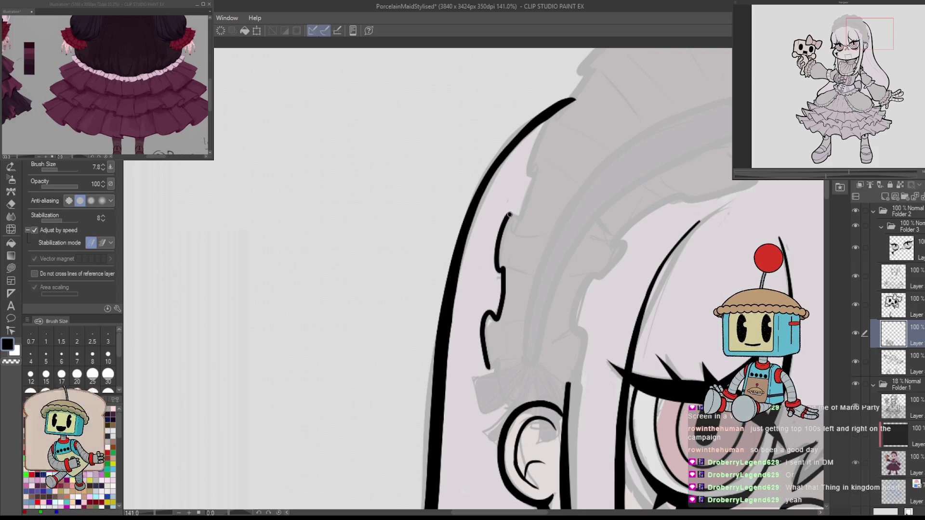
Redraw the upper wavy headpiece edge and tint its layer blue with Layer Color.
key("ctrl+z")
mouse_move(499, 266)
left_mouse_down()
mouse_move(531, 177)
mouse_move(519, 254)
left_mouse_up()
key("ctrl+shift+c")
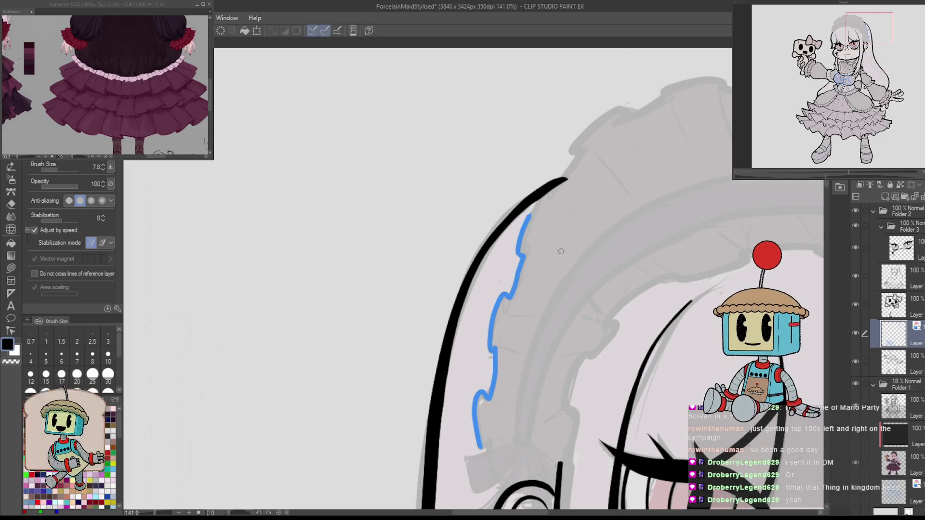
key("ctrl+z")
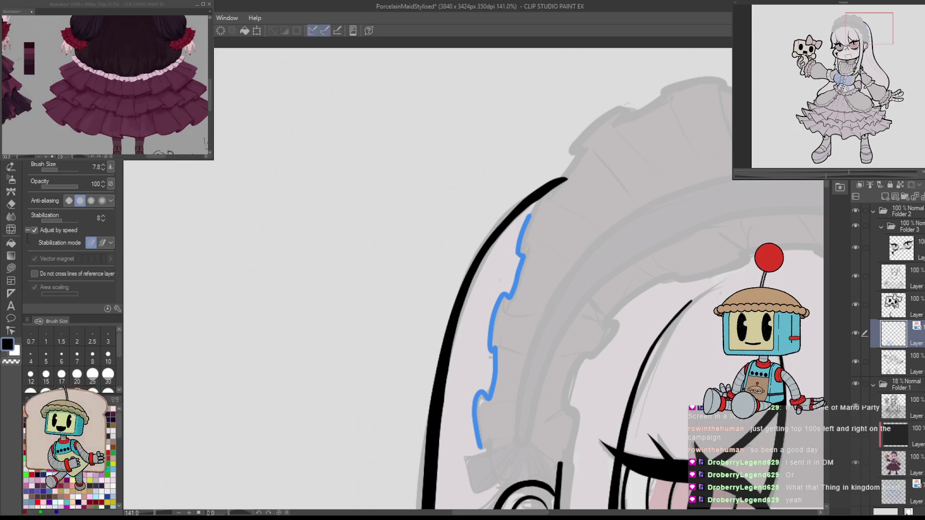
scroll(768, 278, "down", 5)
scroll(769, 278, "up", 4)
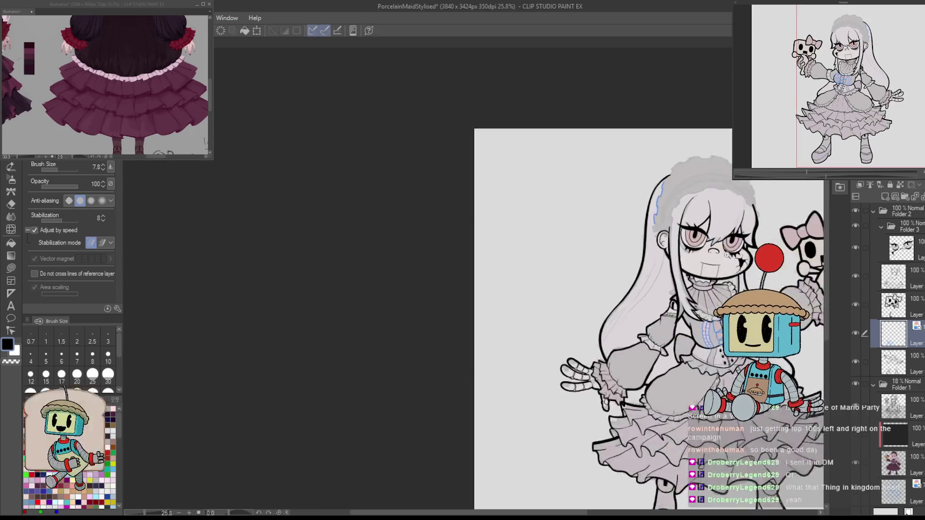
scroll(769, 278, "down", 3)
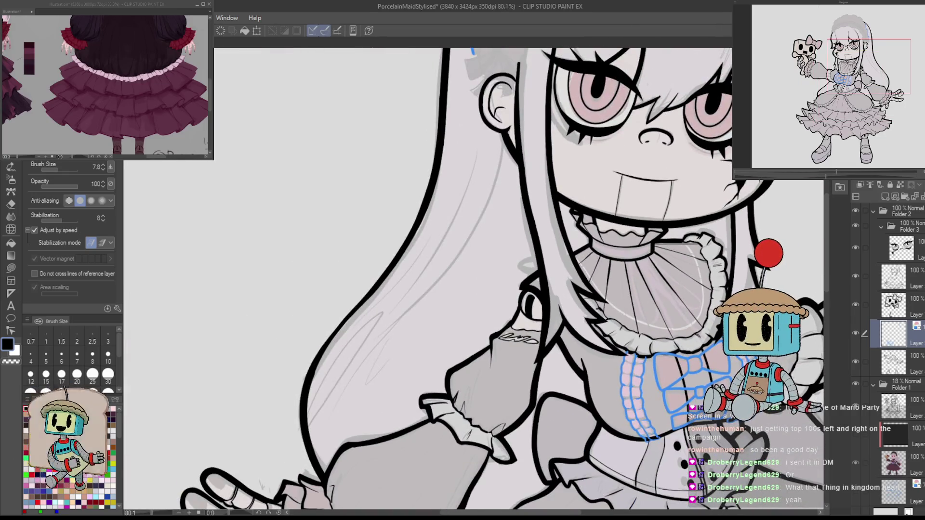
left_click_drag(894, 361, 894, 343)
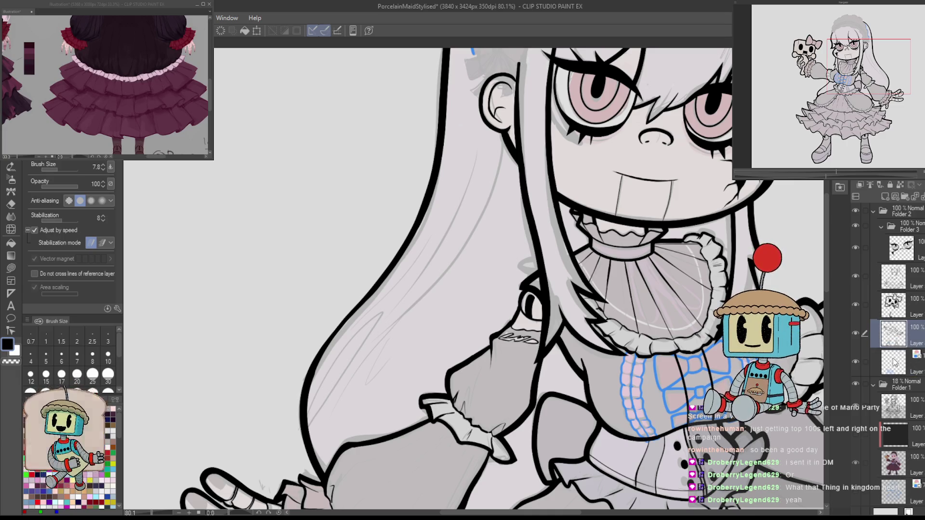
left_click_drag(894, 344, 892, 389)
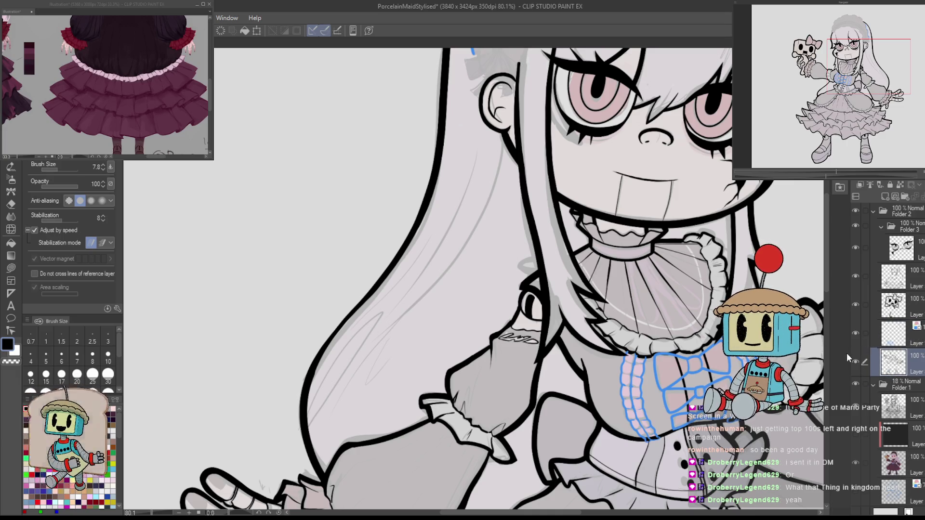
left_click(894, 335)
scroll(472, 279, "up", 5)
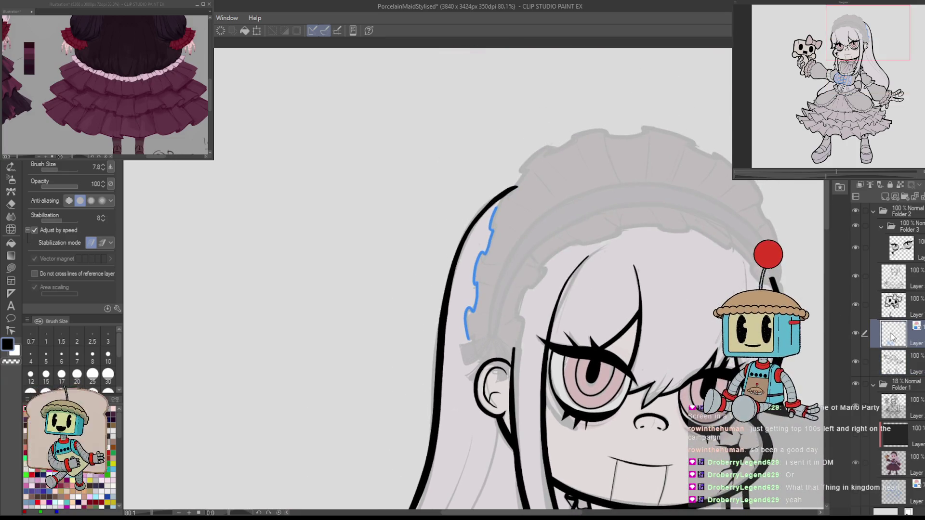
Lasso the blue stroke, cut it out, and paste it onto a new layer above.
key("m")
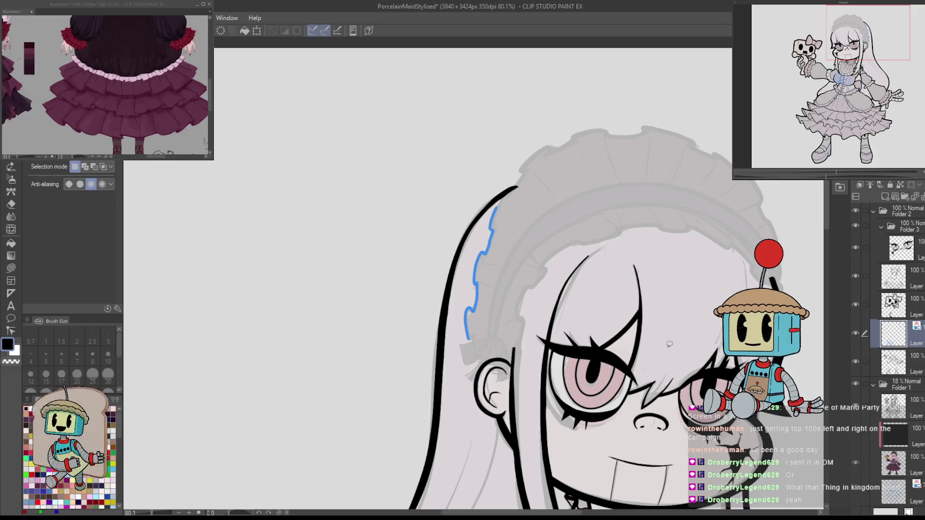
left_click_drag(501, 187, 482, 198)
key("Delete")
key("ctrl+d")
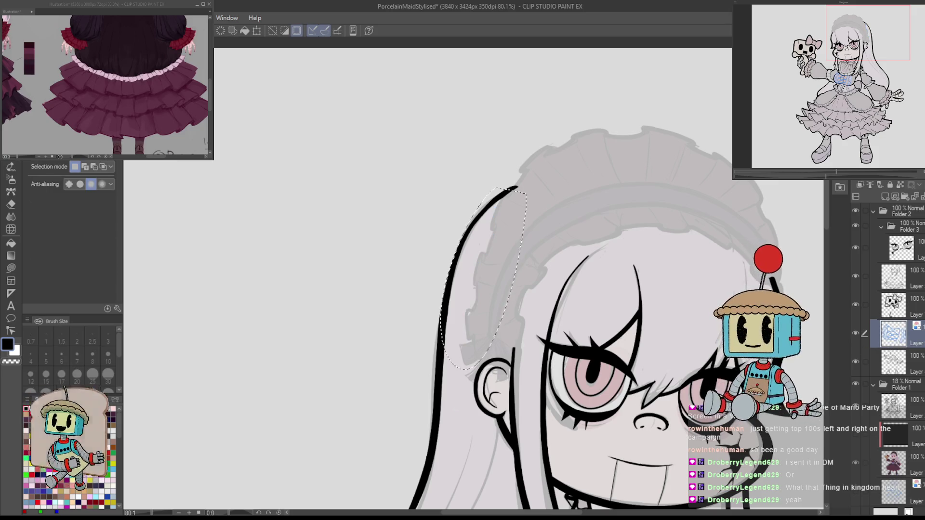
left_click(893, 277)
key("ctrl+v")
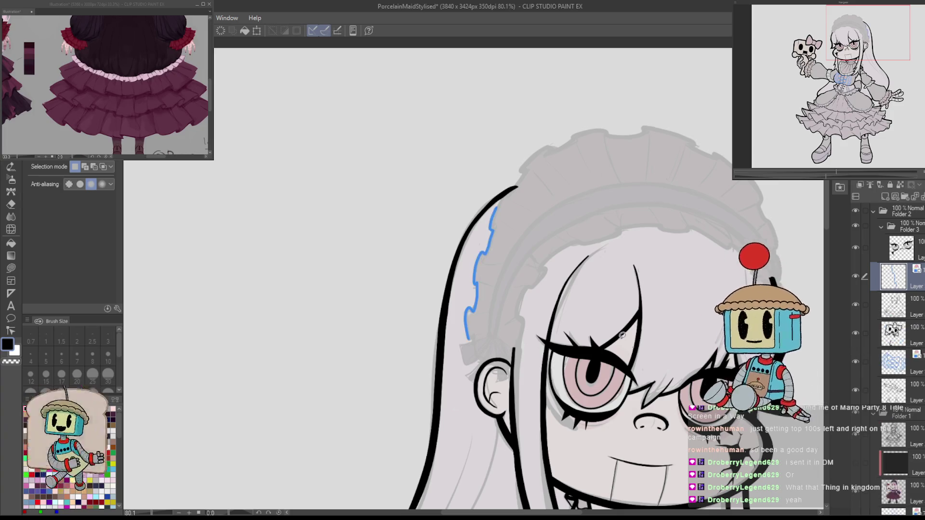
scroll(464, 204, "up", 8)
Extend the blue frill outline up the headband's edge toward the top of the head.
key("p")
mouse_move(551, 166)
left_mouse_down()
mouse_move(580, 139)
mouse_move(559, 279)
mouse_move(645, 196)
mouse_move(631, 157)
mouse_move(484, 330)
mouse_move(506, 319)
mouse_move(513, 222)
mouse_move(580, 155)
mouse_move(651, 123)
mouse_move(665, 71)
left_mouse_up()
left_click_drag(705, 123, 541, 340)
mouse_move(501, 285)
left_mouse_down()
mouse_move(526, 241)
mouse_move(746, 177)
left_mouse_up()
key("ctrl+z")
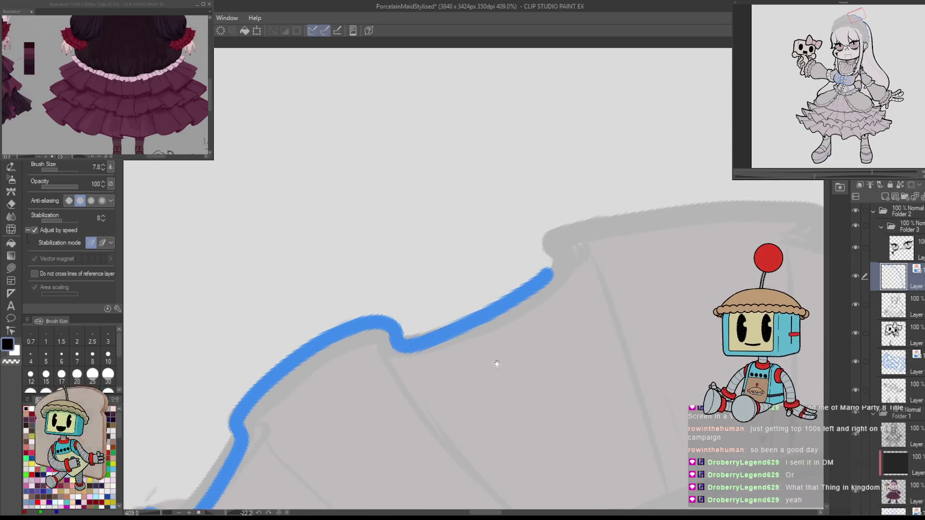
left_click_drag(496, 363, 623, 178)
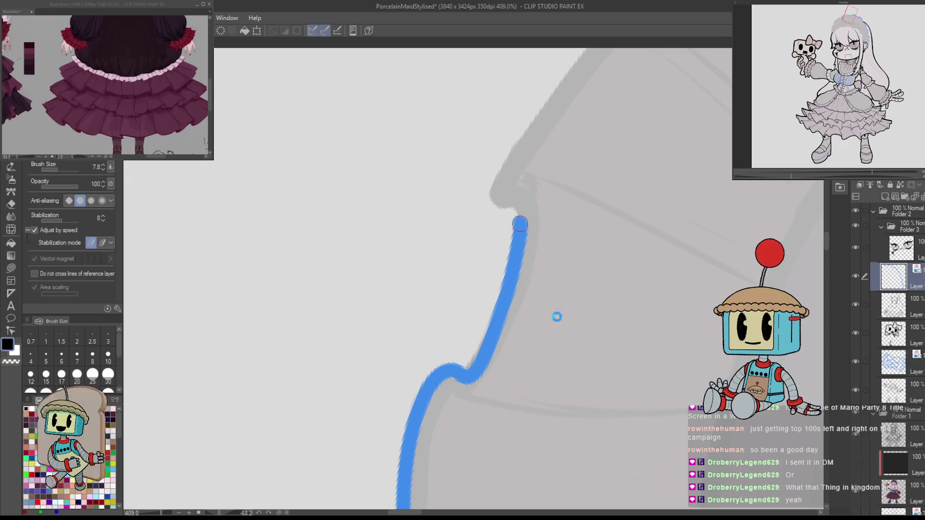
left_click_drag(586, 232, 551, 340)
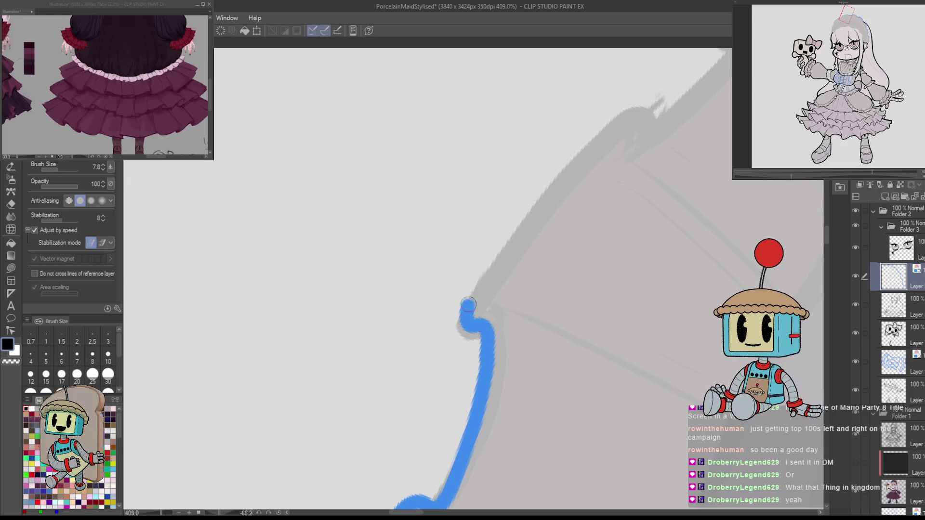
left_click_drag(468, 305, 646, 117)
left_click_drag(691, 136, 552, 313)
key("e")
key("p")
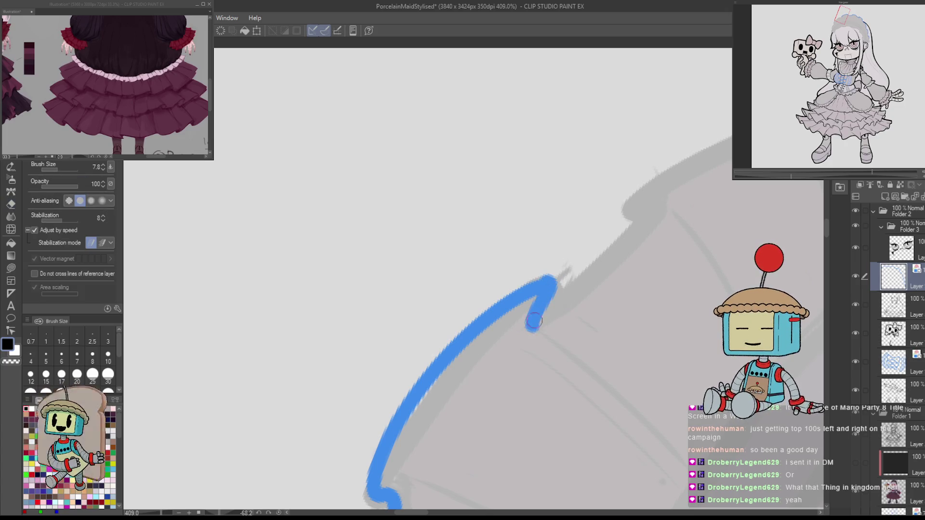
left_click_drag(537, 328, 645, 227)
left_click_drag(649, 189, 730, 132)
Continue the blue line across the top and down the frill edge toward the black line.
key("ctrl+0")
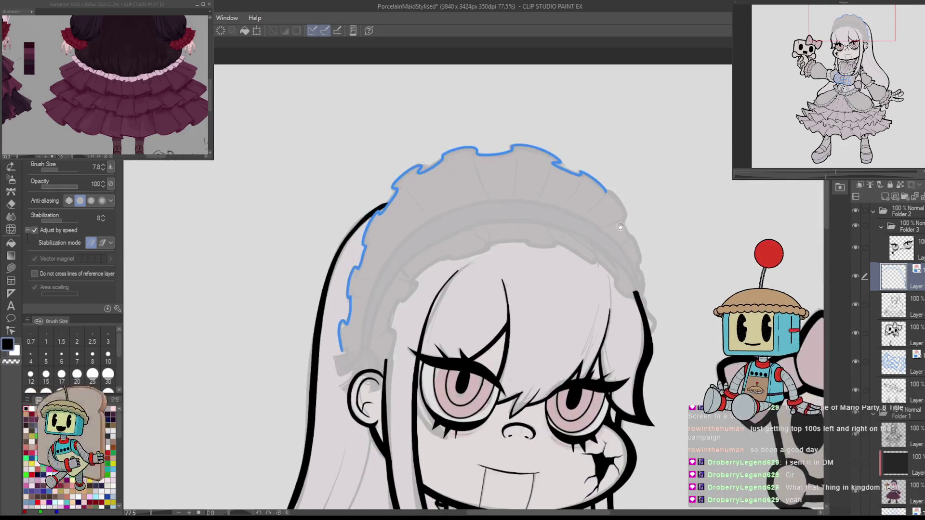
mouse_move(621, 227)
left_mouse_down()
mouse_move(651, 318)
mouse_move(579, 270)
left_mouse_up()
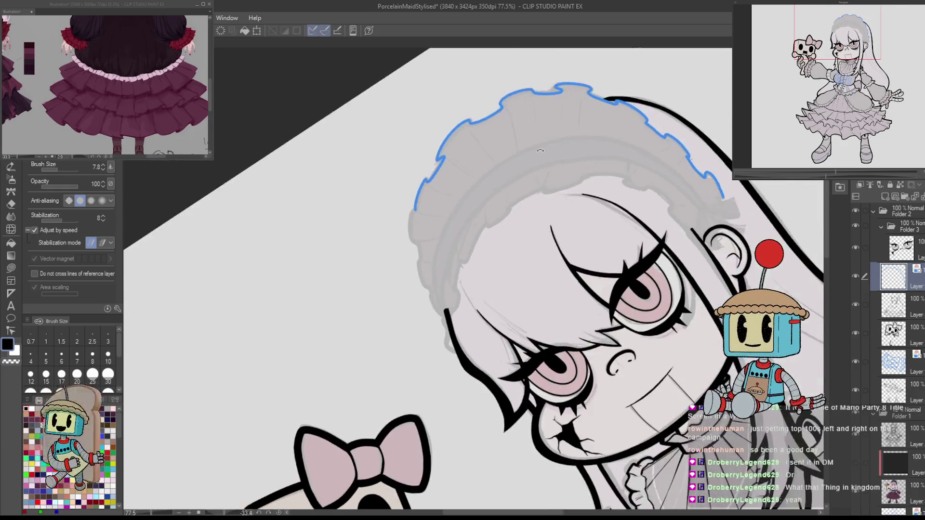
scroll(517, 199, "up", 6)
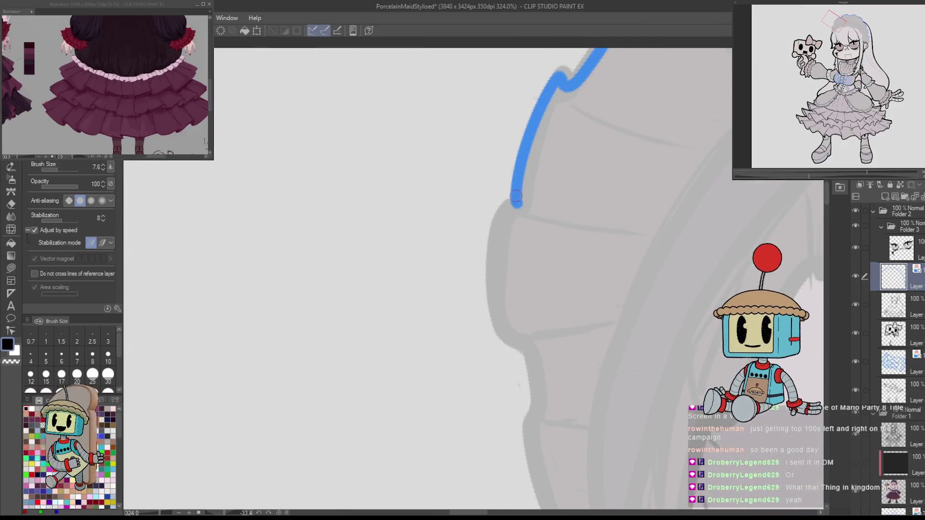
mouse_move(502, 205)
left_mouse_down()
mouse_move(496, 335)
mouse_move(535, 415)
mouse_move(513, 274)
mouse_move(618, 501)
left_mouse_up()
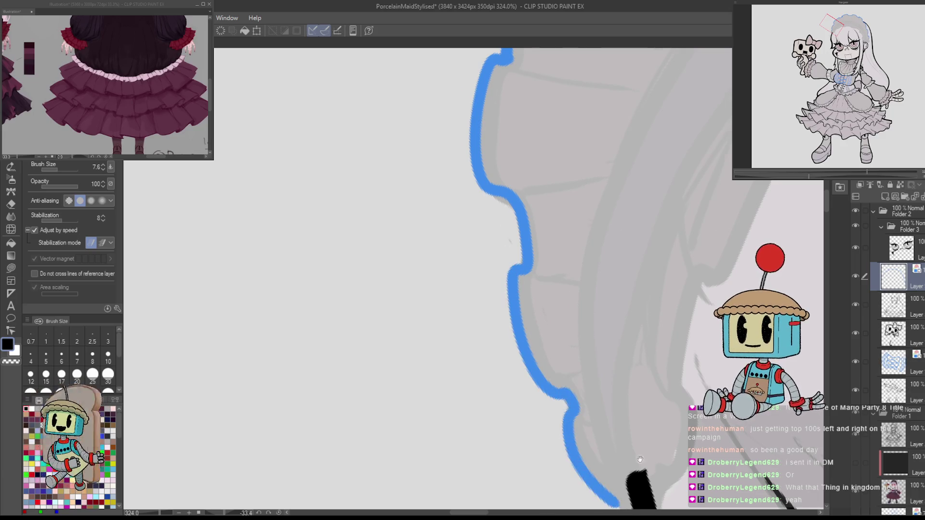
left_click_drag(685, 456, 645, 305)
scroll(629, 357, "down", 5)
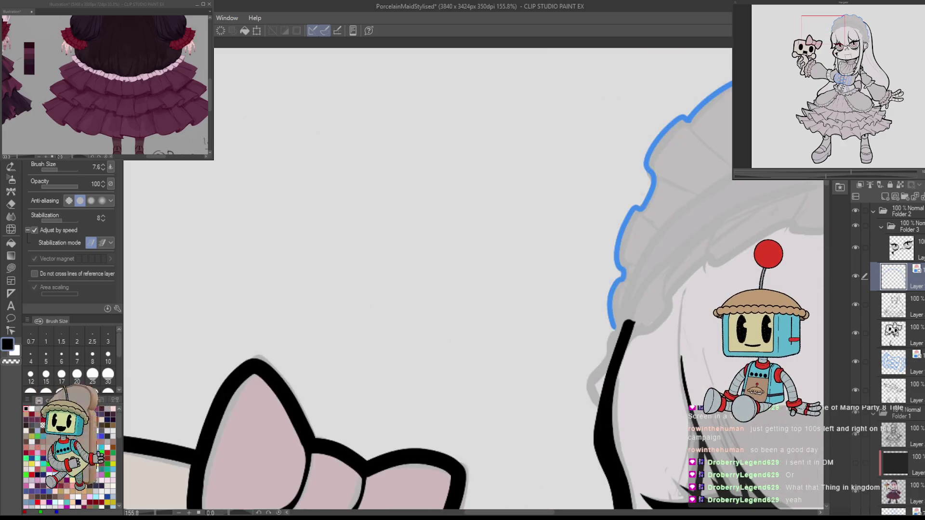
left_click_drag(562, 310, 598, 327)
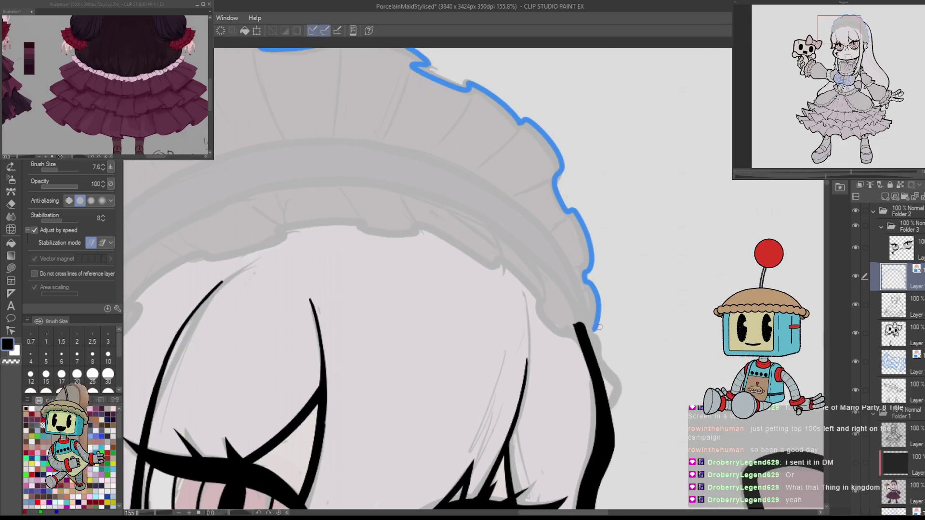
Toggle the black hair line art layers on and off to compare against the blue outline.
left_click(855, 304)
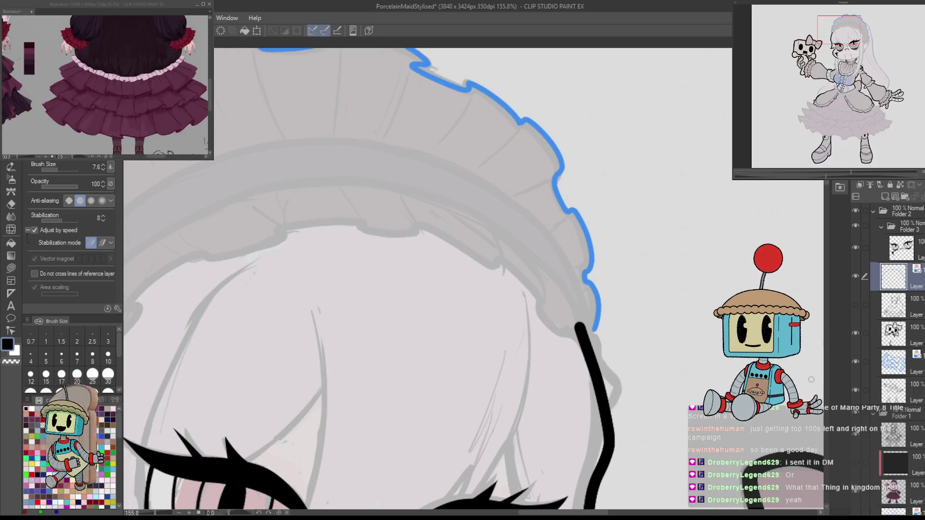
left_click(855, 304)
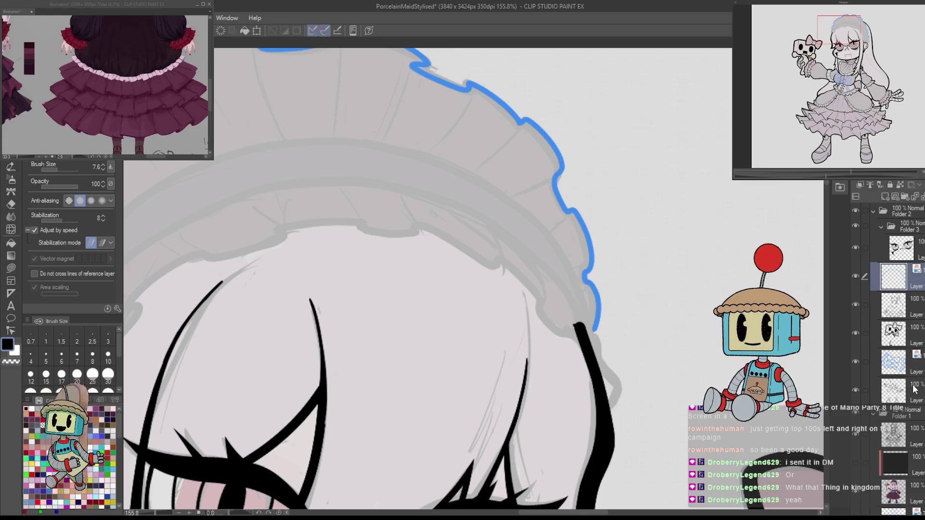
left_click(856, 390)
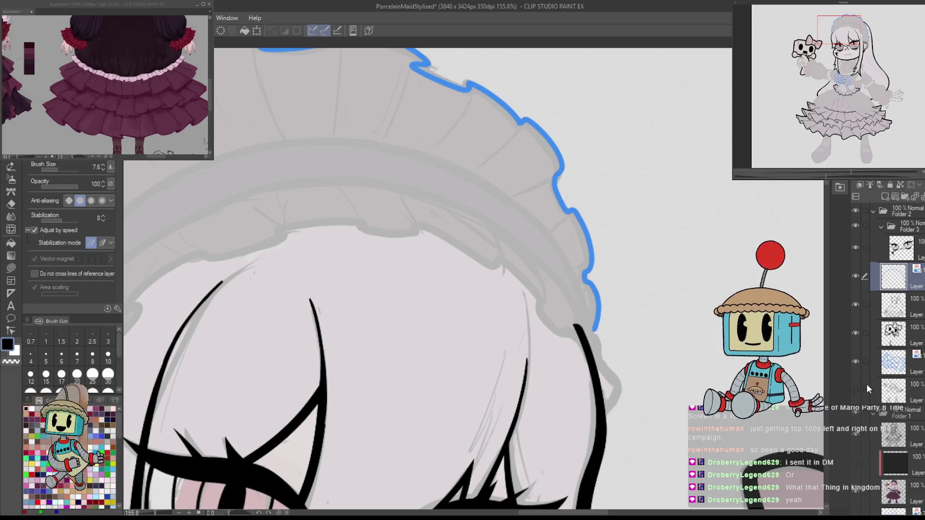
left_click(856, 390)
left_click(861, 304)
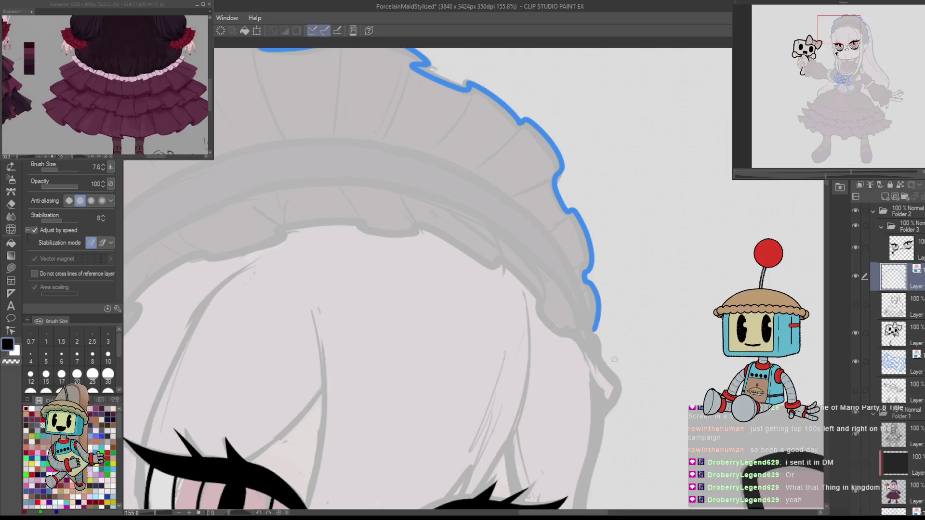
left_click_drag(597, 328, 642, 259)
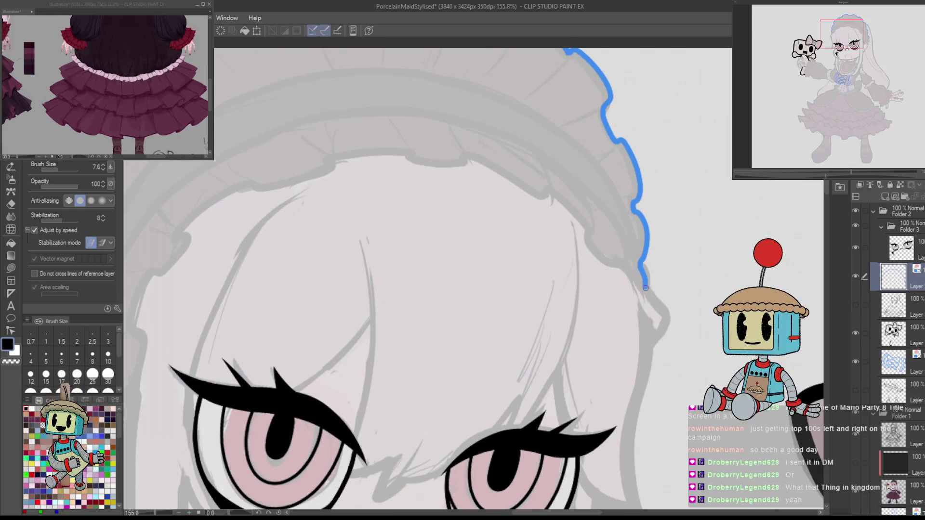
left_click(858, 389)
left_click(858, 389)
scroll(724, 298, "down", 3)
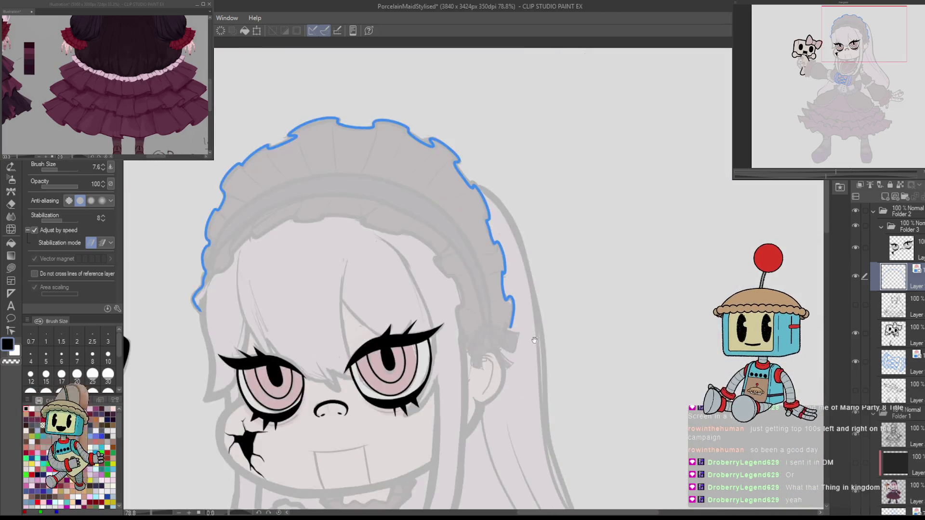
scroll(430, 326, "up", 3)
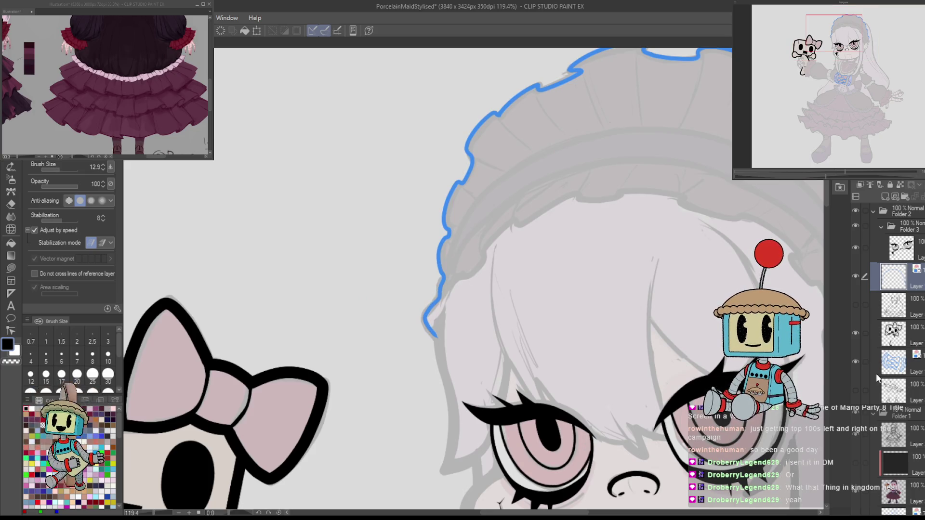
left_click(855, 391)
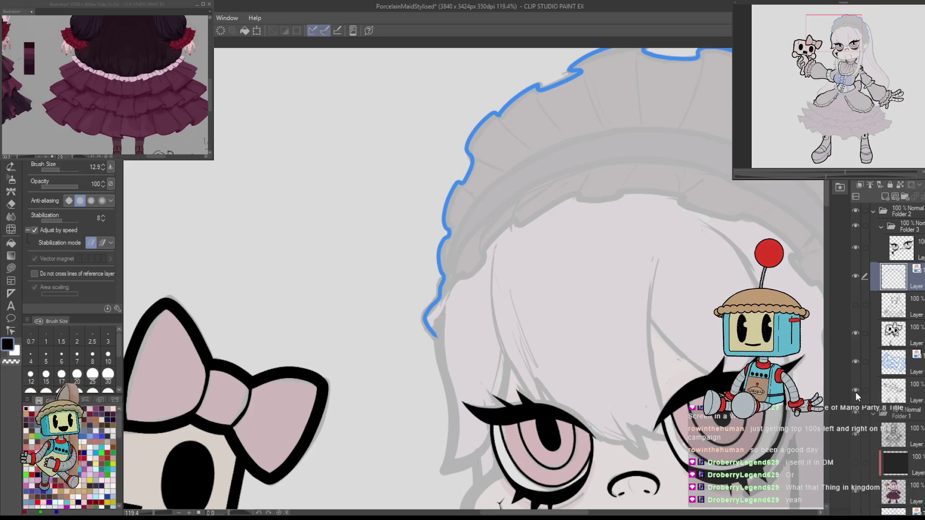
left_click(855, 305)
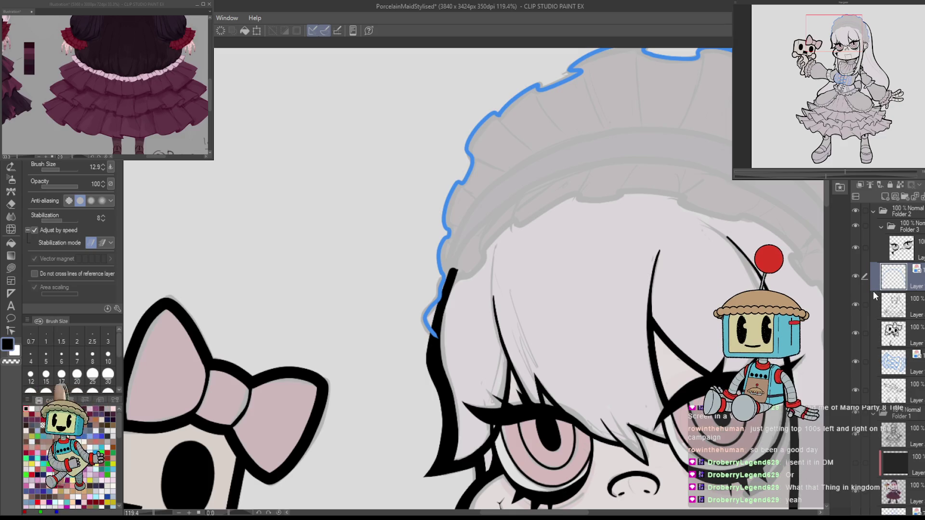
Rework the blue outline's lower end and redraw a thicker blue line up the frill.
left_click_drag(442, 286, 435, 337)
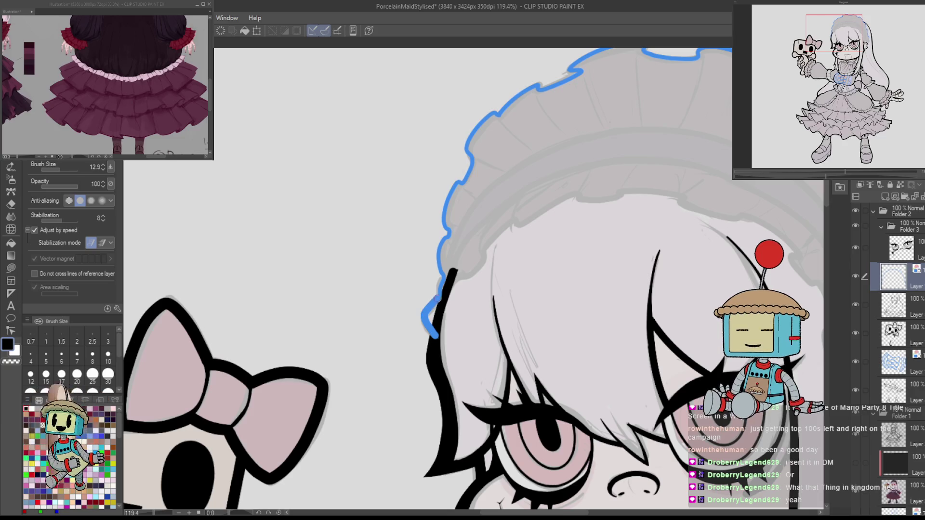
left_click_drag(446, 230, 452, 193)
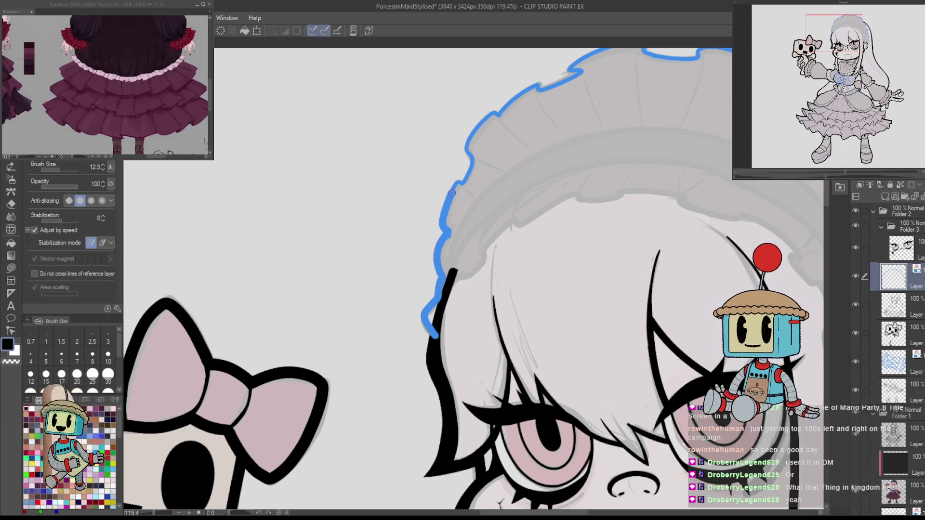
mouse_move(470, 155)
left_mouse_down()
mouse_move(483, 121)
mouse_move(396, 135)
mouse_move(468, 304)
mouse_move(438, 267)
left_mouse_up()
key("ctrl+z")
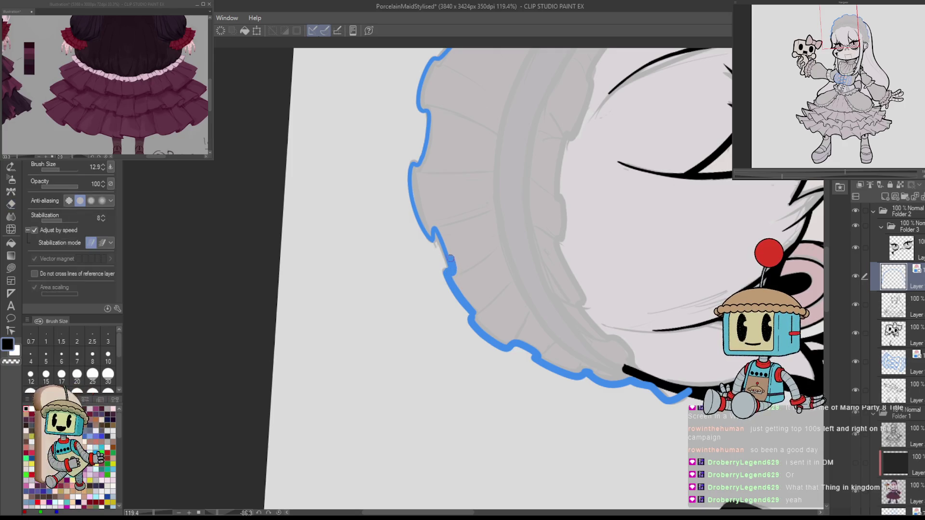
mouse_move(429, 242)
left_mouse_down()
mouse_move(409, 198)
mouse_move(411, 163)
left_mouse_up()
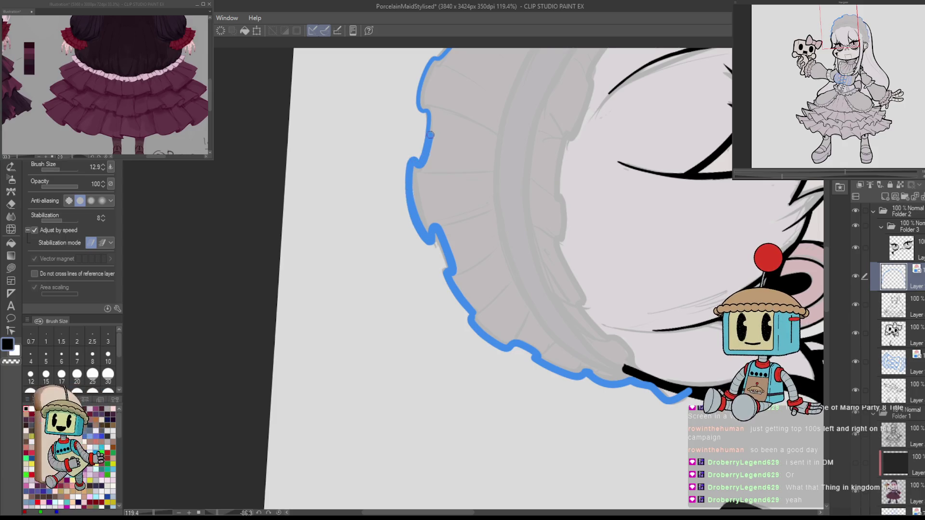
left_click_drag(443, 70, 434, 273)
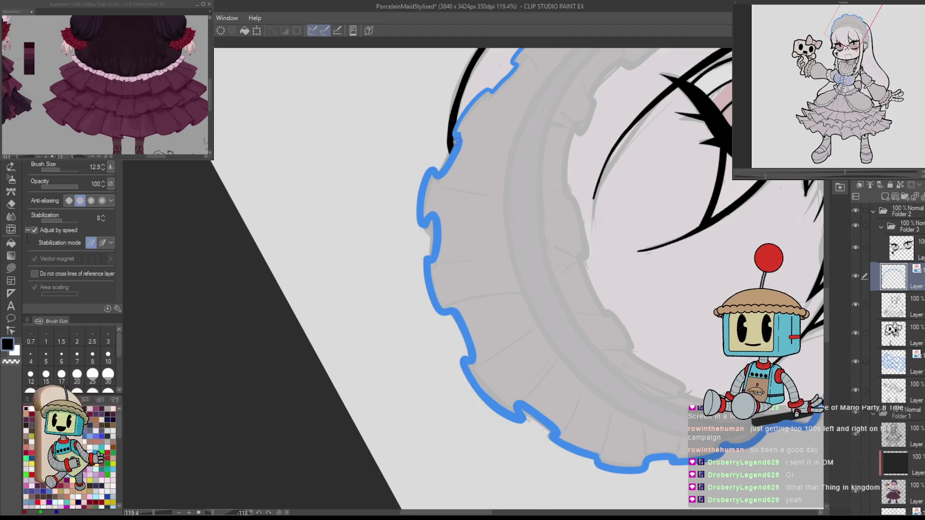
key("ctrl+0")
scroll(645, 315, "down", 4)
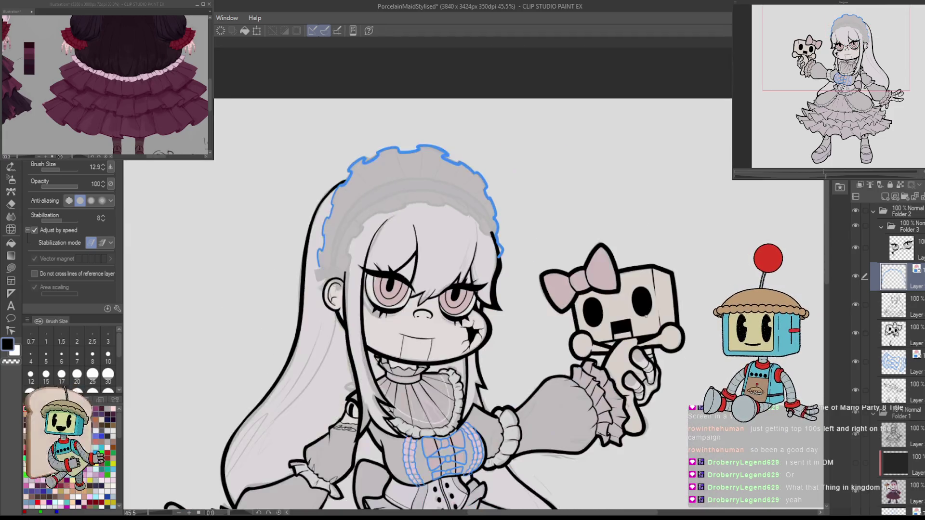
scroll(541, 270, "up", 2)
left_click_drag(541, 270, 501, 289)
scroll(501, 289, "up", 3)
Trim the frill stroke, then draw a looped blue curve down beside the ear.
key("e")
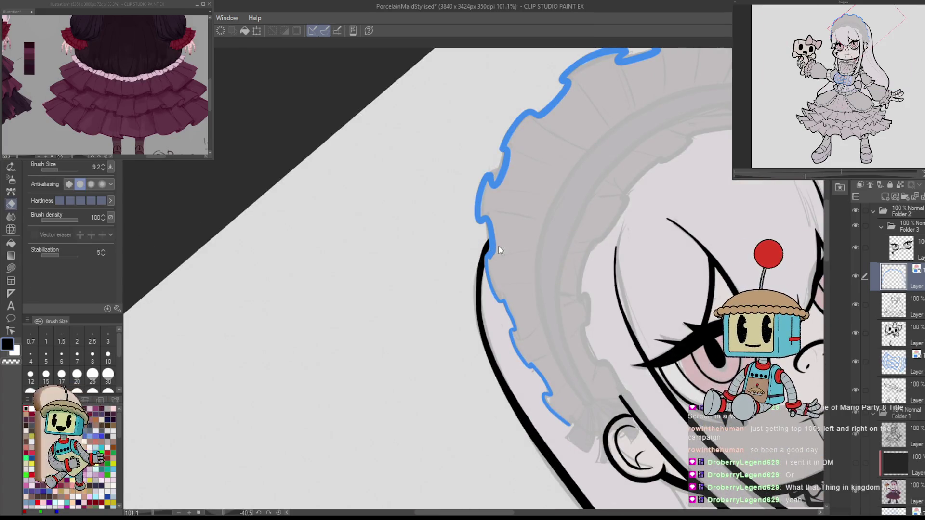
key("p")
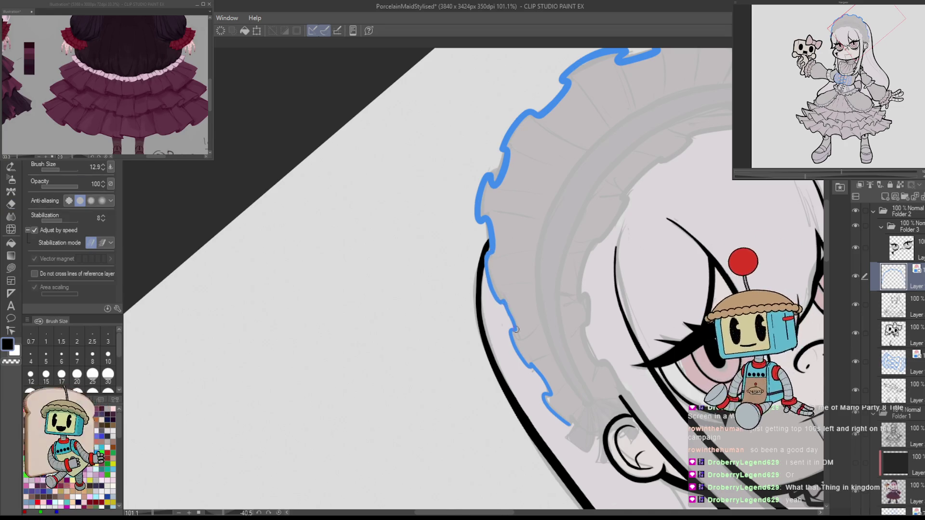
key("ctrl+@")
scroll(607, 394, "down", 3)
left_click_drag(338, 421, 574, 335)
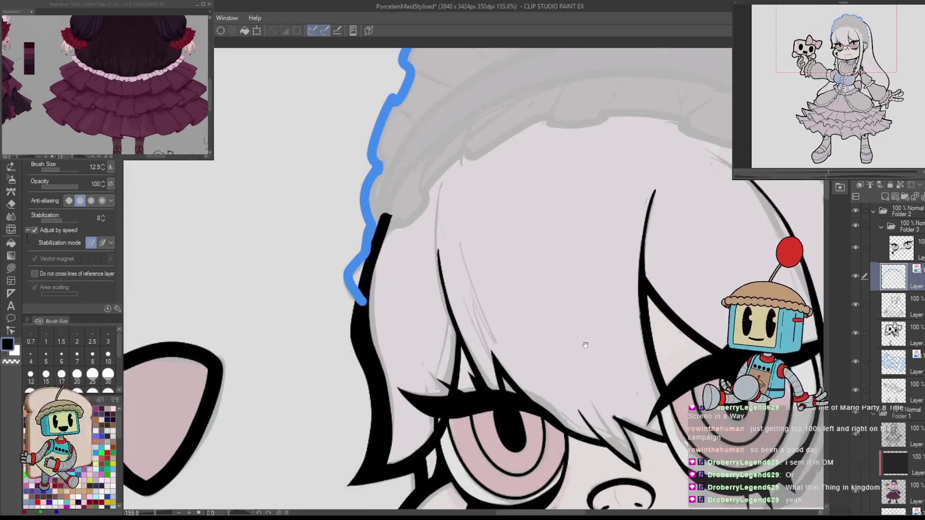
scroll(487, 320, "up", 6)
left_click_drag(792, 281, 561, 271)
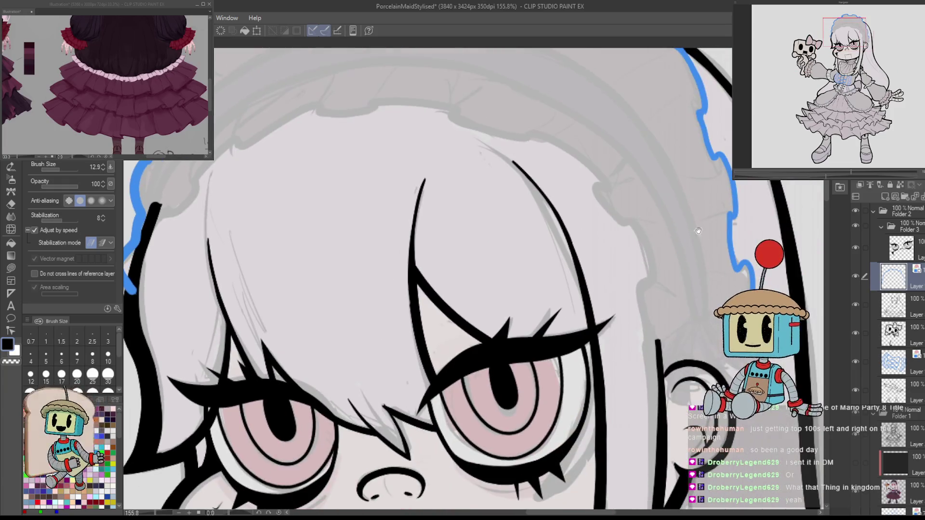
mouse_move(630, 217)
left_mouse_down()
mouse_move(664, 286)
mouse_move(668, 383)
mouse_move(651, 287)
left_mouse_up()
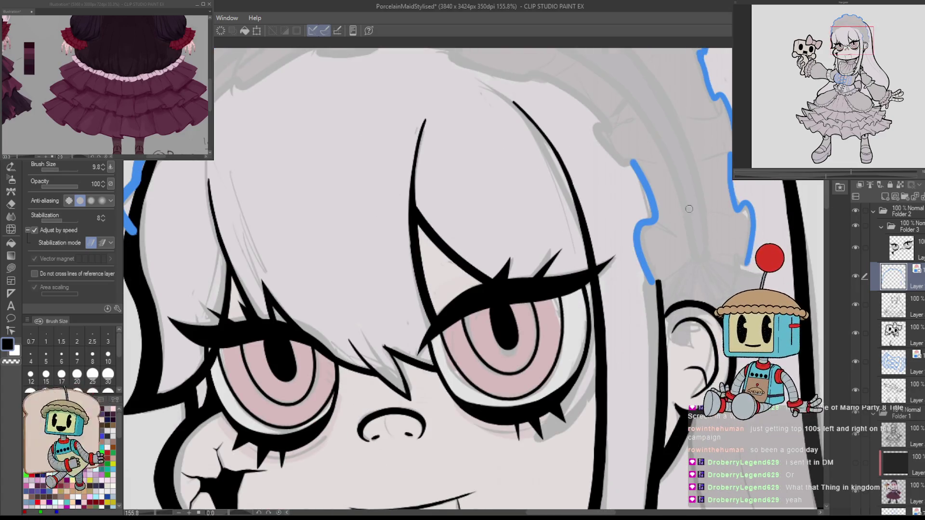
key("ctrl+z")
mouse_move(687, 261)
left_mouse_down()
mouse_move(691, 348)
mouse_move(684, 269)
mouse_move(668, 329)
mouse_move(690, 347)
left_mouse_up()
key("ctrl+z")
key("ctrl+z")
mouse_move(689, 260)
left_mouse_down()
mouse_move(665, 328)
mouse_move(687, 350)
mouse_move(694, 266)
mouse_move(675, 289)
mouse_move(633, 287)
left_mouse_up()
key("ctrl+z")
key("ctrl+z")
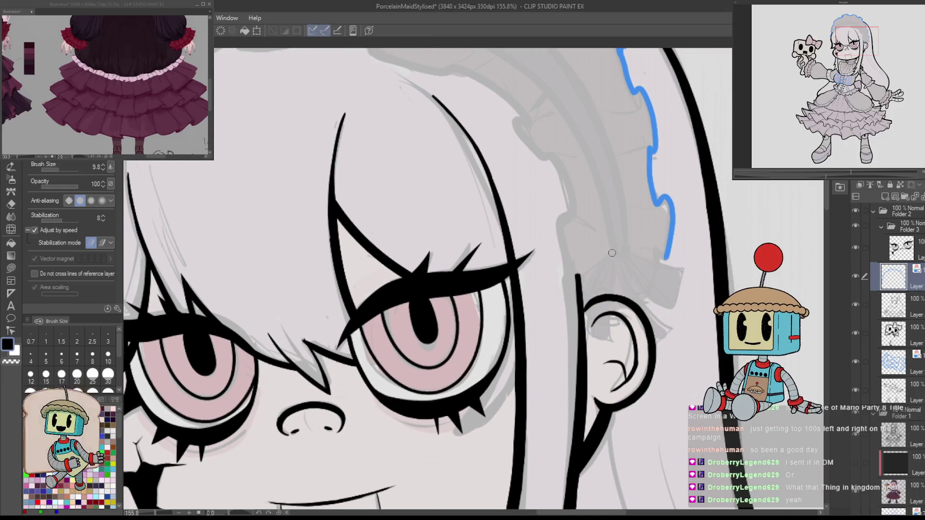
mouse_move(612, 254)
left_mouse_down()
mouse_move(571, 289)
mouse_move(582, 318)
mouse_move(612, 260)
left_mouse_up()
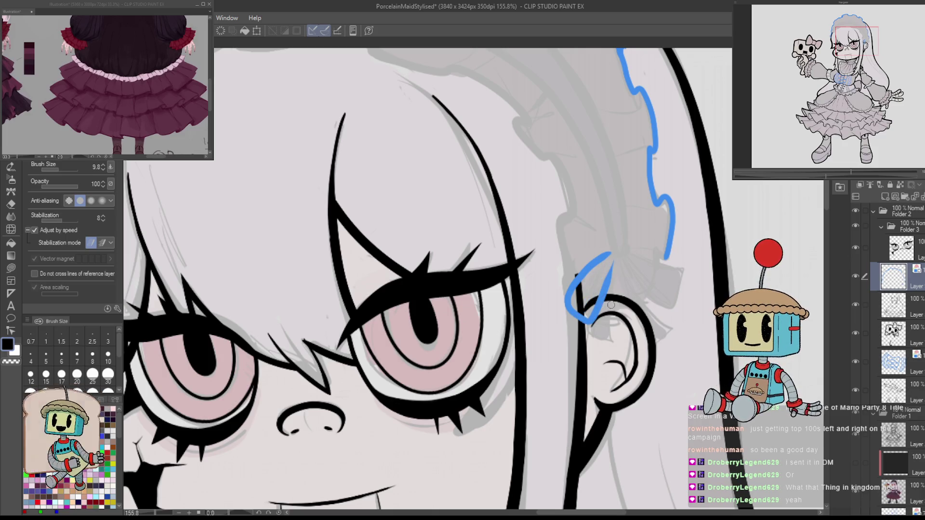
Redraw the frill's end beside the ear with a thinner blue brush.
key("ctrl+z")
key("ctrl+z")
key("bracketleft")
key("bracketleft")
key("bracketleft")
left_click_drag(611, 256, 571, 312)
mouse_move(610, 255)
left_mouse_down()
mouse_move(571, 315)
mouse_move(604, 322)
mouse_move(612, 265)
mouse_move(573, 304)
left_mouse_up()
key("ctrl+z")
key("ctrl+z")
mouse_move(620, 250)
left_mouse_down()
mouse_move(648, 306)
mouse_move(674, 311)
left_mouse_up()
key("ctrl+z")
mouse_move(624, 246)
left_mouse_down()
mouse_move(646, 263)
mouse_move(678, 266)
mouse_move(668, 265)
mouse_move(681, 279)
left_mouse_up()
key("ctrl+z")
key("ctrl+z")
mouse_move(623, 245)
left_mouse_down()
mouse_move(669, 259)
mouse_move(673, 312)
left_mouse_up()
mouse_move(622, 260)
left_mouse_down()
mouse_move(641, 292)
mouse_move(669, 312)
left_mouse_up()
Erase the stray left part and lower zigzag of the blue frill stroke.
key("e")
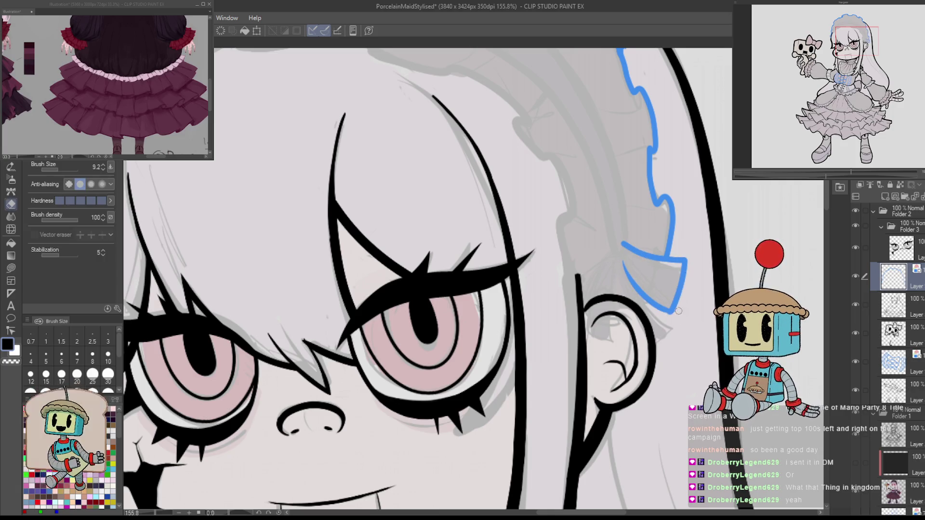
key("p")
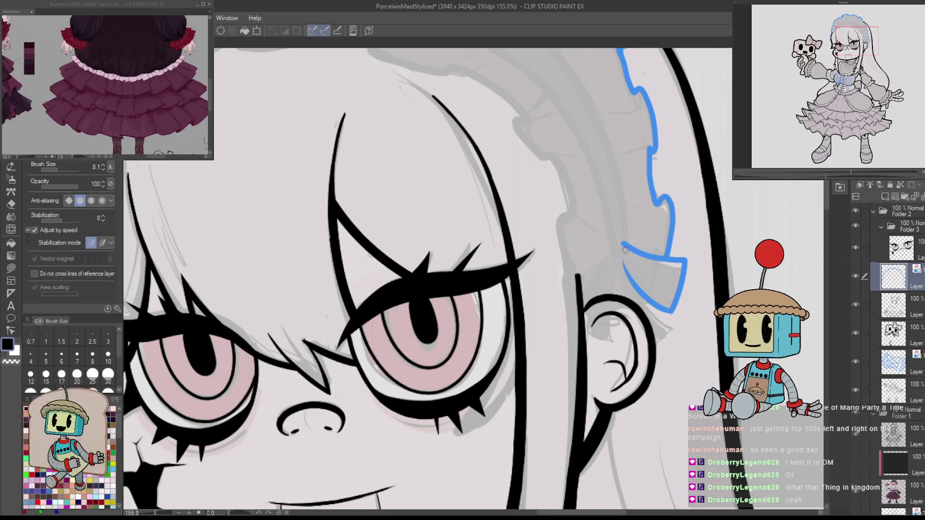
key("e")
left_click_drag(623, 247, 654, 250)
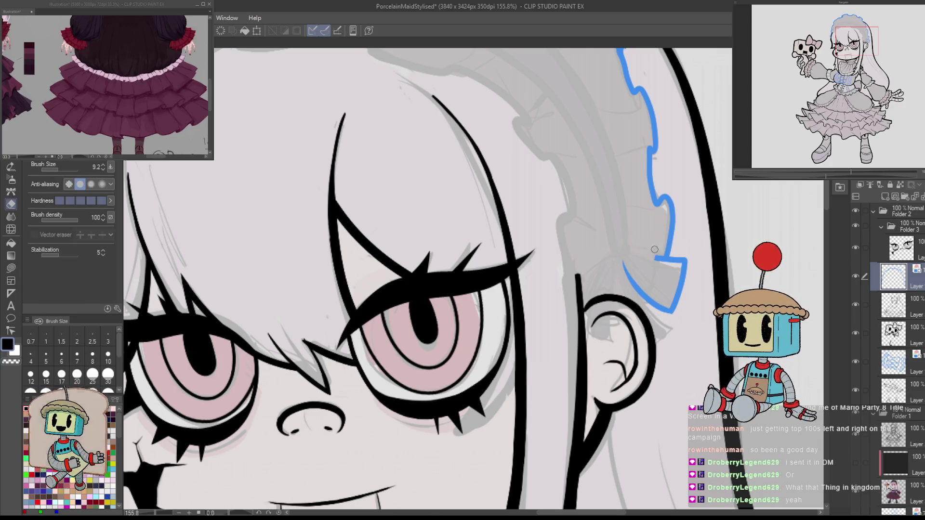
scroll(660, 249, "up", 5)
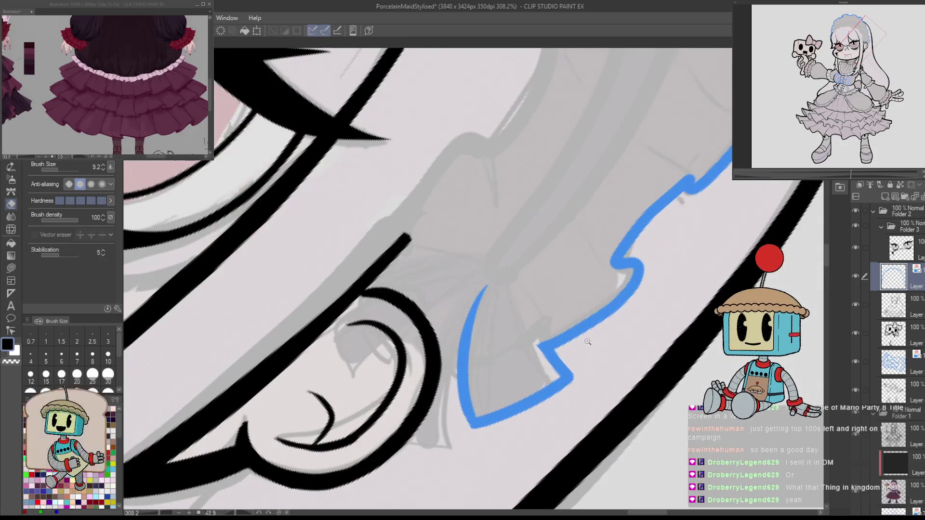
mouse_move(536, 346)
left_mouse_down()
mouse_move(569, 383)
mouse_move(533, 360)
left_mouse_up()
key("p")
Draw the small knotted loop of the ribbon beside the ear.
key("ctrl+shift+0")
left_click_drag(481, 273, 511, 270)
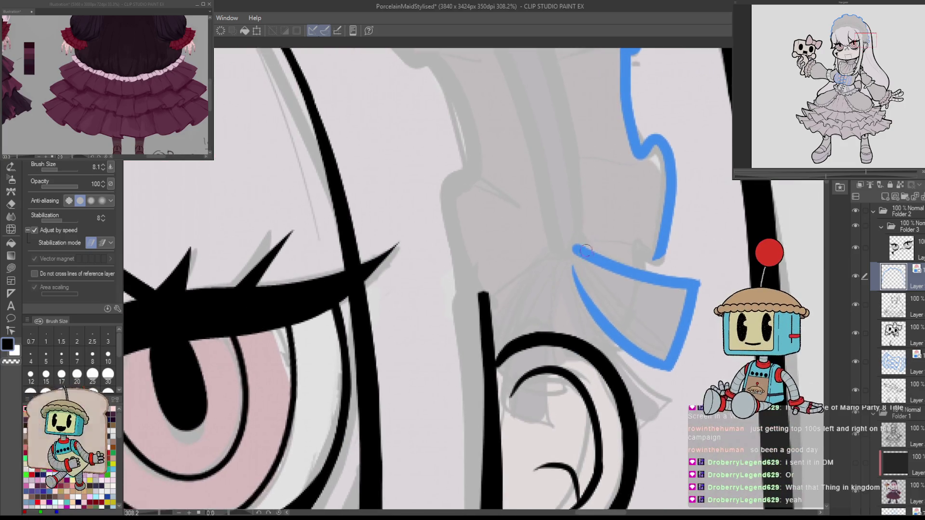
left_click_drag(561, 244, 569, 258)
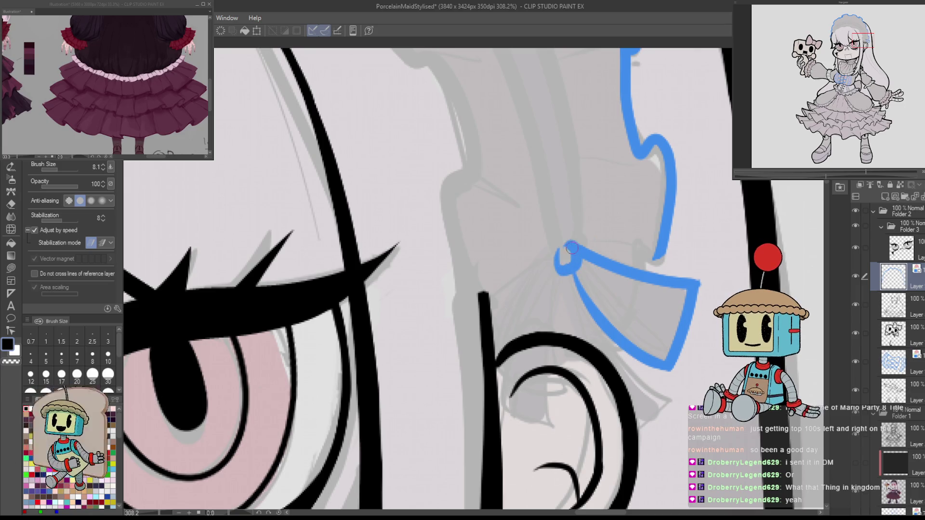
left_click_drag(608, 288, 549, 187)
left_click_drag(516, 212, 514, 331)
key("ctrl+z")
Draw the ribbon's two tails trailing down from the knot.
key("ctrl+shift+0")
mouse_move(579, 289)
left_mouse_down()
mouse_move(575, 222)
mouse_move(598, 289)
mouse_move(656, 343)
left_mouse_up()
key("ctrl+z")
left_click_drag(586, 255, 668, 343)
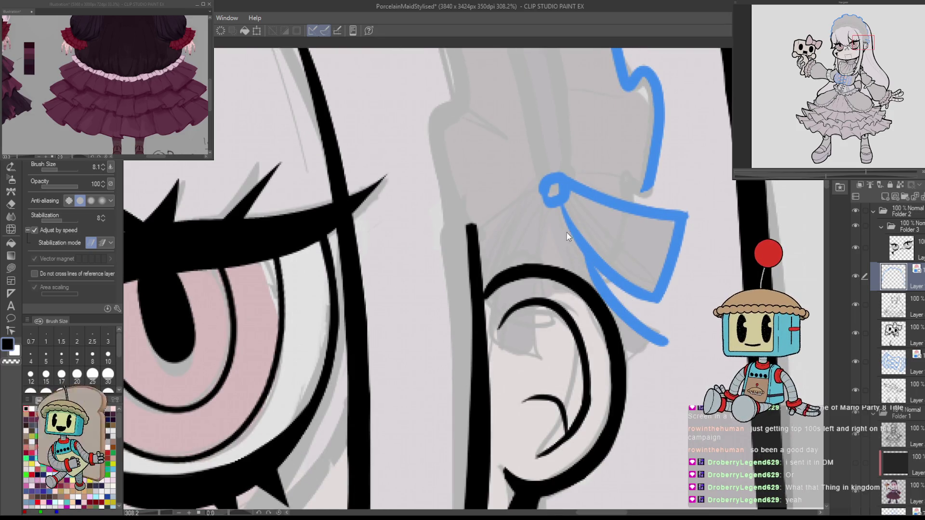
key("ctrl+z")
left_click_drag(586, 250, 658, 336)
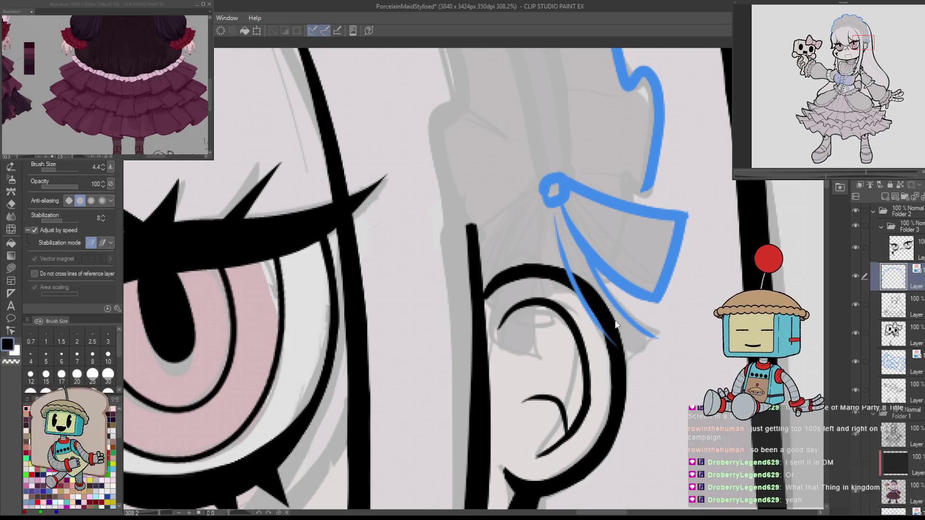
left_click_drag(554, 208, 606, 344)
key("ctrl+z")
mouse_move(554, 208)
left_mouse_down()
mouse_move(626, 356)
mouse_move(652, 222)
mouse_move(647, 234)
left_mouse_up()
key("ctrl+shift+r")
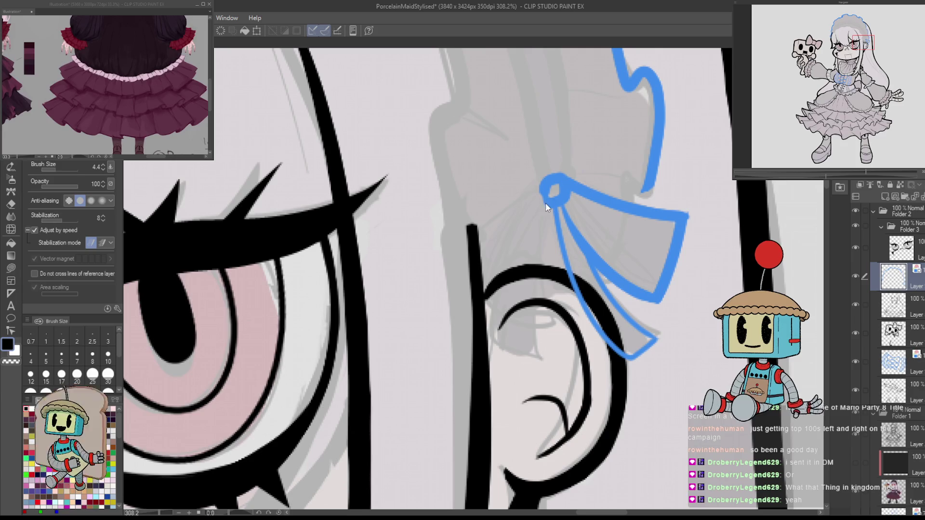
Add the bow's left loop with an inner line, checking its shape in a mirrored view.
mouse_move(539, 195)
left_mouse_down()
mouse_move(495, 228)
mouse_move(491, 314)
mouse_move(554, 317)
mouse_move(549, 219)
left_mouse_up()
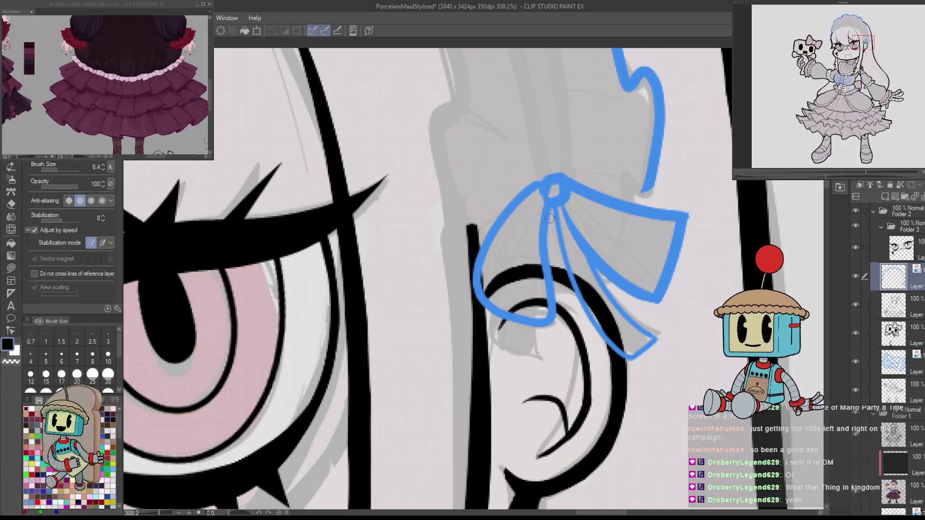
key("h")
key("h")
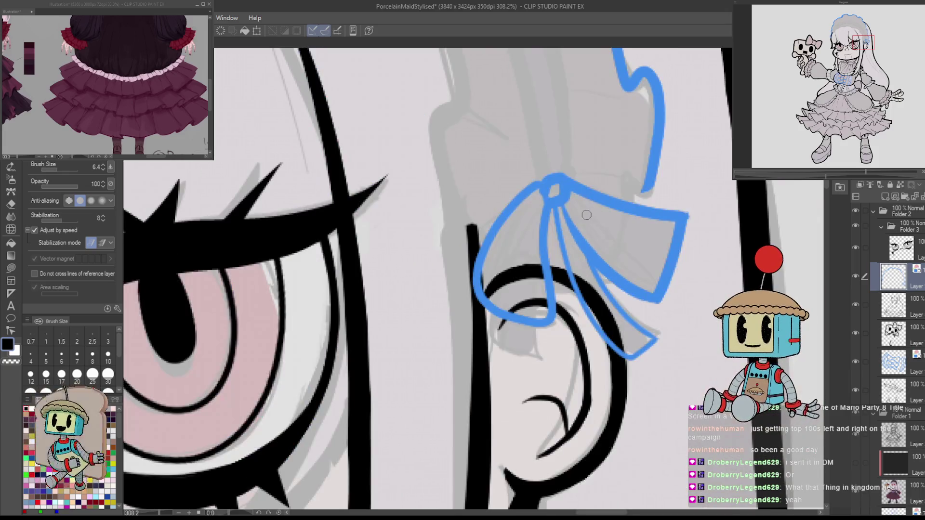
left_click_drag(540, 202, 534, 314)
key("ctrl+z")
key("ctrl+z")
mouse_move(537, 211)
left_mouse_down()
mouse_move(534, 316)
mouse_move(538, 237)
left_mouse_up()
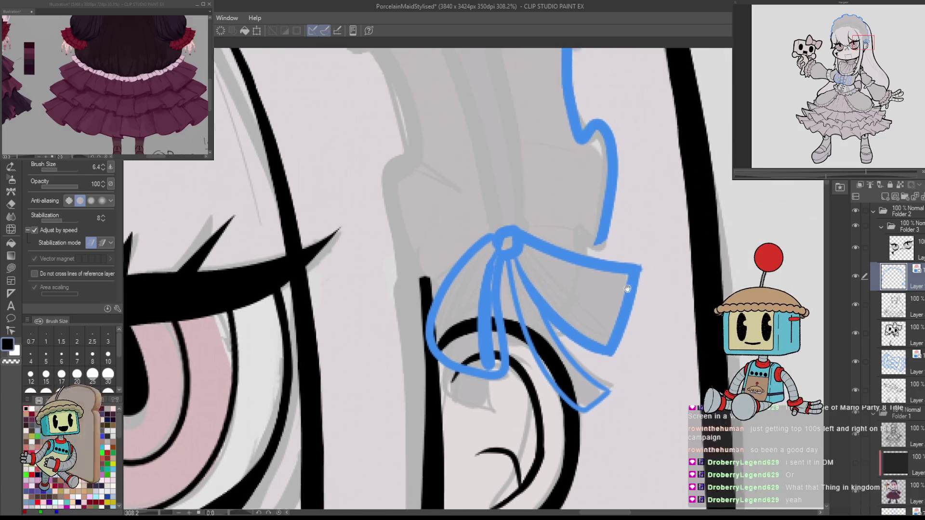
mouse_move(567, 204)
left_mouse_down()
mouse_move(565, 378)
mouse_move(530, 318)
left_mouse_up()
Test a short stroke under the ribbon knot, discard it, and zoom out to the whole face.
key("e")
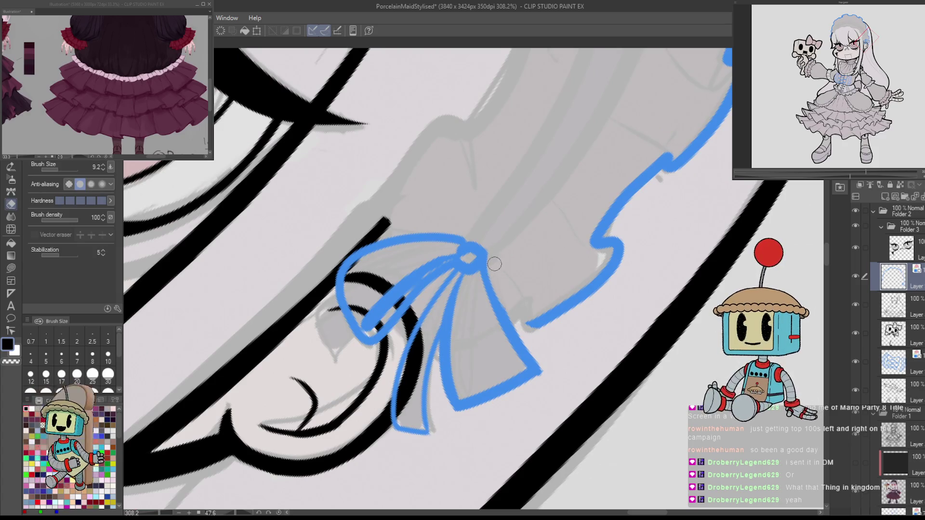
key("p")
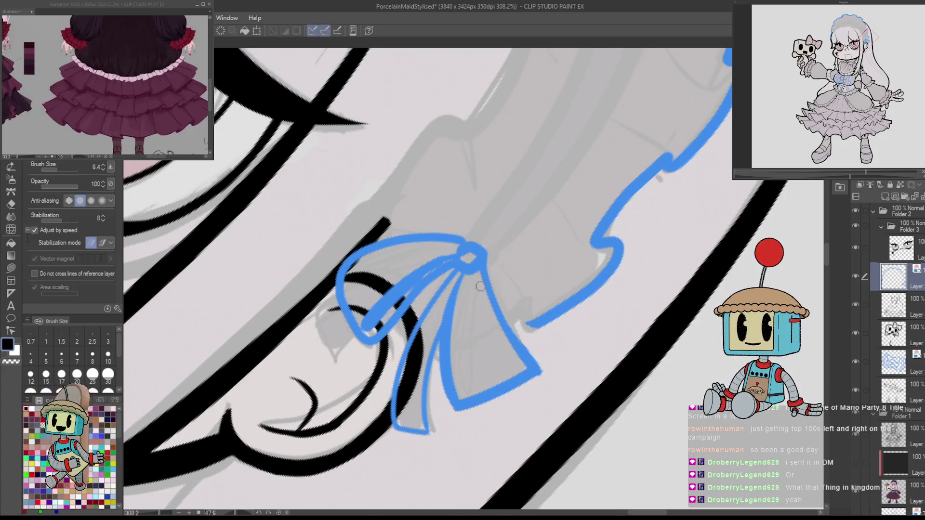
key("minus")
key("minus")
key("minus")
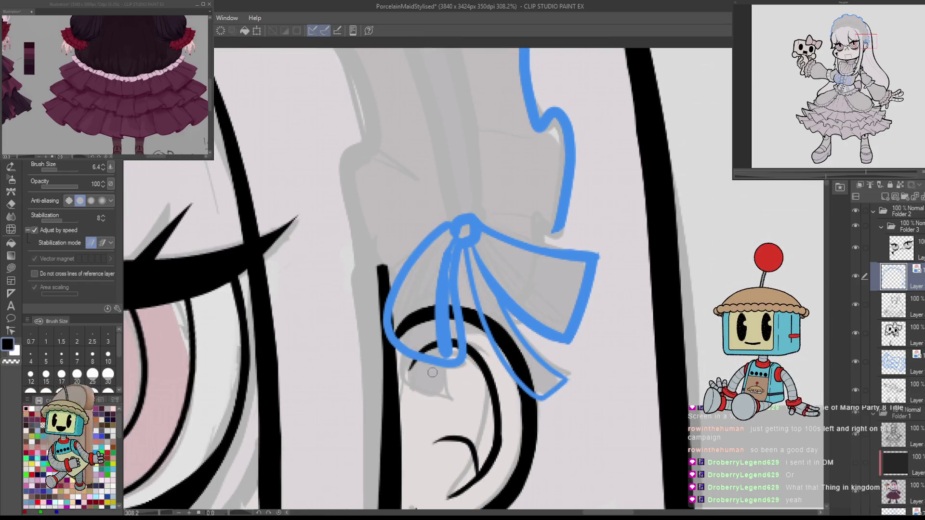
mouse_move(407, 351)
left_mouse_down()
mouse_move(404, 397)
mouse_move(448, 405)
mouse_move(446, 368)
mouse_move(406, 381)
mouse_move(429, 399)
mouse_move(442, 368)
mouse_move(445, 399)
mouse_move(445, 365)
left_mouse_up()
key("ctrl+z")
key("ctrl+z")
key("bracketleft")
scroll(573, 299, "down", 5)
scroll(573, 299, "up", 6)
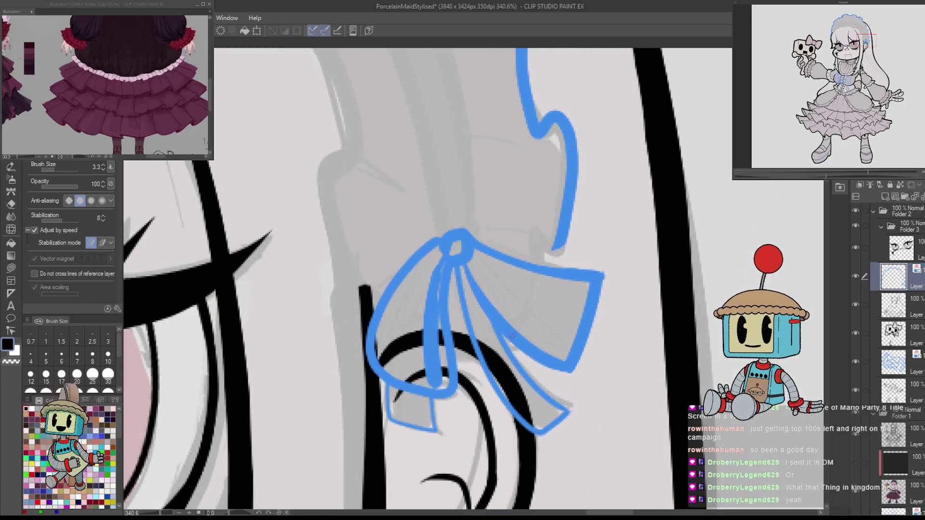
scroll(538, 292, "down", 2)
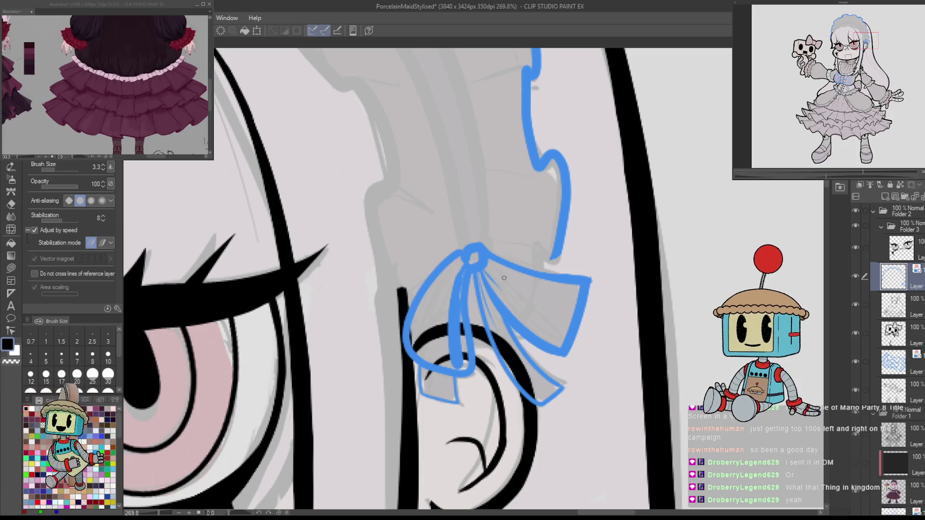
scroll(445, 289, "down", 6)
mouse_move(554, 376)
left_mouse_down()
mouse_move(578, 318)
mouse_move(619, 314)
left_mouse_up()
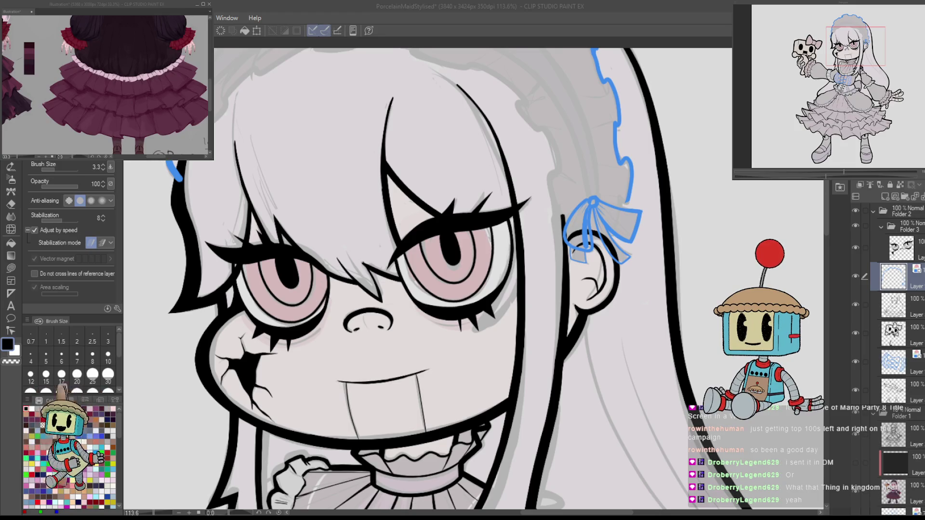
Trace the bonnet's ruffled edge in blue next to the ribbon.
scroll(583, 205, "up", 5)
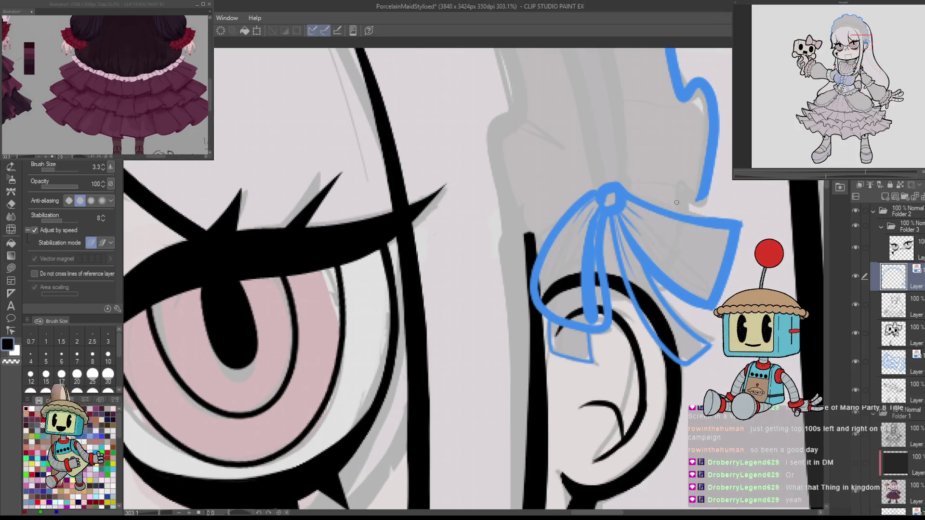
scroll(668, 210, "down", 5)
scroll(677, 257, "up", 4)
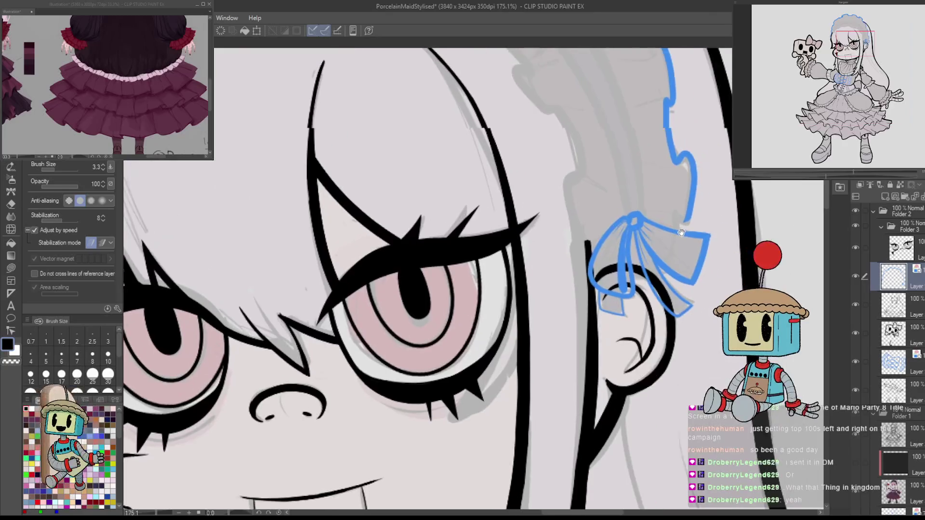
left_click_drag(676, 257, 685, 277)
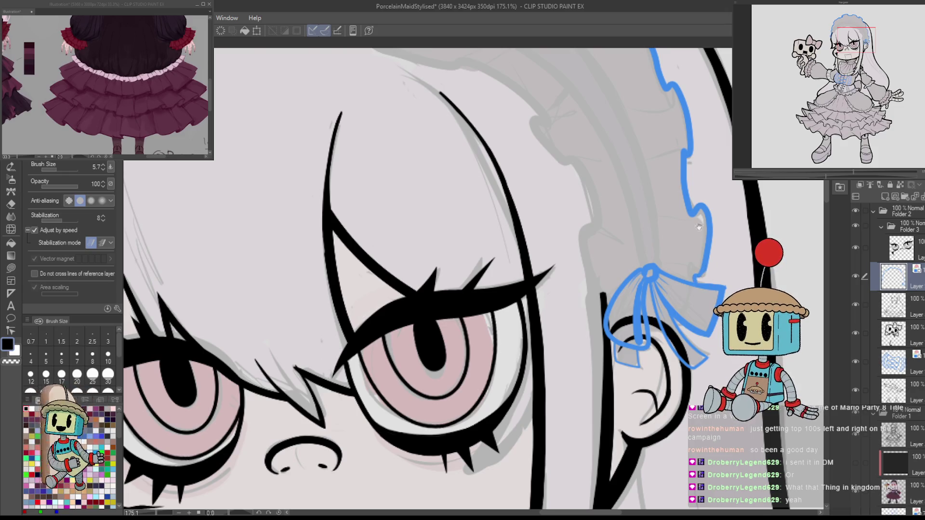
left_click_drag(699, 226, 710, 292)
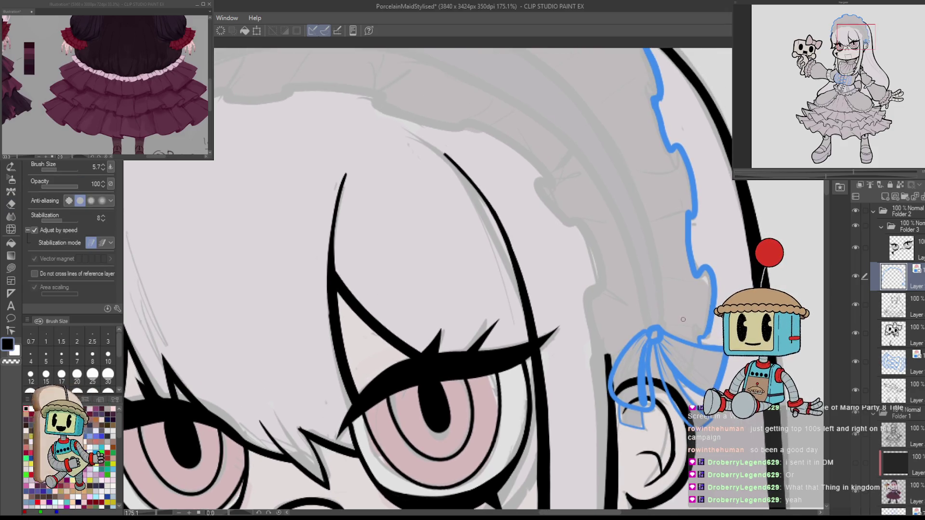
mouse_move(578, 220)
left_mouse_down()
mouse_move(602, 281)
mouse_move(586, 333)
mouse_move(611, 369)
left_mouse_up()
Extend the blue outline down the bonnet's left side, then centre the face and bonnet.
left_click_drag(676, 357, 669, 313)
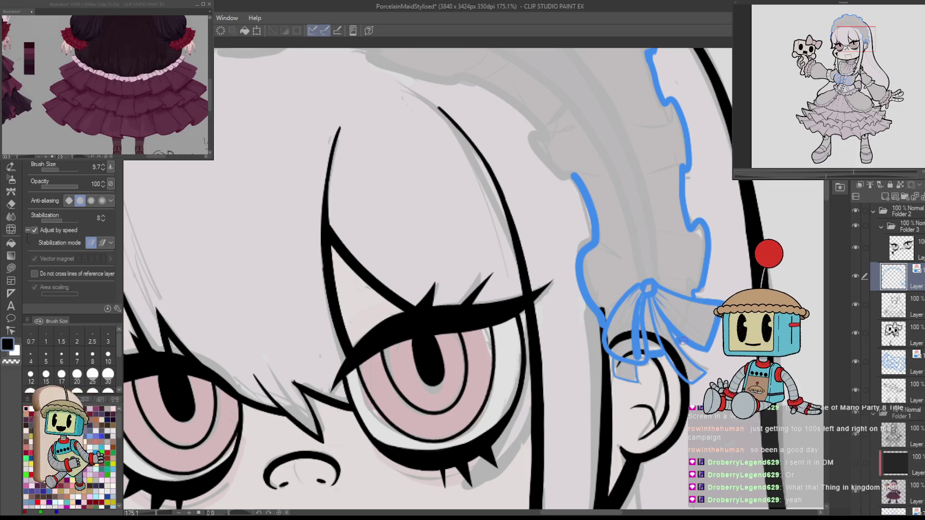
mouse_move(579, 179)
left_mouse_down()
mouse_move(659, 288)
mouse_move(626, 286)
mouse_move(582, 206)
mouse_move(384, 148)
mouse_move(314, 168)
mouse_move(293, 153)
mouse_move(225, 201)
mouse_move(201, 200)
mouse_move(161, 244)
left_mouse_up()
mouse_move(679, 380)
left_mouse_down()
mouse_move(602, 372)
mouse_move(622, 360)
left_mouse_up()
scroll(621, 360, "down", 5)
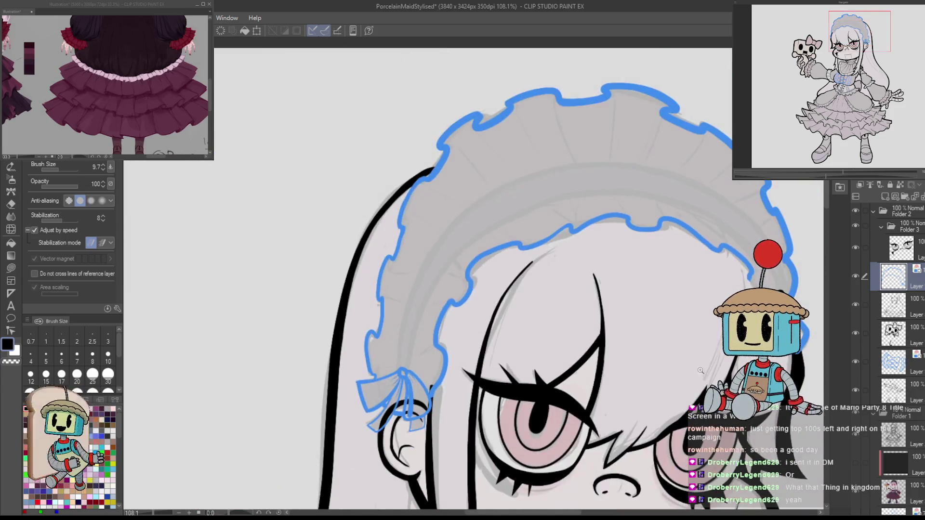
scroll(715, 357, "up", 5)
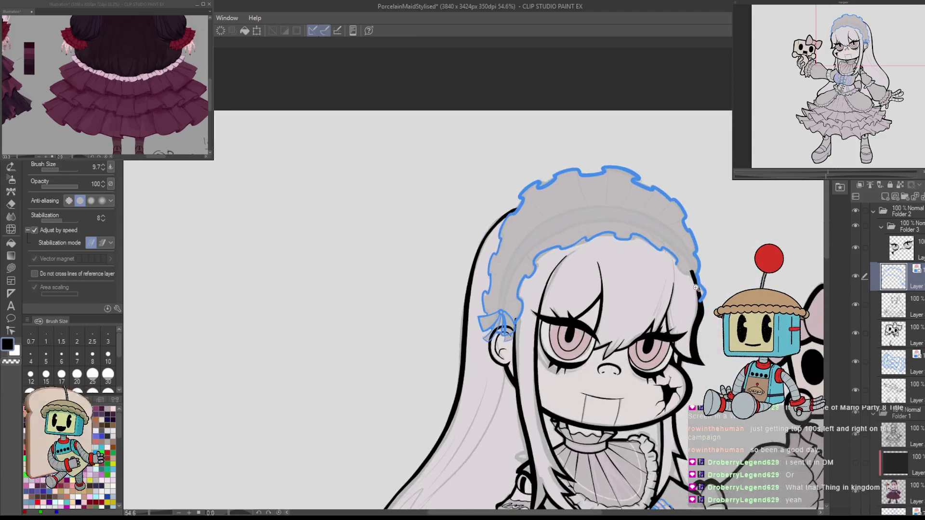
mouse_move(477, 226)
left_mouse_down()
mouse_move(501, 277)
mouse_move(762, 251)
left_mouse_up()
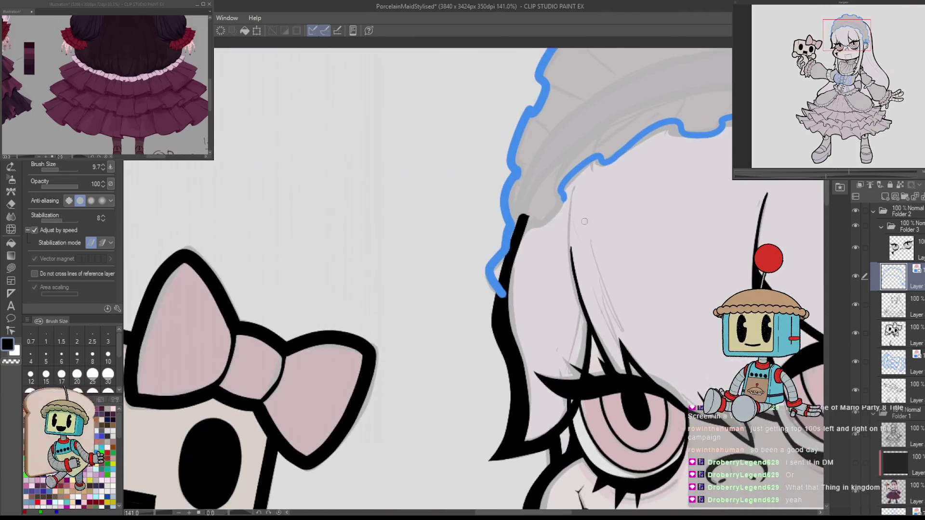
With the black lineart hidden, redraw the lower bonnet edge stroke shorter, then show the lineart again.
left_click(861, 304)
left_click(861, 304)
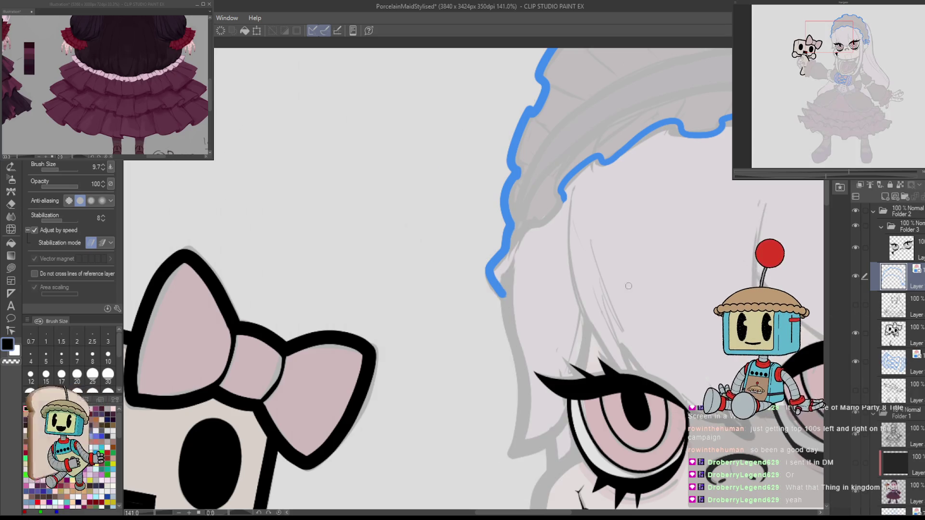
mouse_move(563, 195)
left_mouse_down()
mouse_move(525, 225)
mouse_move(507, 260)
left_mouse_up()
key("ctrl+z")
mouse_move(563, 199)
left_mouse_down()
mouse_move(525, 226)
mouse_move(502, 281)
left_mouse_up()
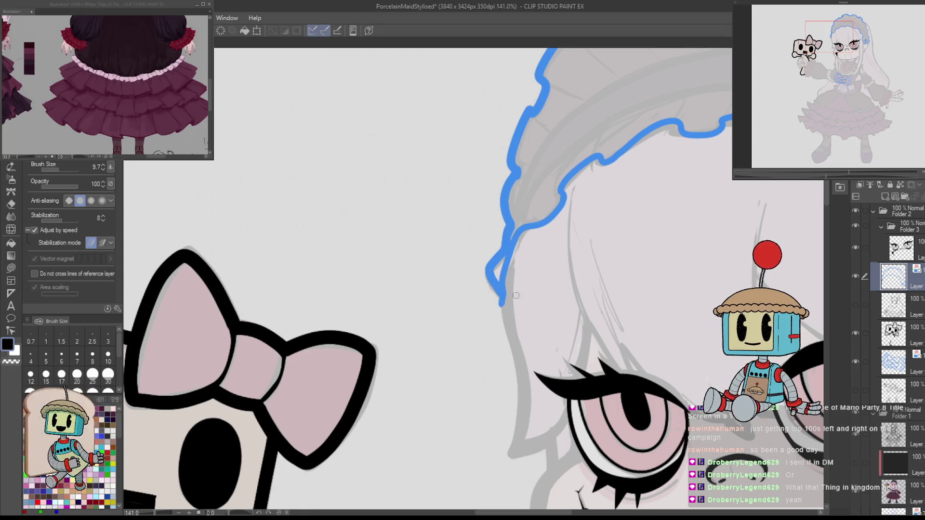
key("ctrl+z")
left_click_drag(562, 198, 510, 265)
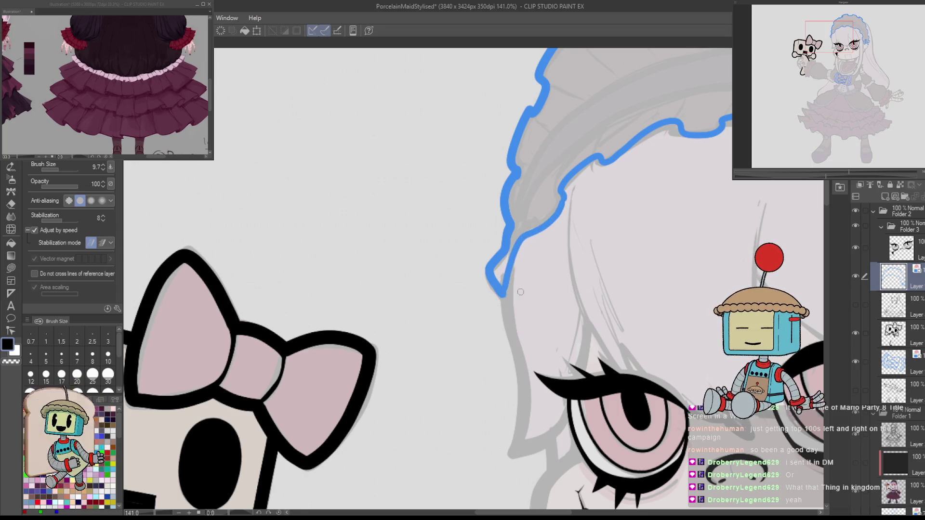
scroll(671, 241, "down", 5)
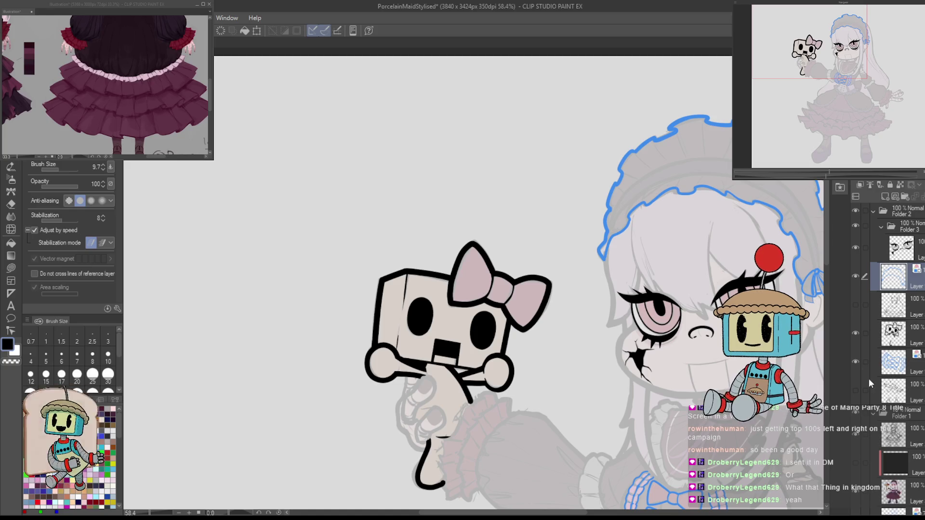
left_click(856, 390)
Draw thin inner lines along the bonnet's side and near its lower edge in a tilted view.
key("h")
left_click_drag(716, 278, 501, 256)
left_click_drag(472, 280, 530, 231)
scroll(473, 279, "up", 5)
mouse_move(487, 165)
left_mouse_down()
mouse_move(491, 353)
mouse_move(466, 291)
mouse_move(497, 383)
mouse_move(482, 350)
left_mouse_up()
key("ctrl+z")
key("ctrl+z")
key("ctrl+z")
left_click_drag(486, 169, 521, 409)
mouse_move(504, 351)
left_mouse_down()
mouse_move(558, 378)
mouse_move(627, 364)
mouse_move(613, 384)
left_mouse_up()
left_click_drag(490, 249, 505, 410)
key("ctrl+z")
key("ctrl+z")
mouse_move(500, 368)
left_mouse_down()
mouse_move(509, 186)
mouse_move(589, 86)
left_mouse_up()
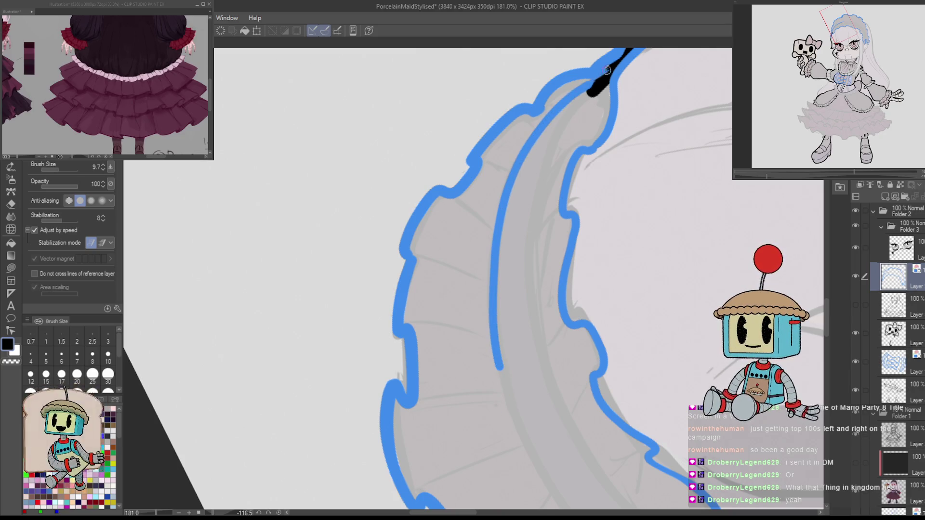
mouse_move(639, 128)
left_mouse_down()
mouse_move(695, 234)
mouse_move(570, 293)
mouse_move(480, 301)
mouse_move(473, 289)
left_mouse_up()
Draw the ribbon tail's inner line up toward the top of the tail.
key("p")
mouse_move(464, 325)
left_mouse_down()
mouse_move(515, 280)
mouse_move(600, 376)
left_mouse_up()
mouse_move(638, 311)
left_mouse_down()
mouse_move(579, 379)
mouse_move(620, 274)
left_mouse_up()
left_click_drag(445, 411, 456, 288)
key("ctrl+z")
mouse_move(446, 410)
left_mouse_down()
mouse_move(455, 290)
mouse_move(513, 158)
left_mouse_up()
key("ctrl+z")
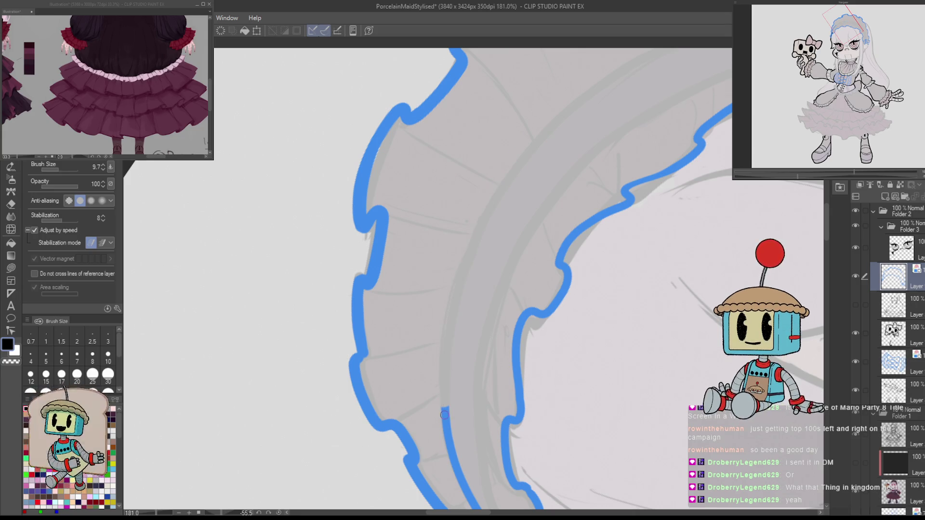
left_click_drag(444, 406, 475, 241)
key("ctrl+z")
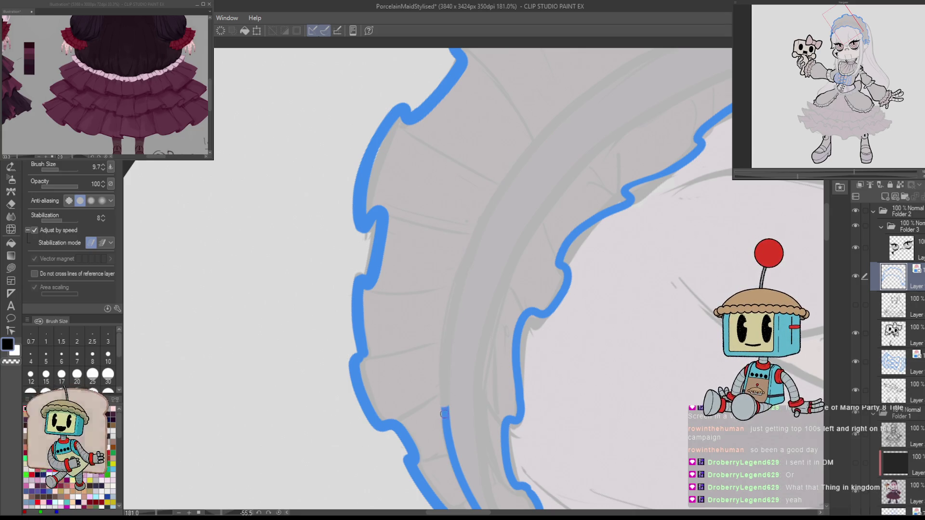
mouse_move(444, 415)
left_mouse_down()
mouse_move(442, 354)
mouse_move(467, 259)
mouse_move(525, 153)
mouse_move(598, 81)
mouse_move(496, 326)
mouse_move(543, 152)
left_mouse_up()
key("ctrl+z")
Redraw the tail's inner line running down from the bow.
key("ctrl+z")
mouse_move(496, 313)
left_mouse_down()
mouse_move(502, 220)
mouse_move(530, 123)
mouse_move(559, 111)
left_mouse_up()
mouse_move(564, 151)
left_mouse_down()
mouse_move(493, 354)
mouse_move(506, 293)
mouse_move(510, 325)
left_mouse_up()
left_click_drag(566, 122, 488, 320)
key("h")
key("ctrl+z")
mouse_move(514, 243)
left_mouse_down()
mouse_move(544, 289)
mouse_move(553, 408)
mouse_move(609, 313)
mouse_move(500, 240)
mouse_move(491, 278)
left_mouse_up()
key("ctrl+z")
mouse_move(497, 239)
left_mouse_down()
mouse_move(488, 333)
mouse_move(504, 439)
left_mouse_up()
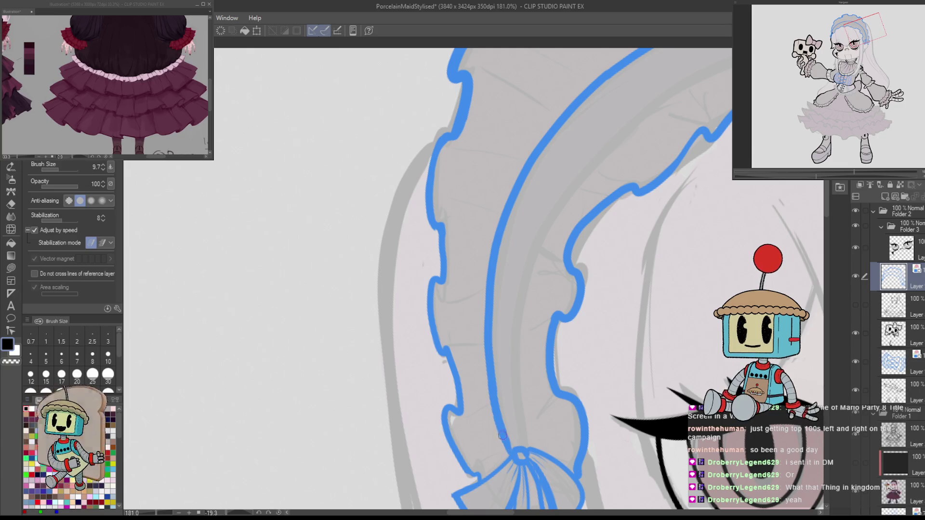
scroll(502, 436, "down", 10)
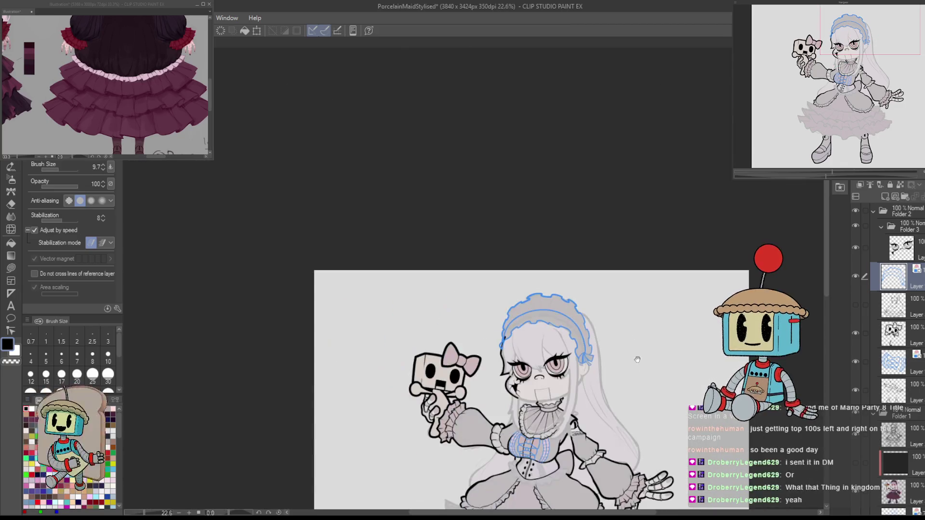
left_click_drag(637, 359, 653, 295)
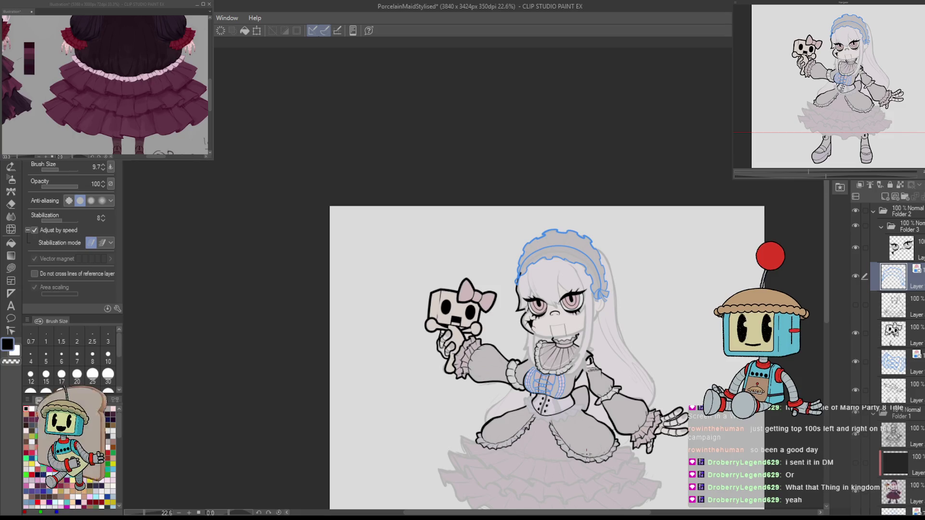
scroll(454, 397, "up", 10)
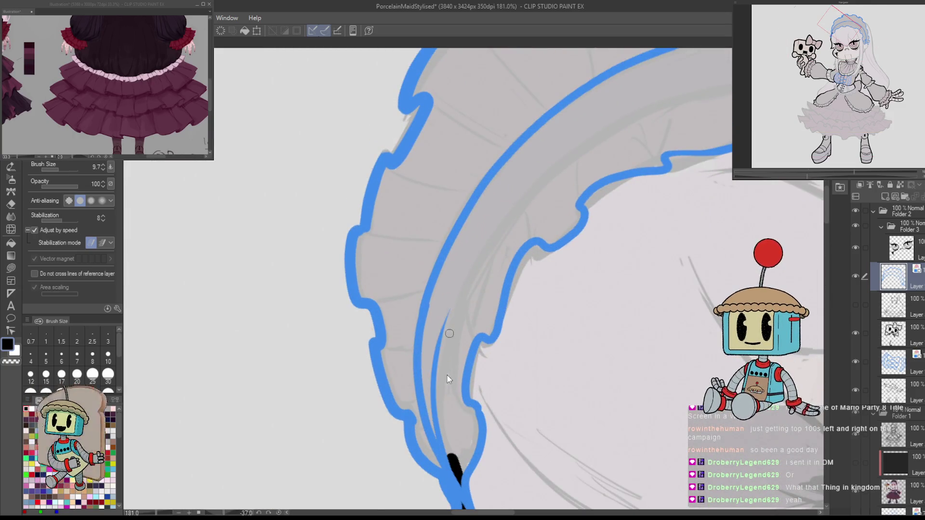
Draw the inner outline along the headband from its tip, retrying the stroke several times.
left_click_drag(452, 477, 548, 156)
key("ctrl+z")
mouse_move(455, 479)
left_mouse_down()
mouse_move(469, 338)
mouse_move(598, 131)
left_mouse_up()
key("h")
mouse_move(503, 372)
left_mouse_down()
mouse_move(603, 318)
mouse_move(646, 247)
mouse_move(607, 169)
mouse_move(543, 118)
mouse_move(501, 187)
left_mouse_up()
key("ctrl+z")
mouse_move(544, 120)
left_mouse_down()
mouse_move(492, 197)
mouse_move(464, 305)
mouse_move(461, 363)
left_mouse_up()
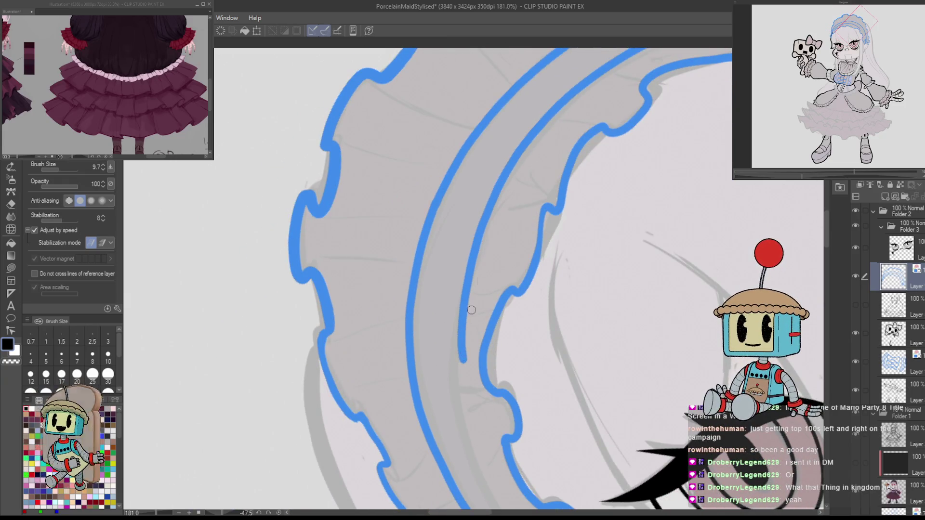
key("ctrl+z")
Extend the headband's inner line down the ribbon to the bow, then reset the rotation upright.
mouse_move(543, 124)
left_mouse_down()
mouse_move(491, 197)
mouse_move(453, 322)
mouse_move(477, 212)
mouse_move(477, 289)
left_mouse_up()
key("ctrl+z")
left_click_drag(480, 217, 476, 291)
mouse_move(508, 337)
left_mouse_down()
mouse_move(516, 233)
mouse_move(497, 220)
left_mouse_up()
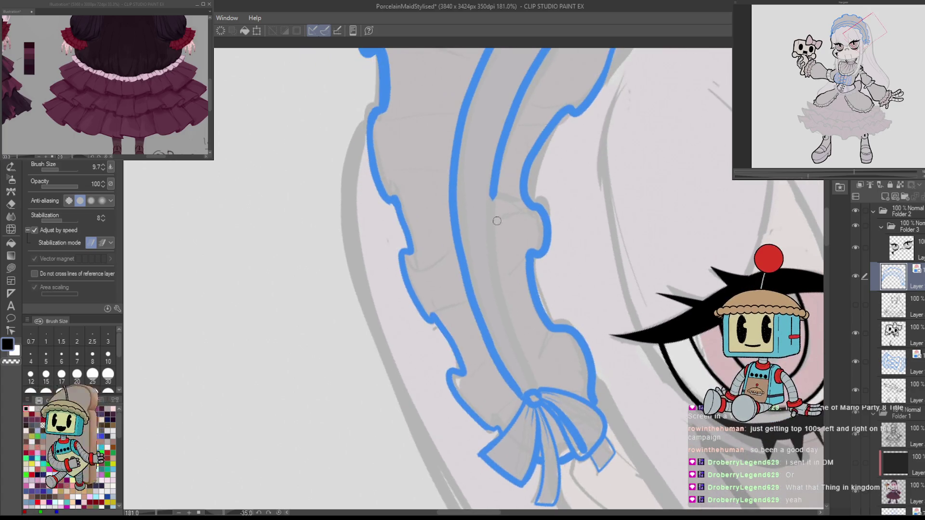
mouse_move(493, 189)
left_mouse_down()
mouse_move(496, 275)
mouse_move(534, 391)
left_mouse_up()
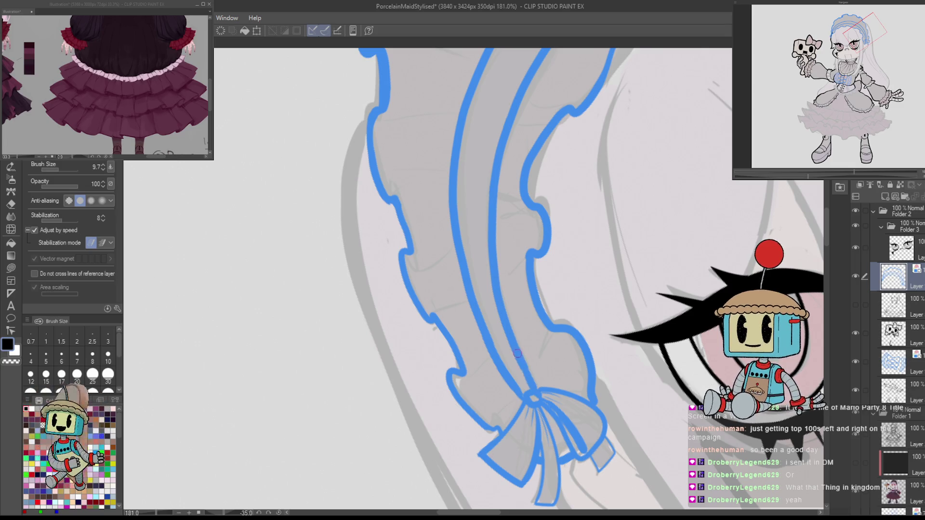
key("ctrl+@")
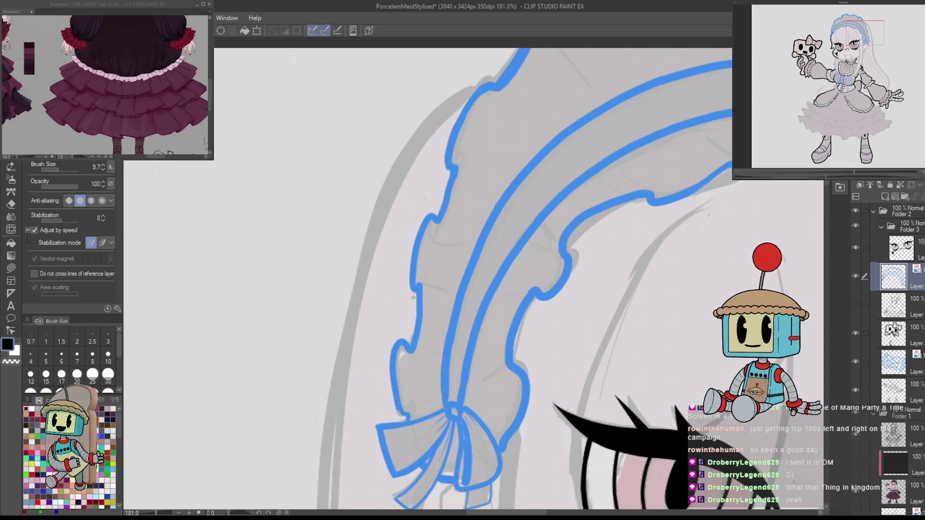
left_click_drag(704, 51, 627, 230)
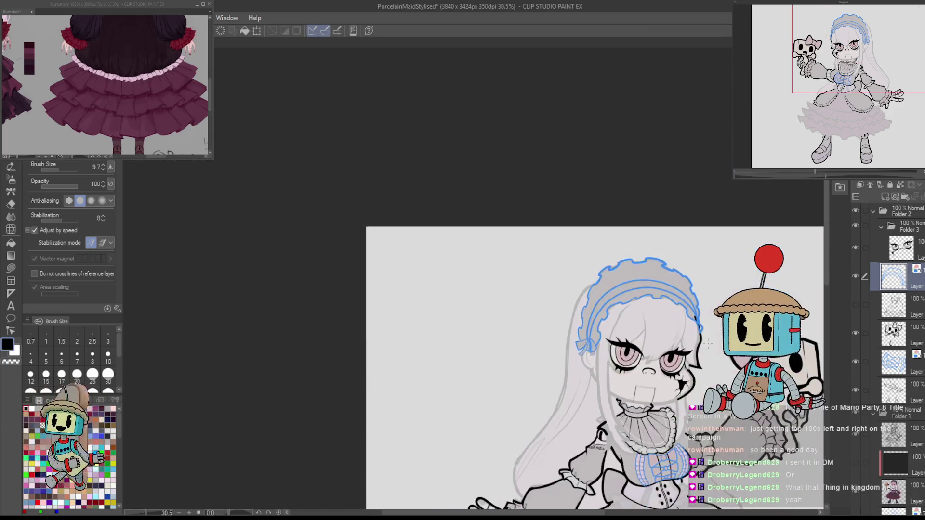
scroll(627, 231, "up", 5)
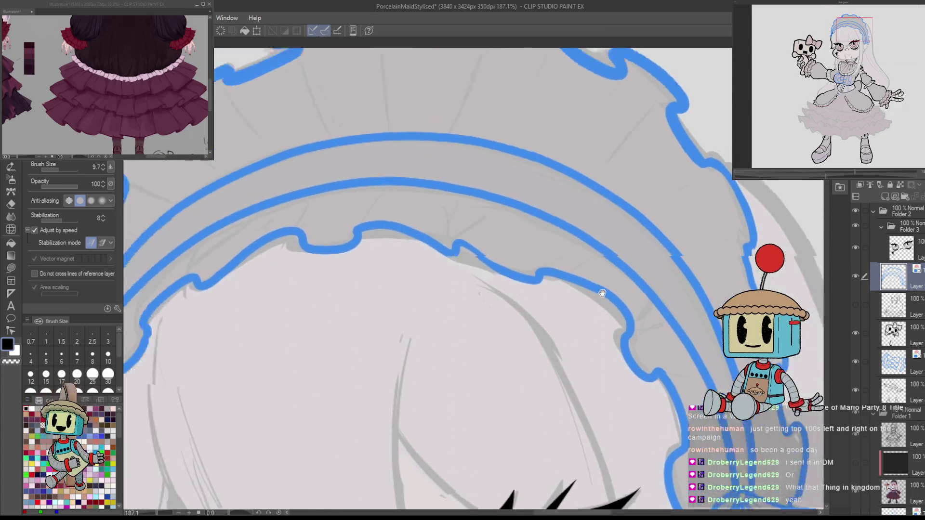
Reduce the brush size to 7.3 and add thin fold spikes along the headband frill.
mouse_move(530, 263)
left_mouse_down()
mouse_move(567, 231)
mouse_move(533, 260)
left_mouse_up()
key("ctrl+z")
key("ctrl+z")
key("bracketleft")
key("ctrl+z")
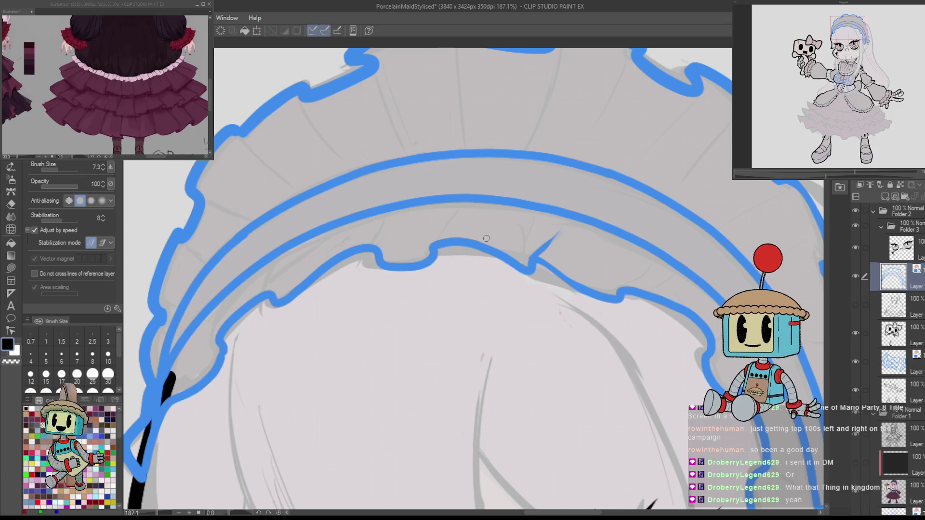
left_click_drag(429, 247, 451, 217)
left_click_drag(375, 225, 381, 249)
key("asciicircum")
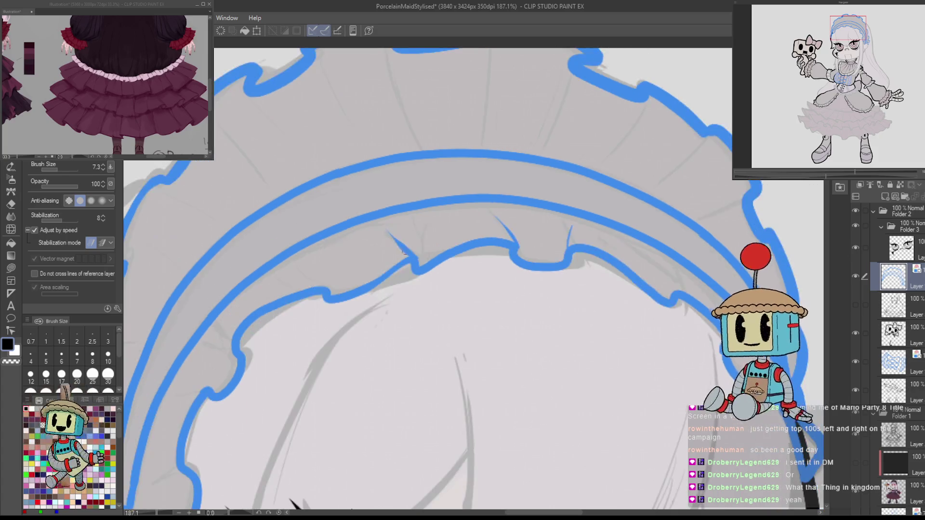
left_click_drag(551, 231, 563, 245)
mouse_move(708, 318)
left_mouse_down()
mouse_move(624, 250)
mouse_move(645, 279)
left_mouse_up()
key("ctrl+z")
mouse_move(630, 230)
left_mouse_down()
mouse_move(645, 270)
mouse_move(232, 285)
mouse_move(345, 282)
left_mouse_up()
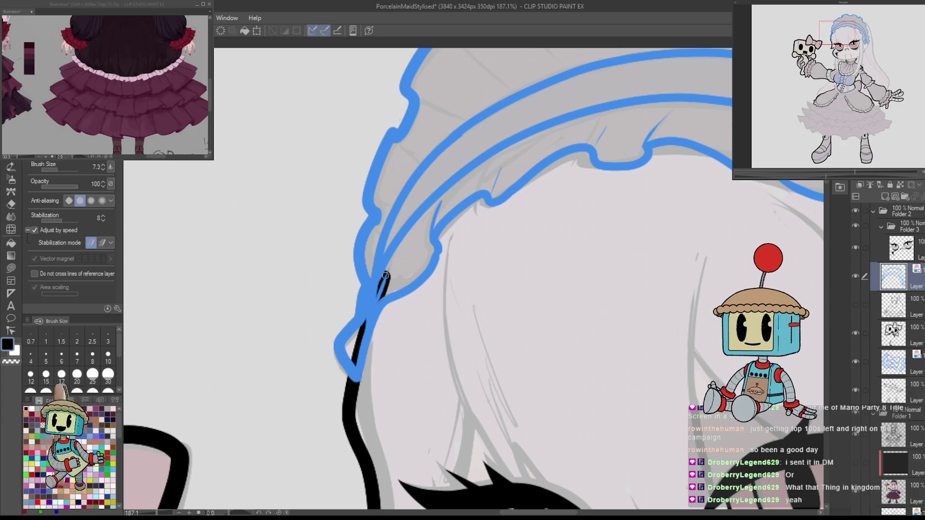
scroll(386, 275, "down", 3)
scroll(520, 223, "up", 3)
Add short fold spikes near the bow and along the headband edge, redoing uneven ones.
left_click_drag(524, 201, 513, 224)
key("ctrl+z")
left_click_drag(460, 144, 425, 169)
key("ctrl+z")
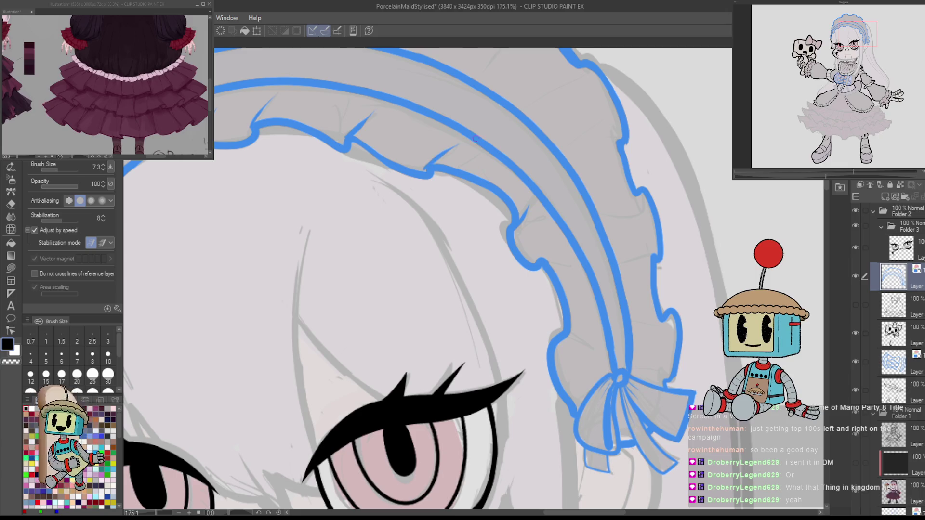
scroll(470, 154, "down", 3)
scroll(578, 190, "up", 5)
left_click_drag(542, 237, 607, 198)
key("ctrl+z")
scroll(621, 236, "down", 4)
scroll(609, 243, "up", 2)
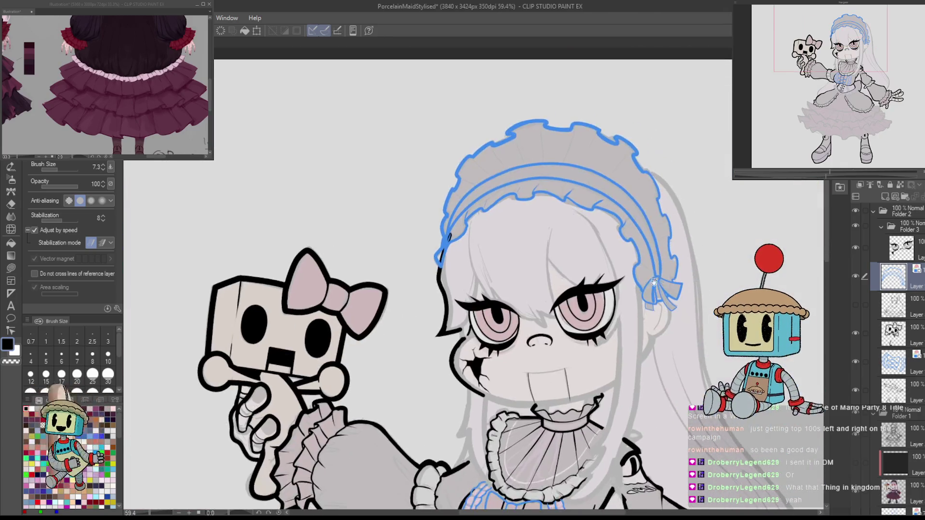
left_click_drag(589, 209, 608, 199)
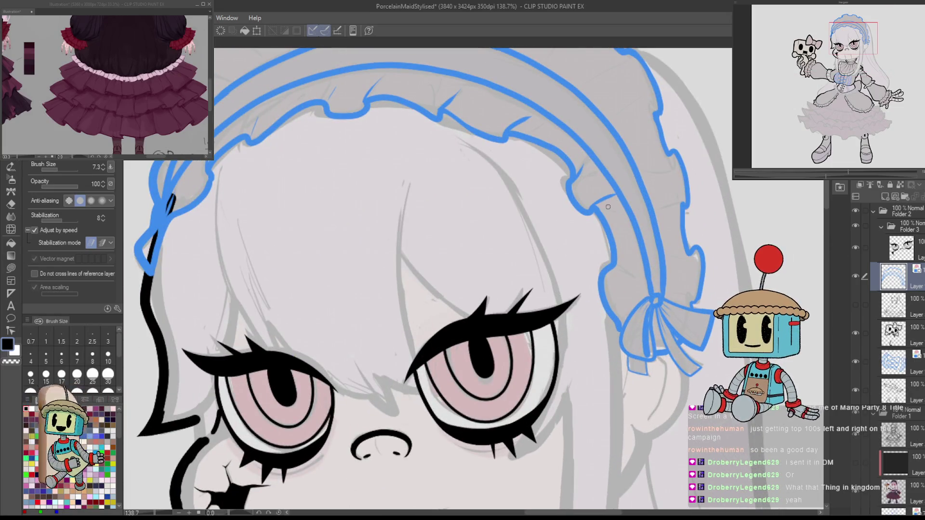
scroll(631, 266, "down", 4)
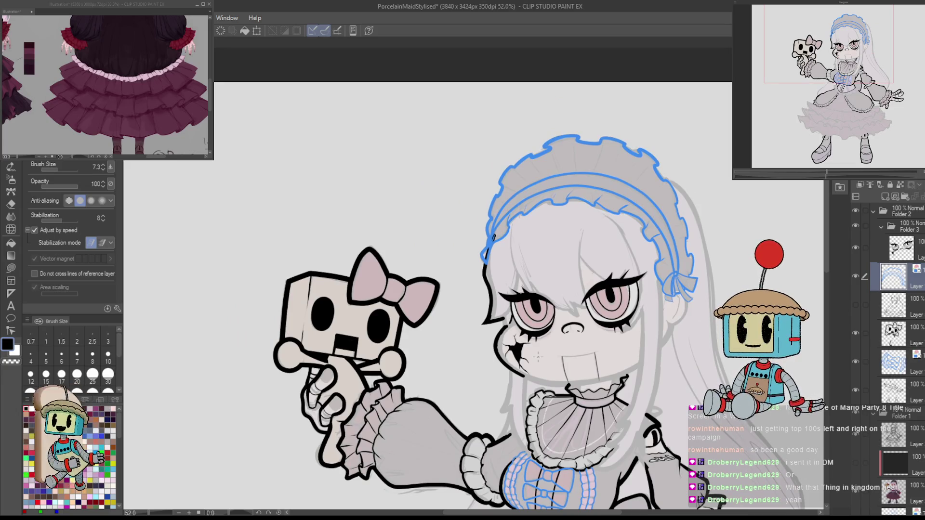
scroll(535, 207, "up", 4)
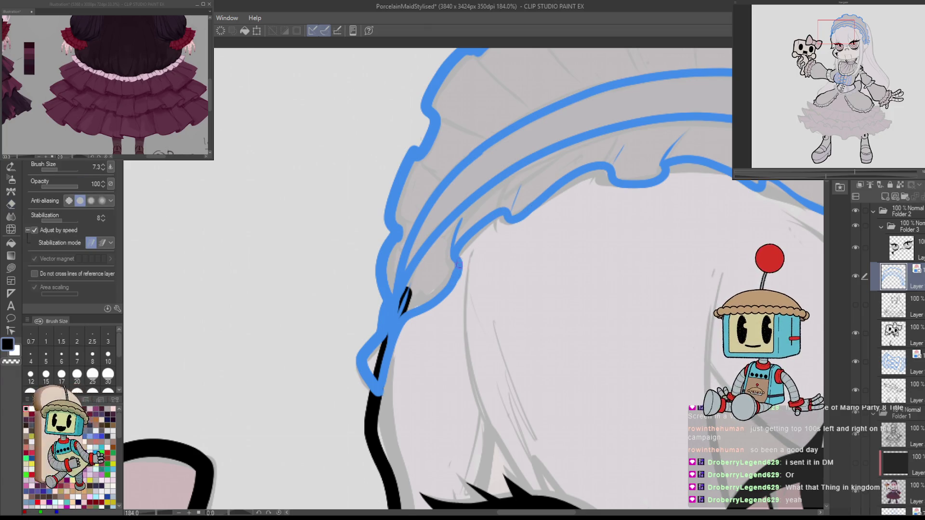
scroll(406, 342, "down", 3)
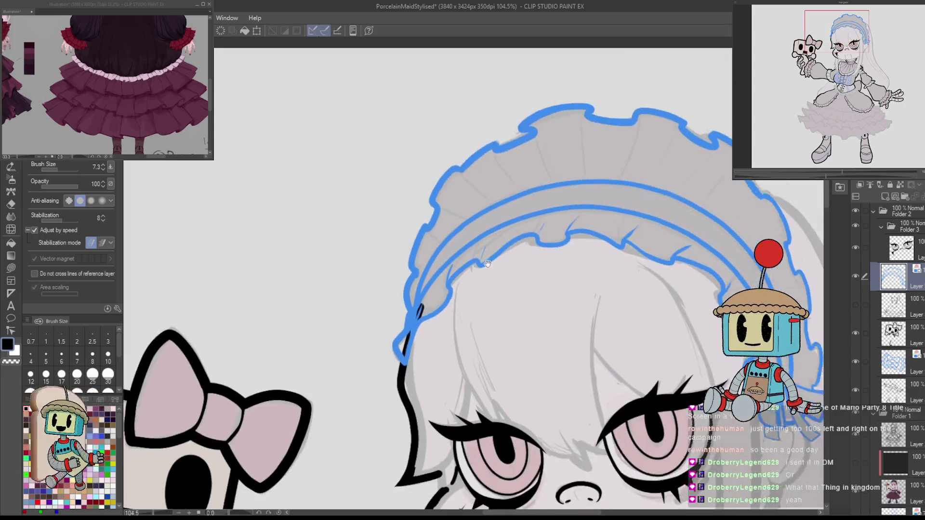
Draw five short fold lines across the headband frill and erase the stray outline tip.
scroll(423, 251, "up", 4)
left_click_drag(436, 266, 464, 299)
left_click_drag(408, 318, 432, 343)
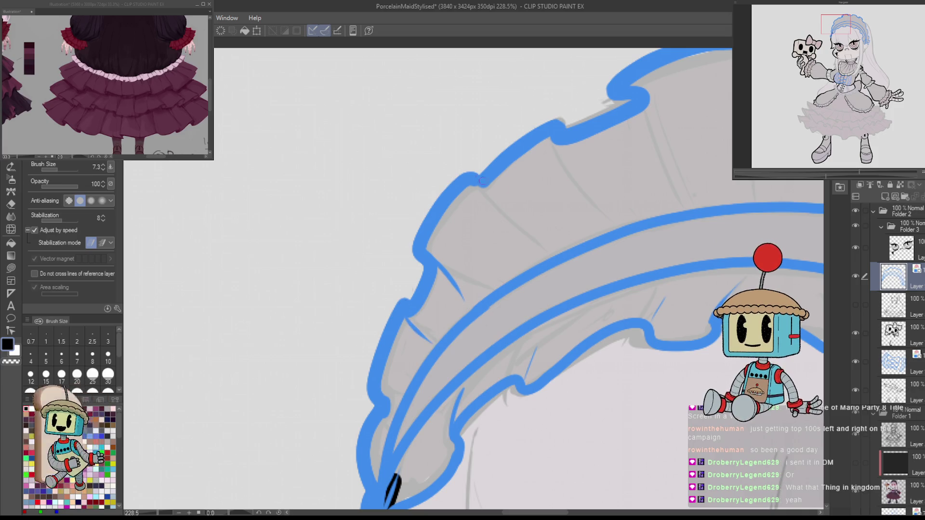
left_click_drag(474, 188, 542, 248)
left_click_drag(550, 140, 616, 223)
left_click_drag(651, 92, 678, 188)
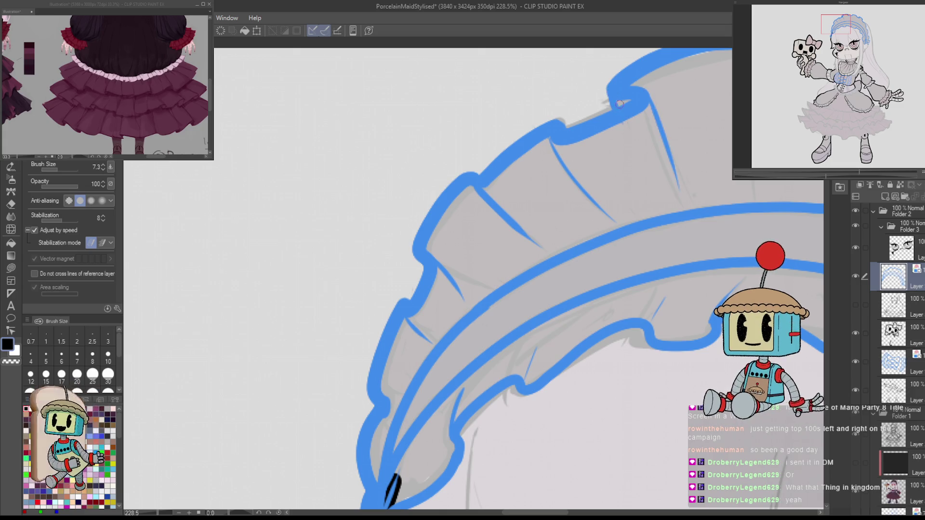
key("e")
mouse_move(616, 102)
left_mouse_down()
mouse_move(606, 97)
mouse_move(630, 97)
mouse_move(537, 224)
mouse_move(441, 233)
left_mouse_up()
key("p")
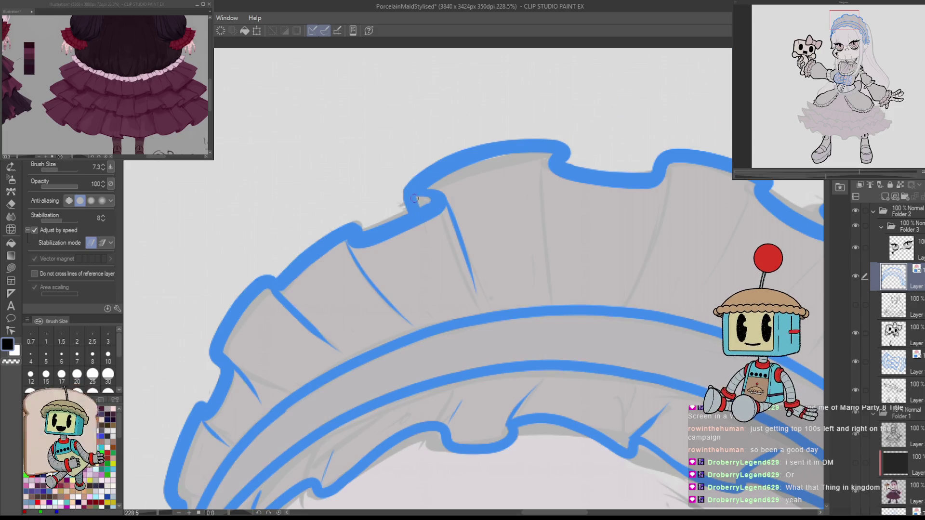
Add fold lines descending from the frill's top outline, redoing the misplaced attempts.
left_click_drag(549, 161, 558, 262)
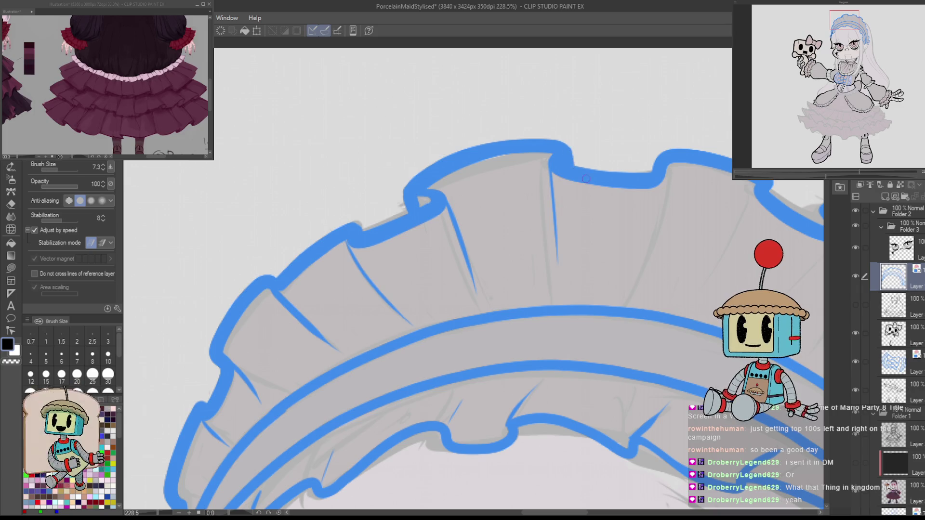
left_click_drag(661, 183, 626, 269)
key("ctrl+z")
mouse_move(668, 163)
left_mouse_down()
mouse_move(635, 258)
mouse_move(515, 289)
left_mouse_up()
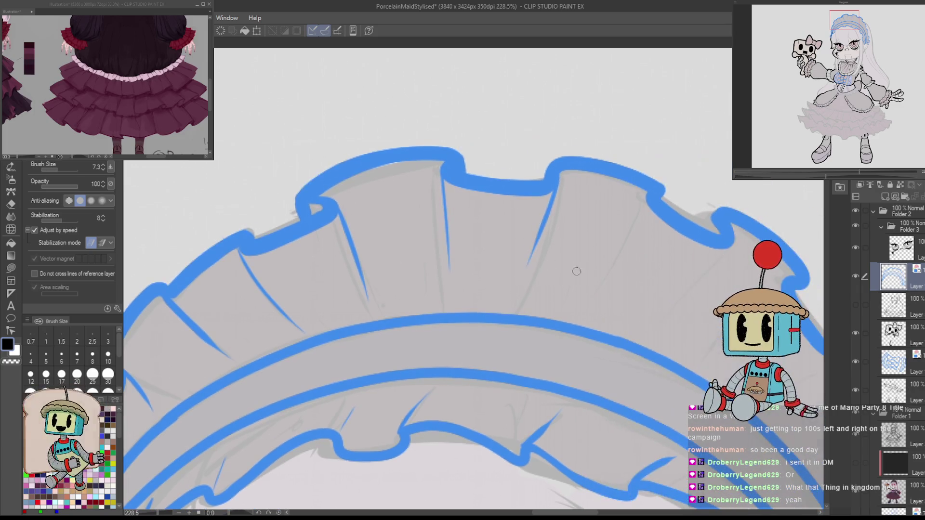
left_click_drag(651, 192, 595, 321)
key("ctrl+z")
left_click_drag(651, 197, 599, 311)
key("ctrl+z")
left_click_drag(650, 192, 603, 283)
mouse_move(734, 242)
left_mouse_down()
mouse_move(674, 223)
mouse_move(619, 318)
left_mouse_up()
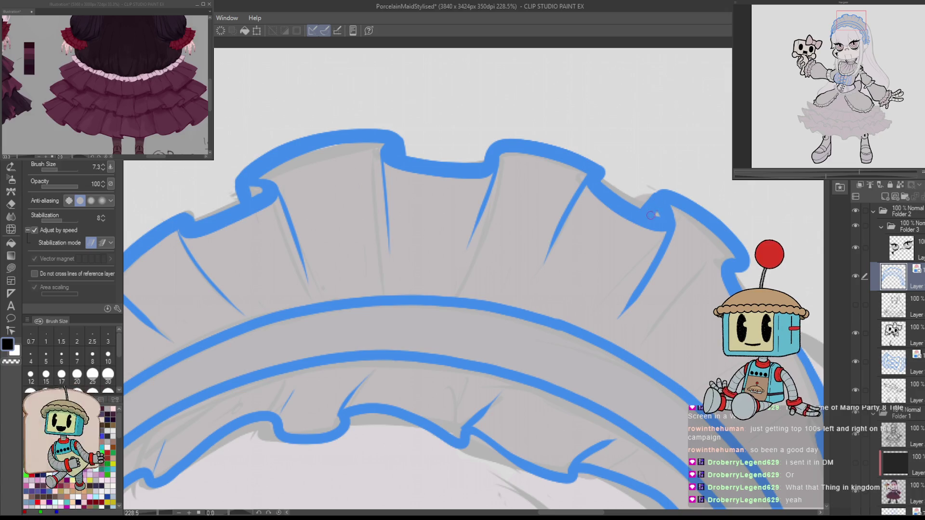
Draw more fold strokes on the left part of the headband ruffle.
key("e")
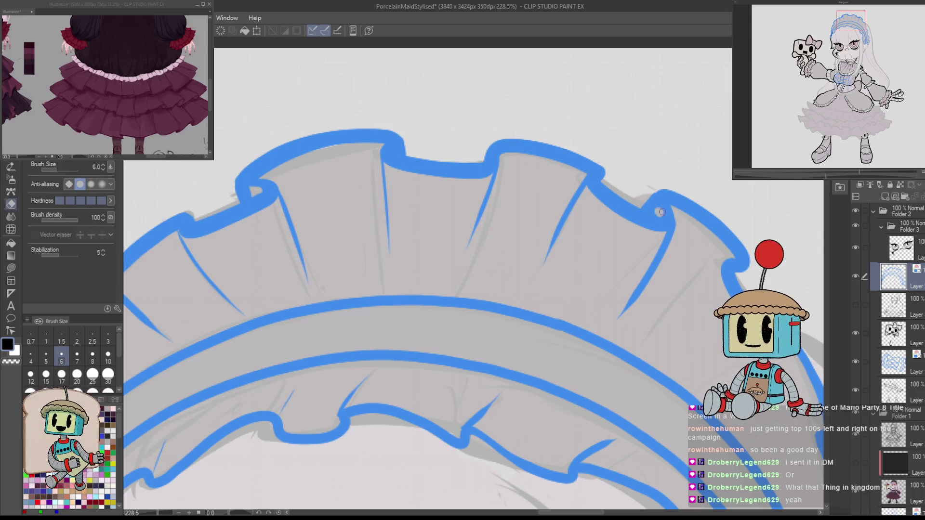
scroll(661, 212, "down", 5)
scroll(670, 192, "up", 3)
key("p")
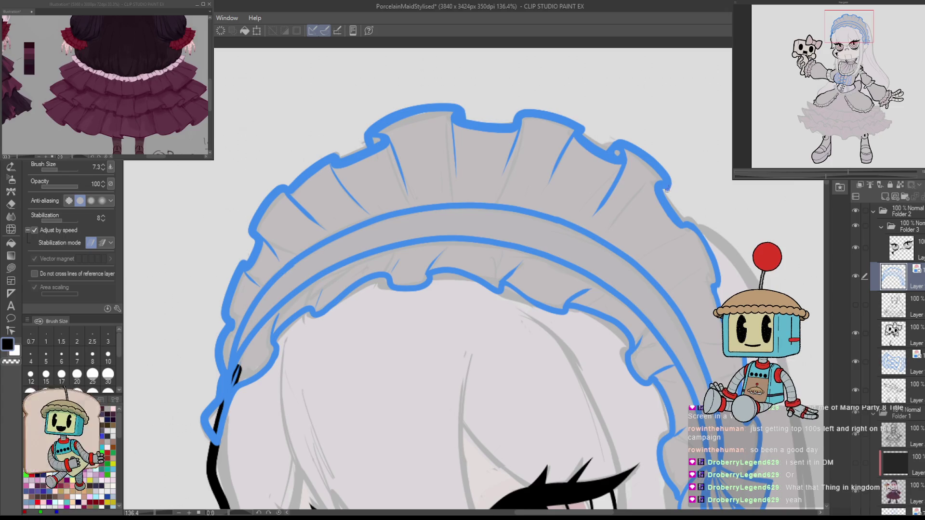
key("e")
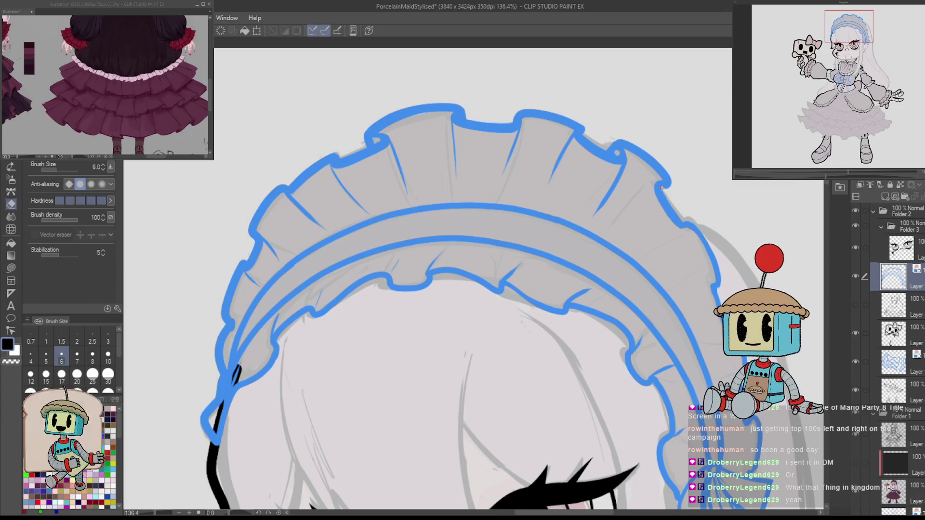
key("p")
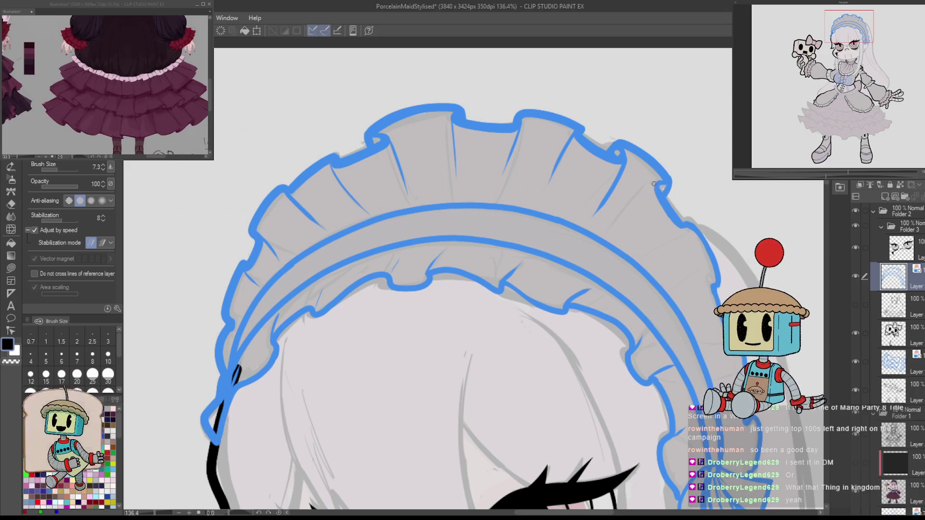
mouse_move(651, 206)
left_mouse_down()
mouse_move(474, 259)
mouse_move(520, 225)
left_mouse_up()
mouse_move(454, 229)
left_mouse_down()
mouse_move(477, 263)
mouse_move(470, 286)
left_mouse_up()
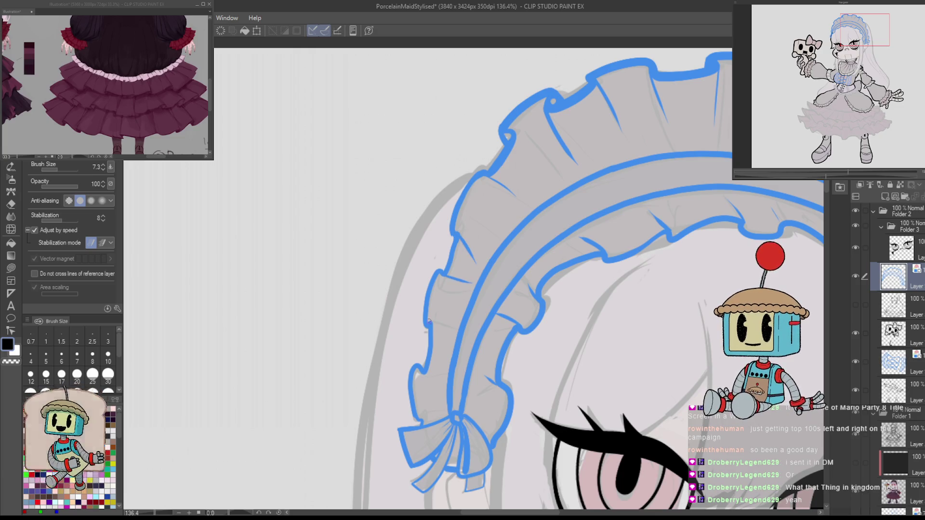
left_click_drag(420, 373, 443, 382)
mouse_move(636, 179)
left_mouse_down()
mouse_move(636, 248)
mouse_move(635, 210)
left_mouse_up()
scroll(635, 211, "down", 2)
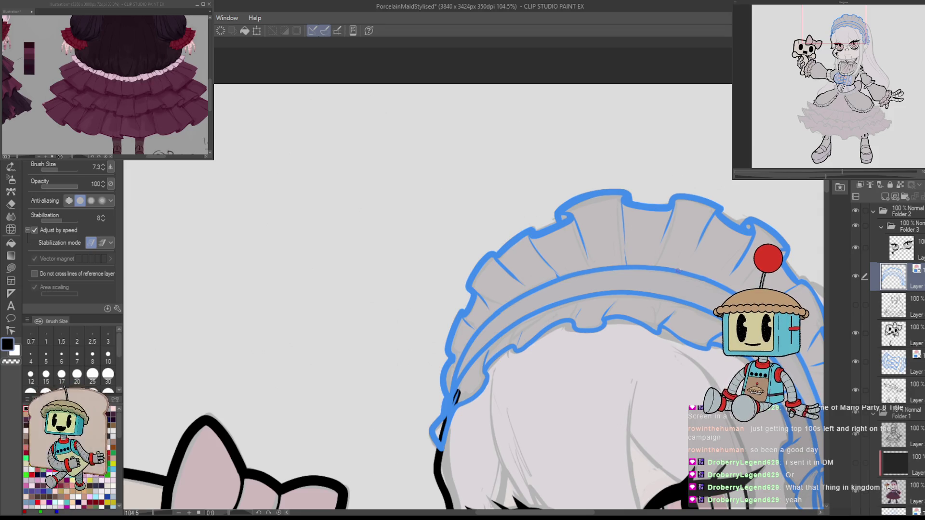
left_click_drag(645, 288, 654, 242)
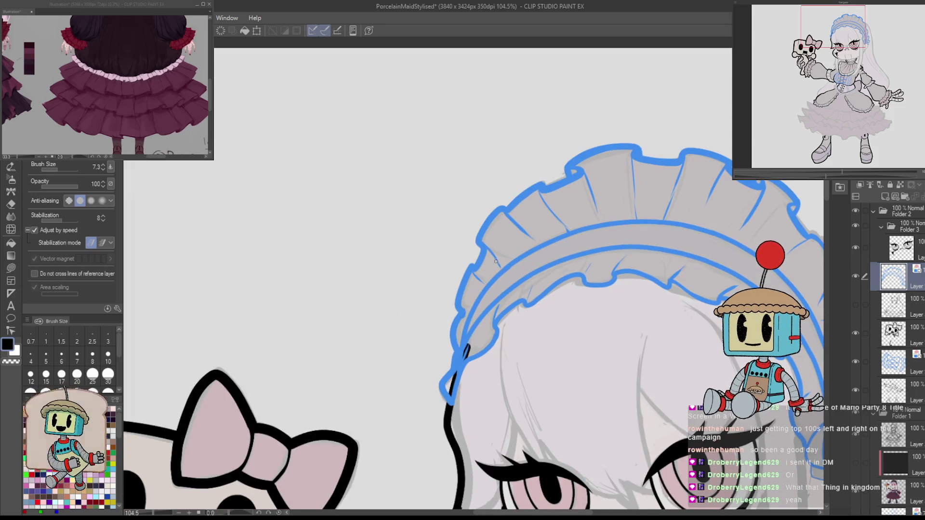
Extend a blue fold line, erase a short stray stroke on the ruffle, and zoom out.
key("e")
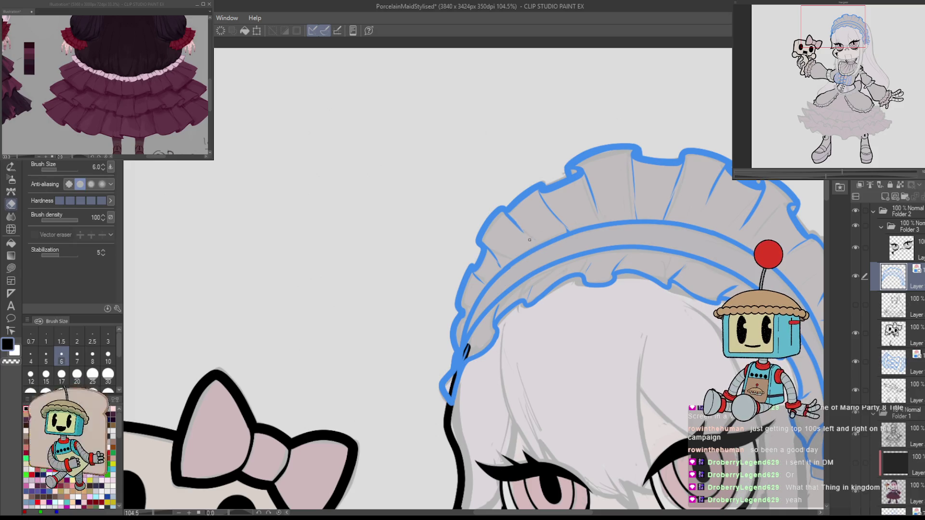
key("p")
key("e")
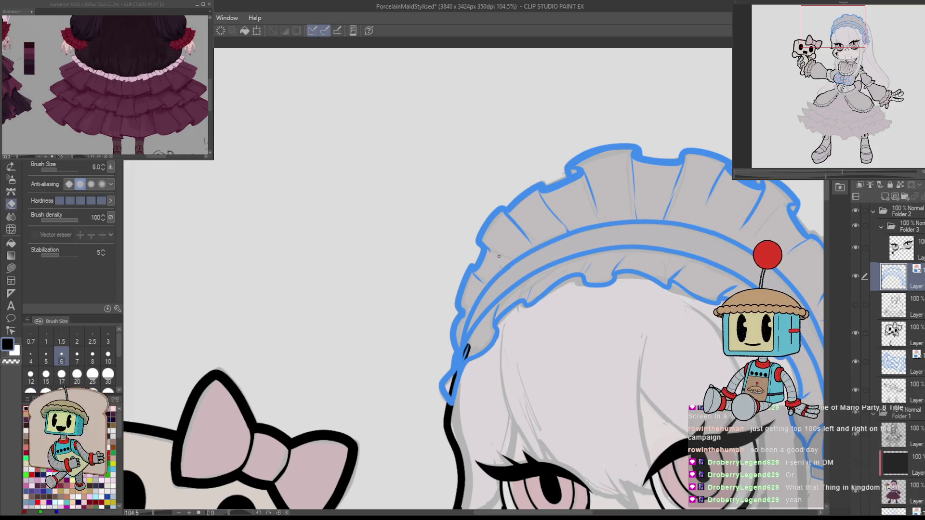
key("p")
scroll(486, 243, "up", 5)
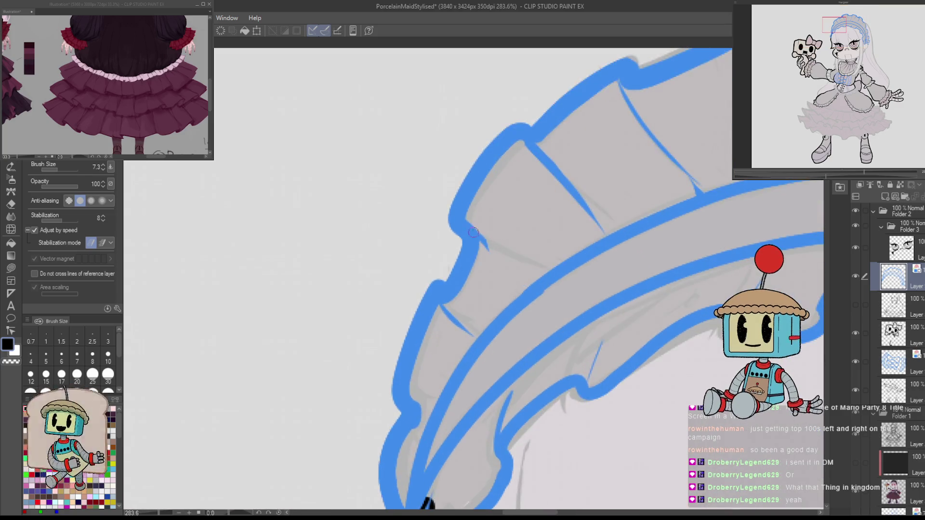
key("e")
key("p")
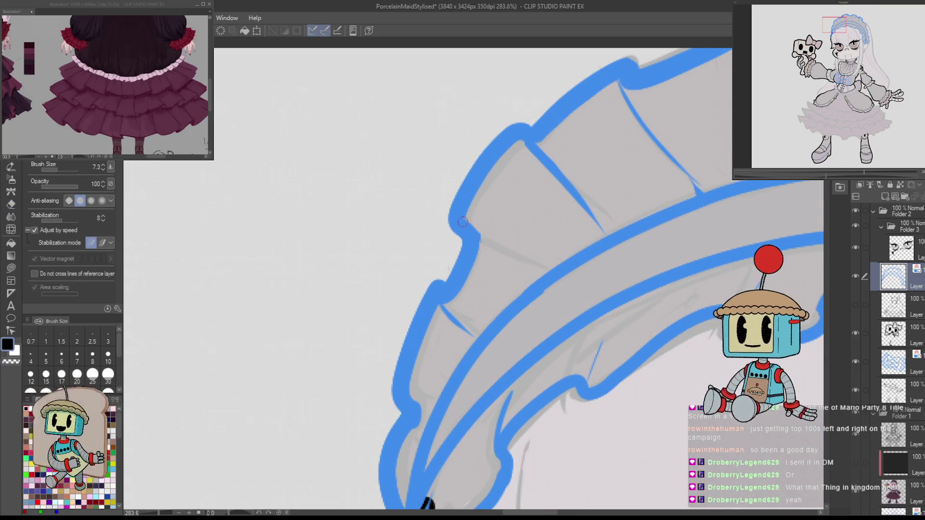
left_click_drag(480, 241, 526, 276)
key("e")
mouse_move(473, 335)
left_mouse_down()
mouse_move(447, 312)
mouse_move(481, 331)
left_mouse_up()
key("p")
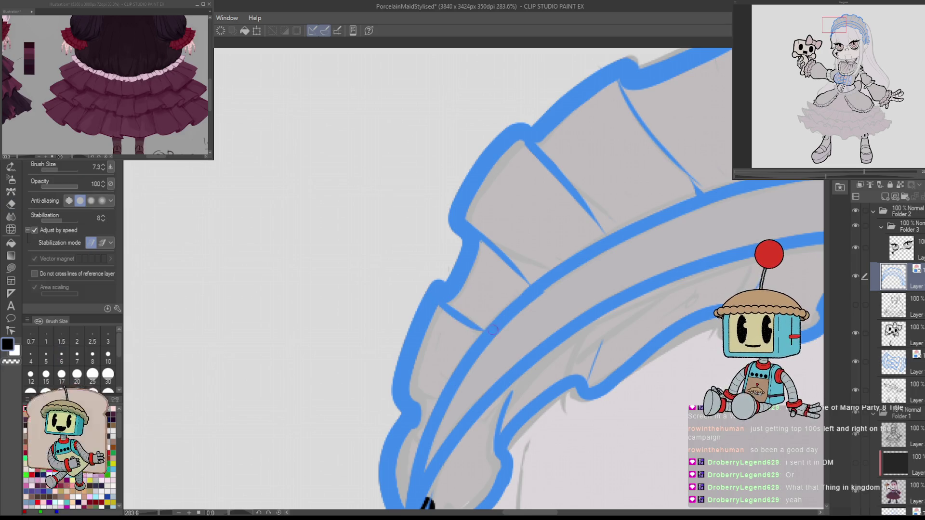
scroll(409, 401, "down", 5)
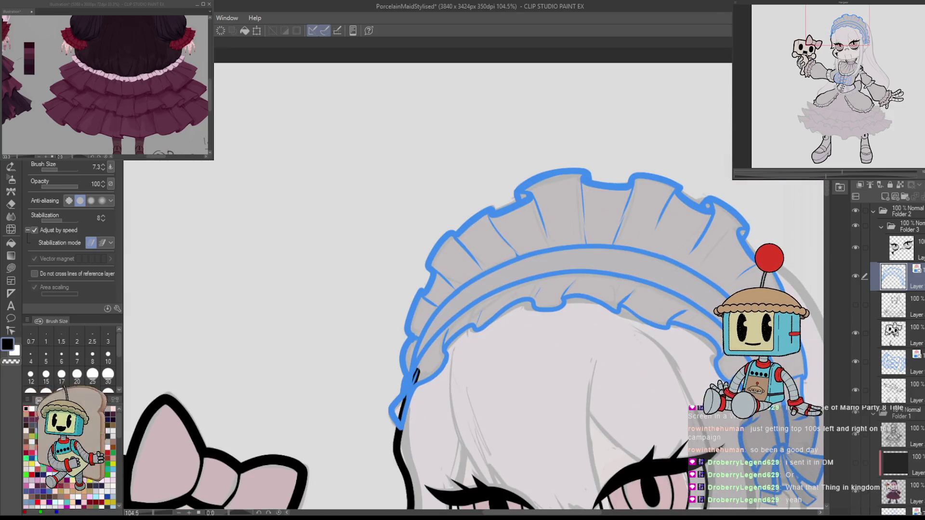
scroll(723, 247, "down", 3)
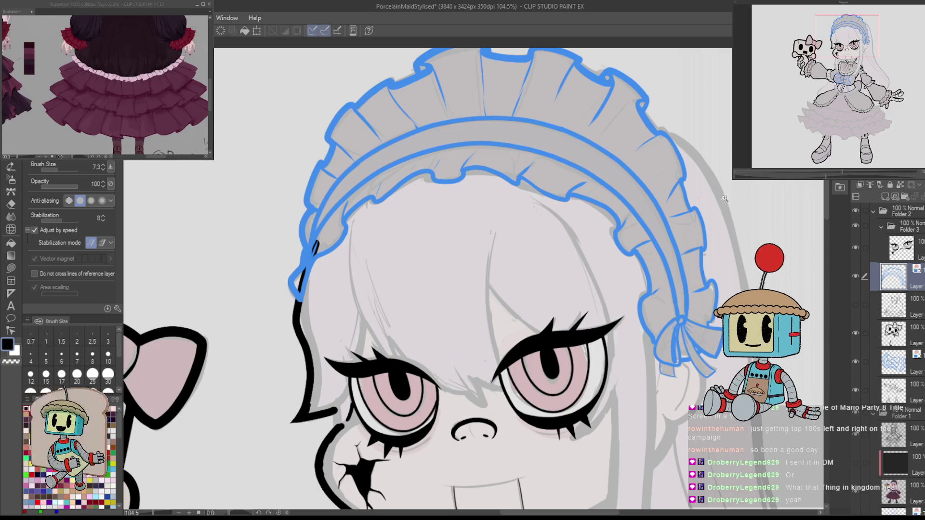
scroll(723, 247, "down", 2)
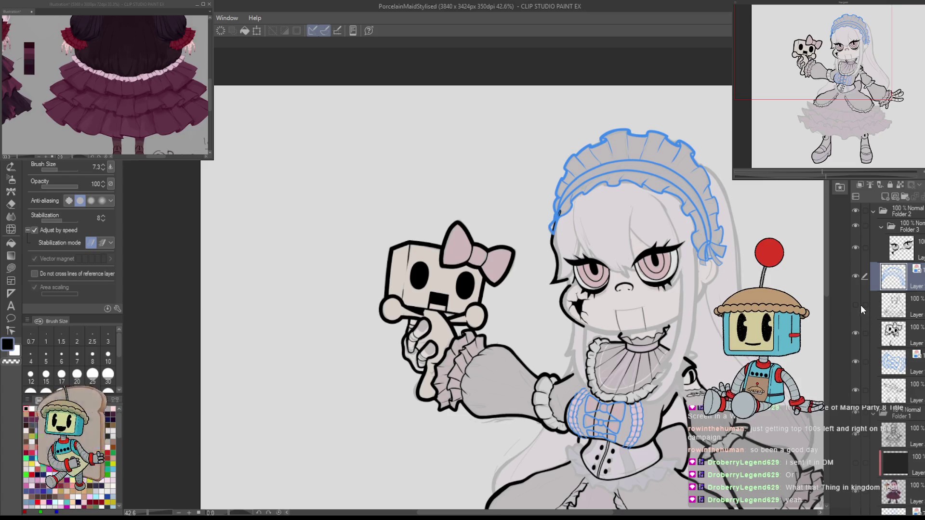
Turn off layer colour so the headdress sketch shows in grey instead of blue.
left_click_drag(700, 443, 556, 406)
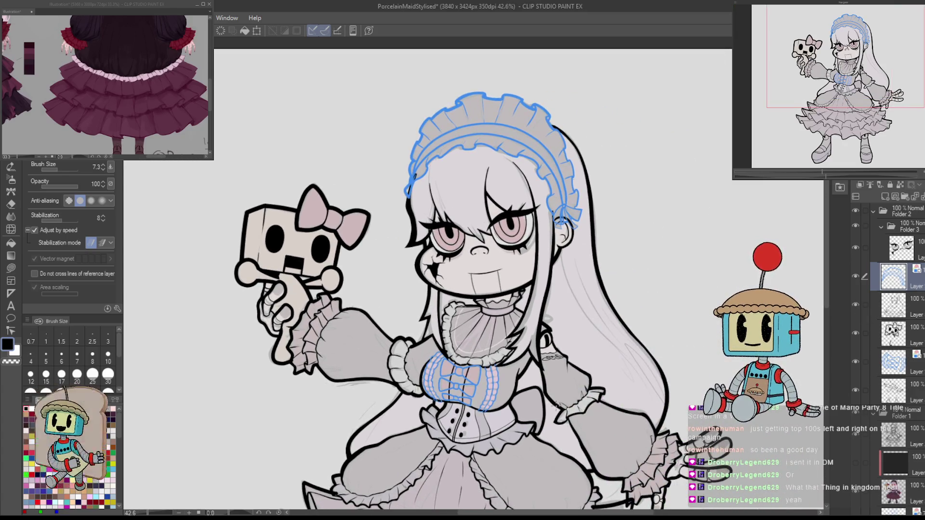
key("ctrl+shift+c")
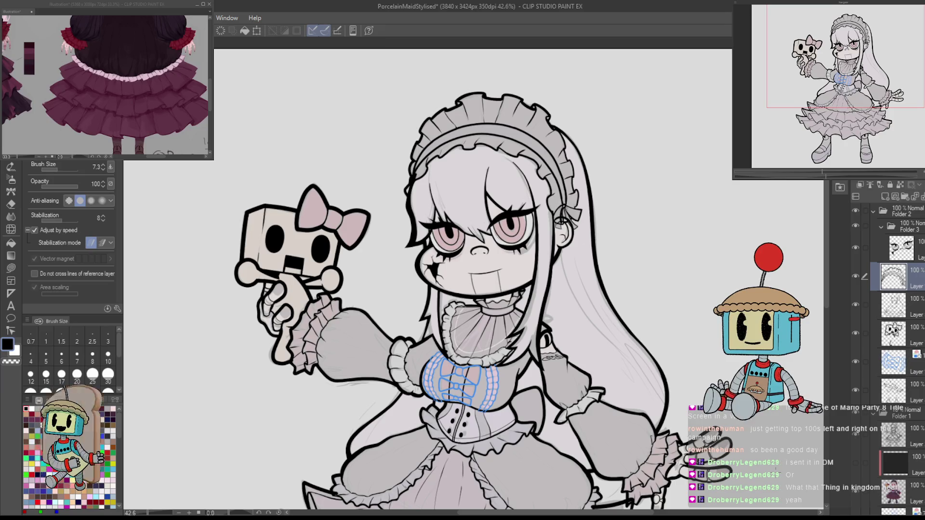
scroll(562, 199, "up", 8)
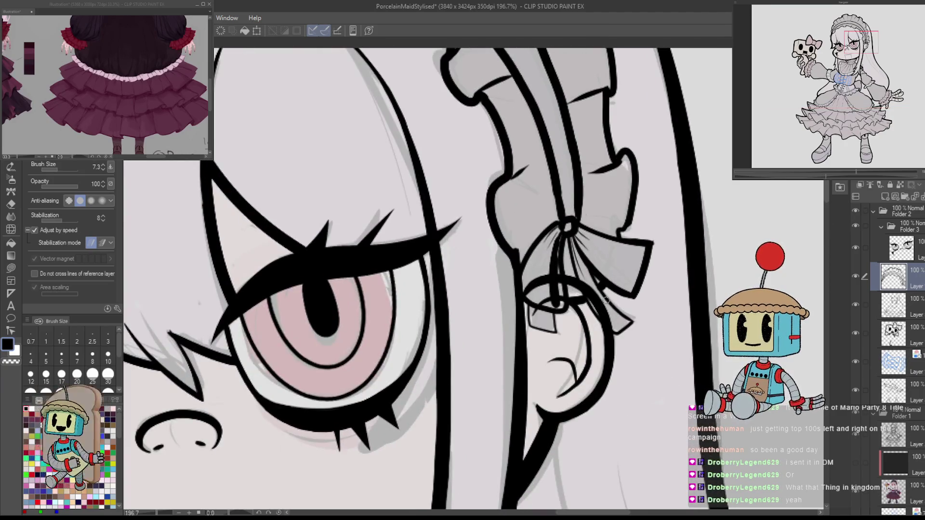
scroll(627, 291, "down", 6)
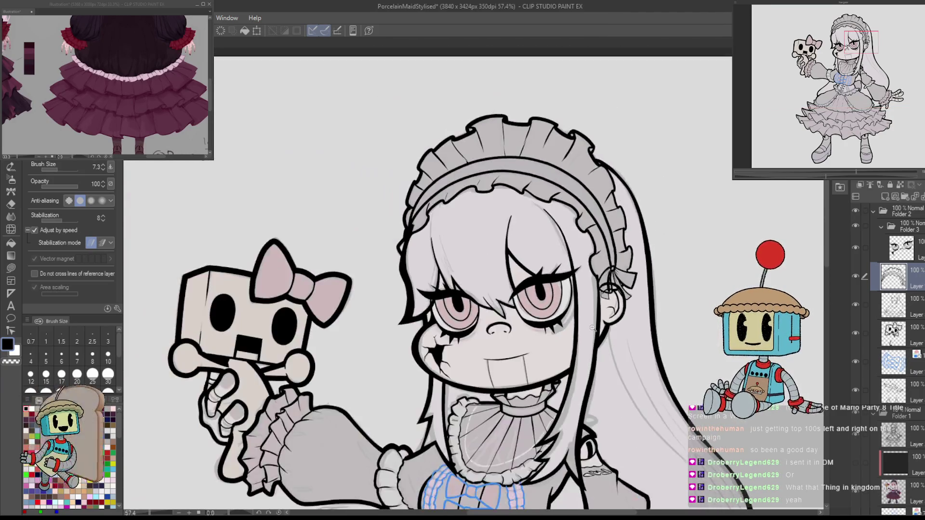
left_click(865, 366)
scroll(657, 284, "down", 3)
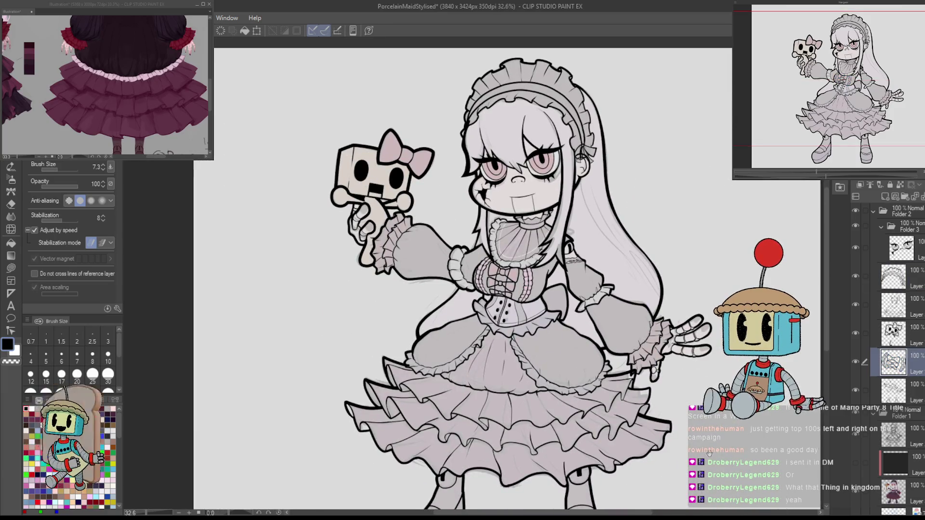
Hide the Folder 1 colour flats and make a higher line-art layer active.
left_click(857, 411)
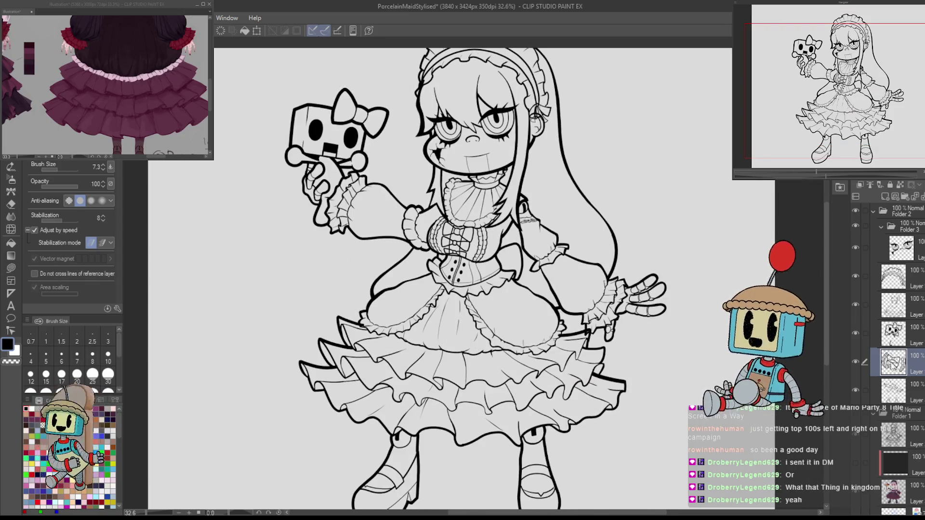
left_click(894, 389)
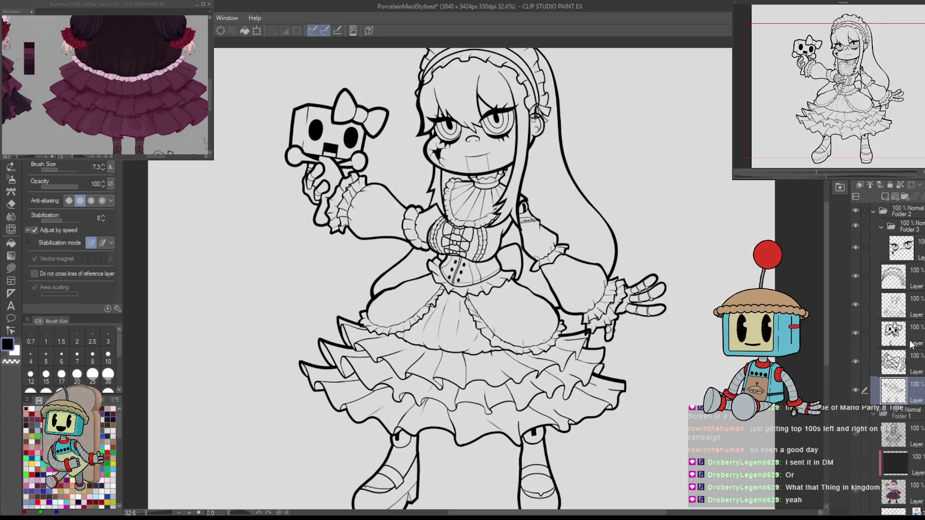
left_click(893, 304)
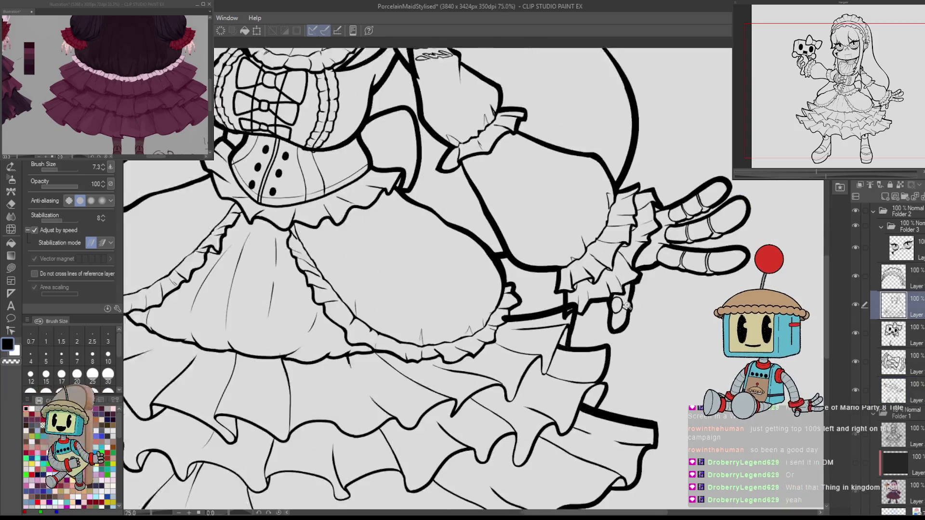
scroll(601, 353, "up", 3)
Switch to the eraser at size 40.5 and centre the view on the bodice and skirt.
key("e")
left_click_drag(501, 316, 496, 314)
mouse_move(144, 308)
left_mouse_down()
mouse_move(174, 328)
mouse_move(404, 333)
left_mouse_up()
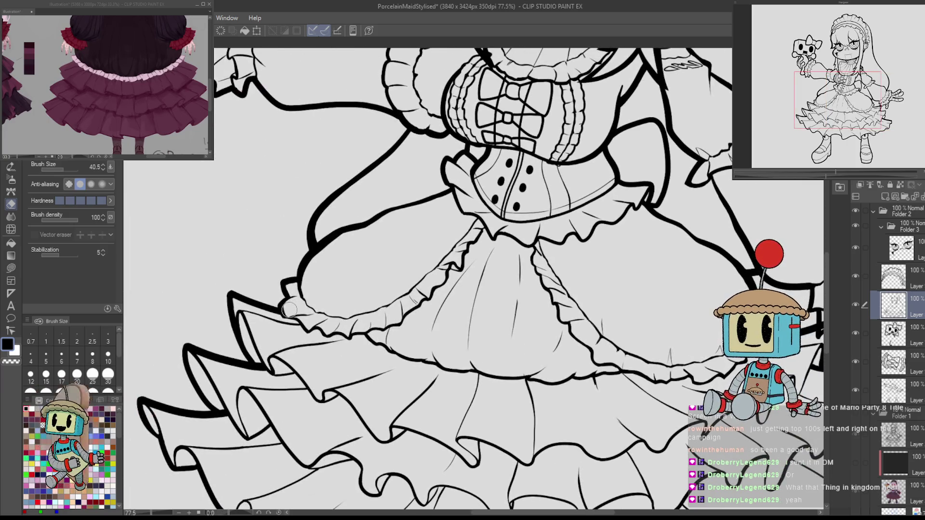
scroll(306, 314, "down", 5)
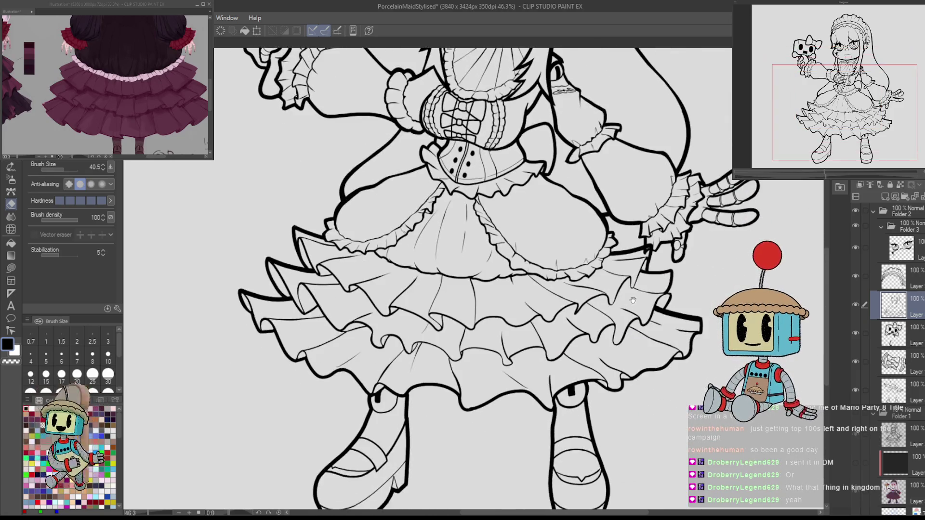
left_click_drag(644, 322, 718, 323)
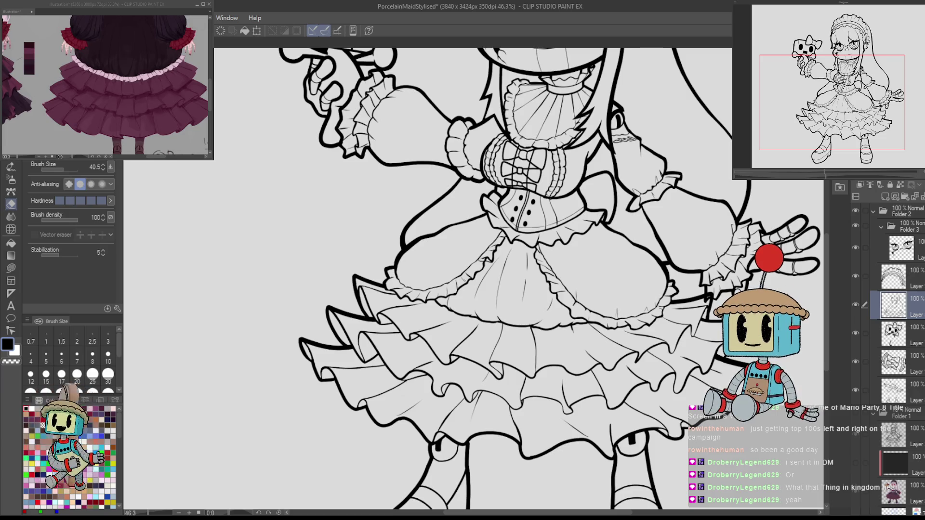
scroll(608, 336, "down", 2)
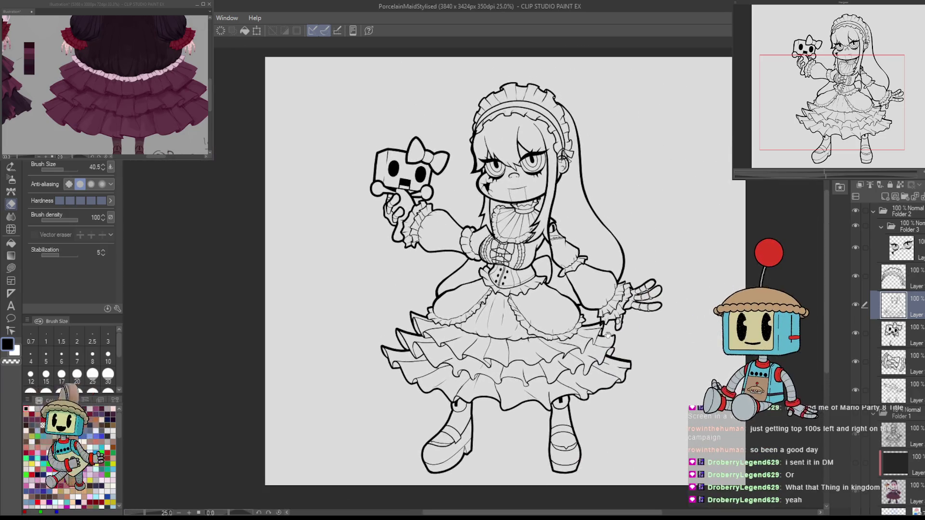
scroll(608, 336, "up", 1)
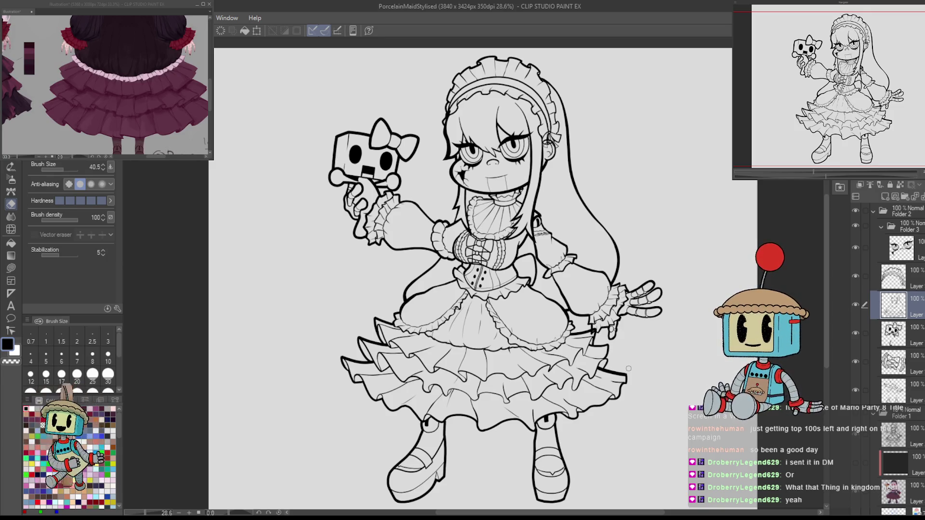
Show the colour flats again, undo a trial stroke by the right eye, and shrink the pen to 5.0.
left_click(852, 414)
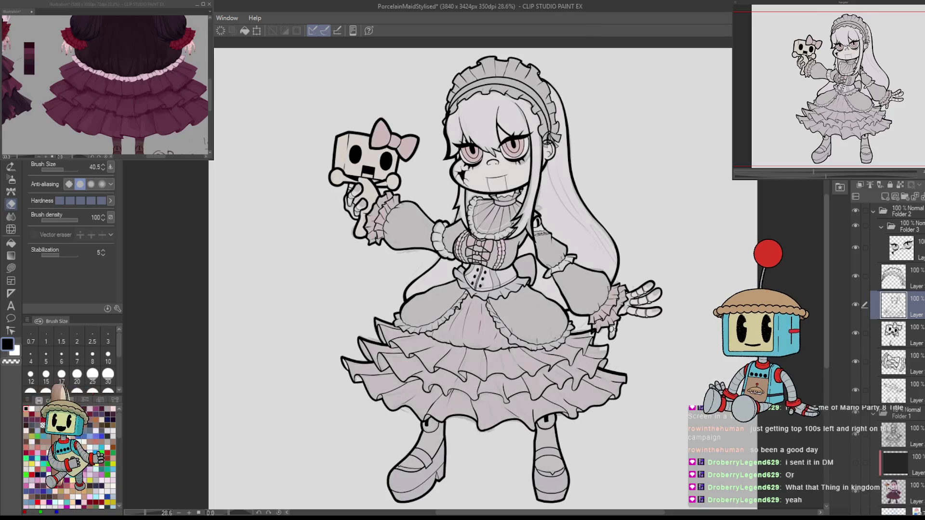
scroll(575, 258, "up", 5)
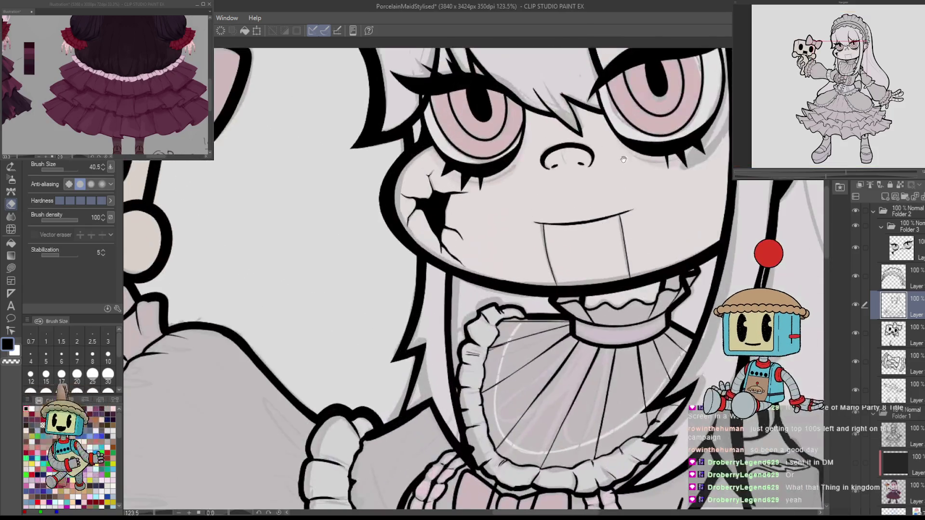
key("p")
mouse_move(574, 258)
left_mouse_down()
mouse_move(540, 385)
mouse_move(470, 478)
mouse_move(448, 272)
mouse_move(534, 251)
left_mouse_up()
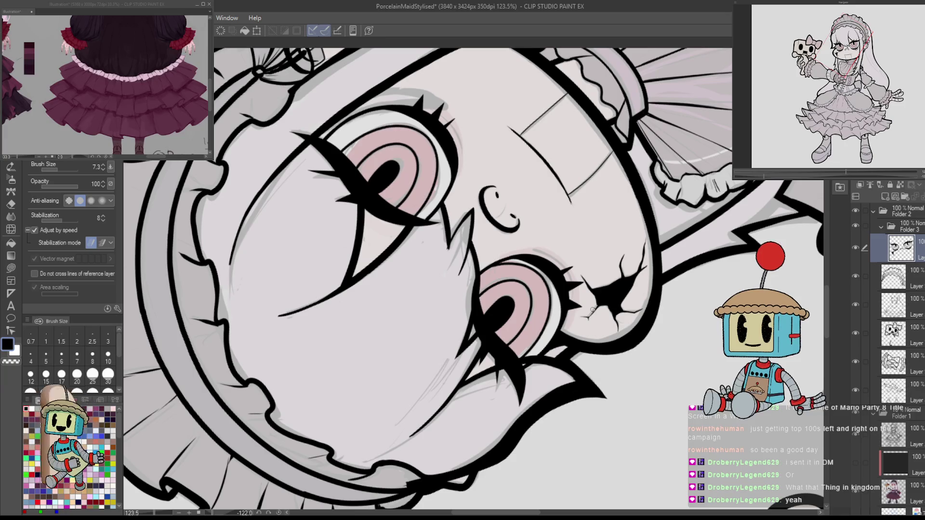
left_click(901, 361)
mouse_move(638, 208)
left_mouse_down()
mouse_move(579, 250)
mouse_move(554, 287)
mouse_move(561, 308)
mouse_move(582, 286)
left_mouse_up()
key("ctrl+z")
left_click(46, 362)
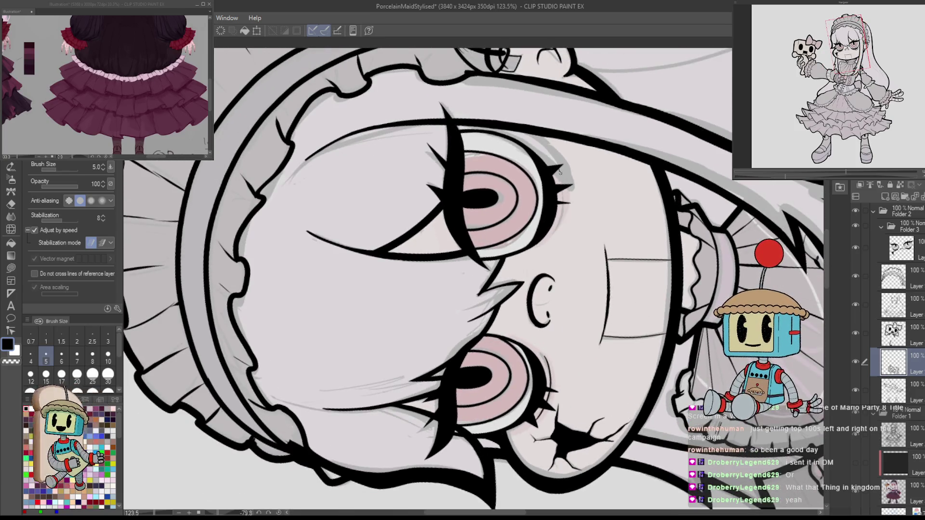
Rotate the canvas around the face, then reset the view rotation to upright.
mouse_move(556, 223)
left_mouse_down()
mouse_move(573, 288)
mouse_move(545, 348)
mouse_move(449, 374)
mouse_move(393, 335)
left_mouse_up()
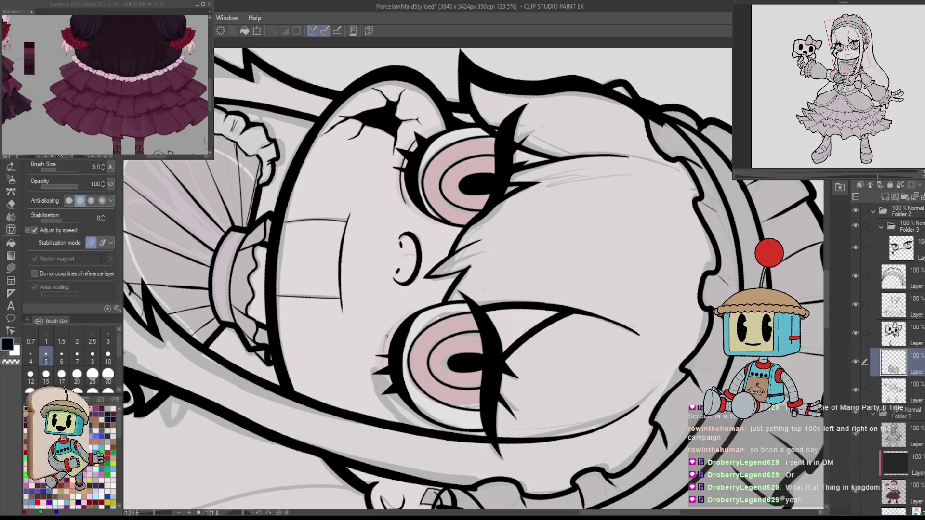
left_click_drag(426, 399, 487, 350)
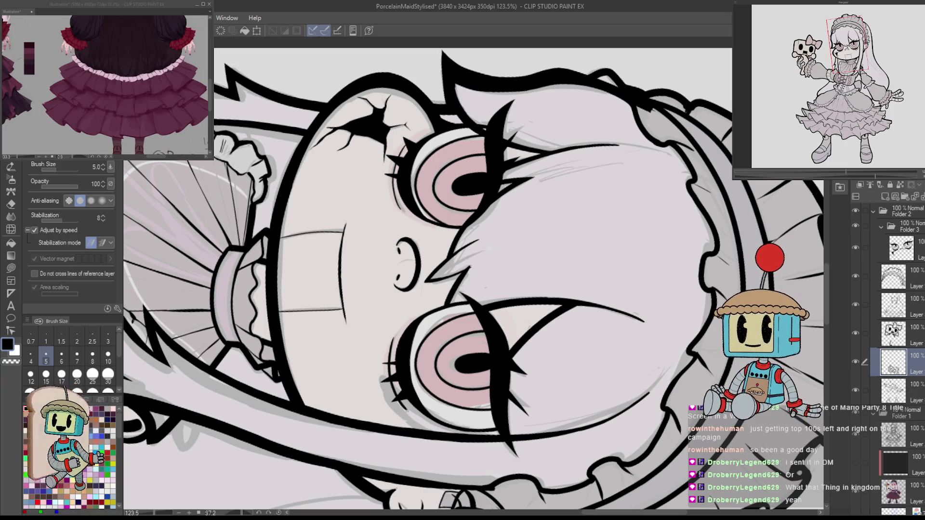
key("ctrl+@")
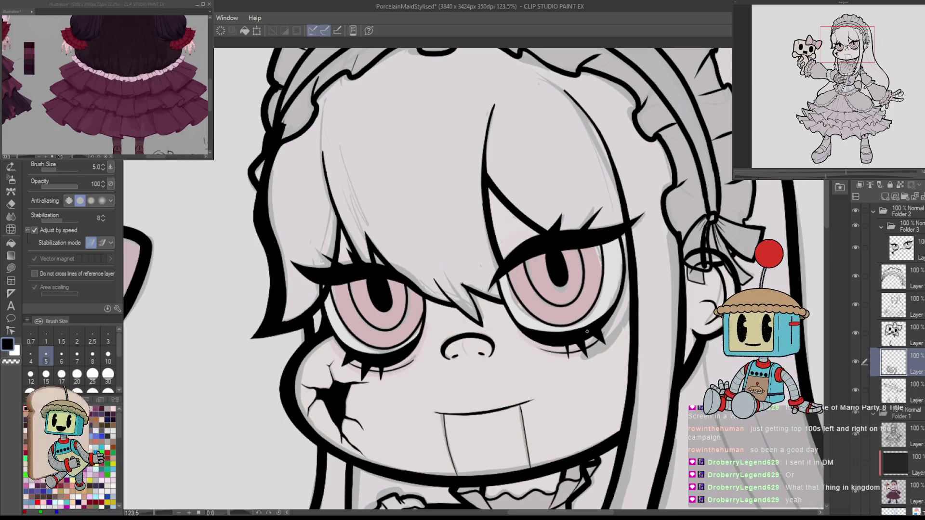
scroll(670, 334, "down", 3)
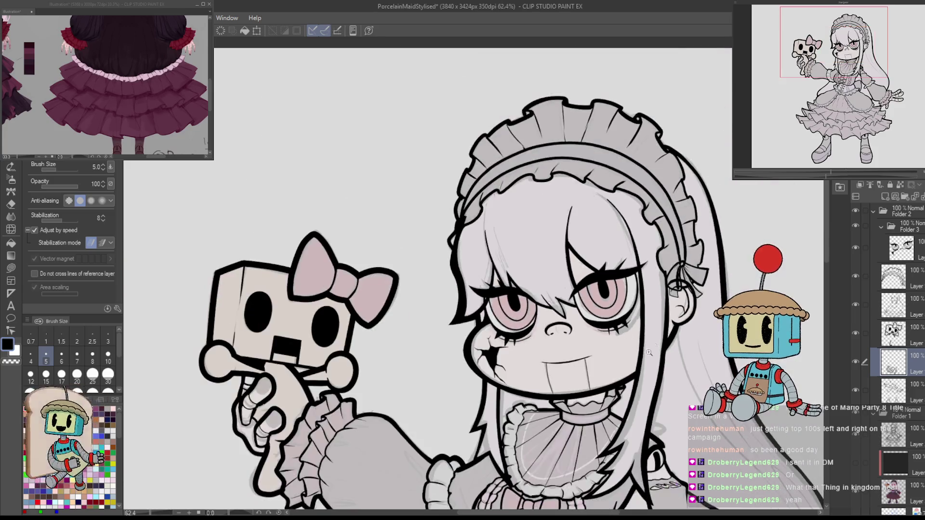
scroll(669, 334, "up", 3)
mouse_move(669, 333)
left_mouse_down()
mouse_move(660, 270)
mouse_move(592, 203)
mouse_move(518, 335)
left_mouse_up()
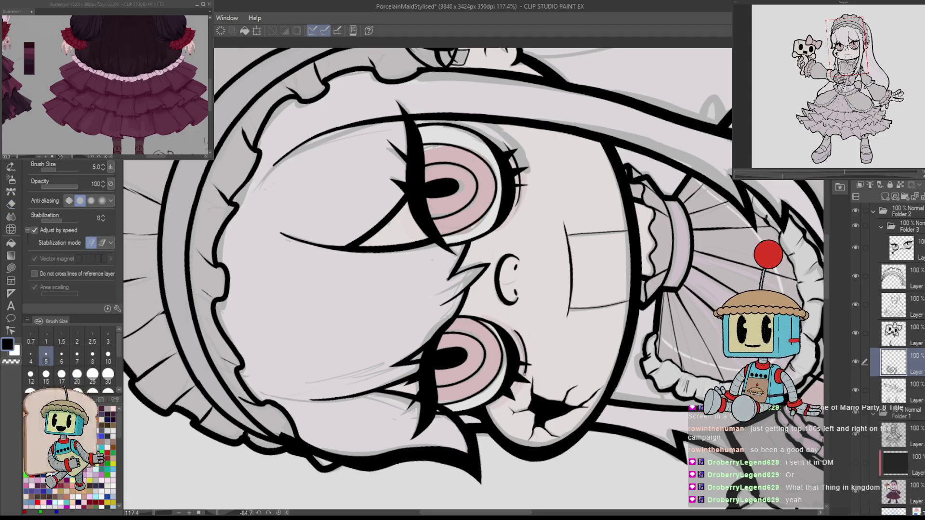
key("at")
scroll(686, 344, "down", 3)
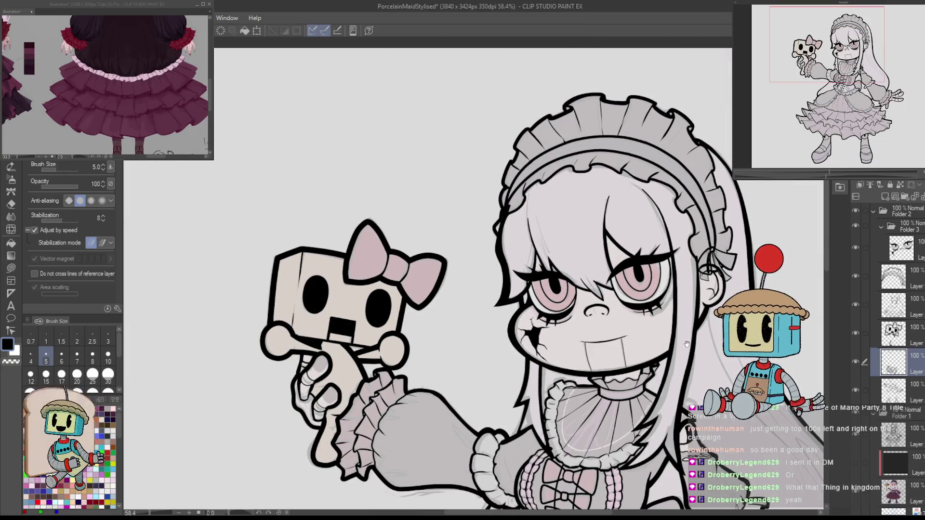
Hide the Folder 2 line art to check the flats across the toy, face and dress.
left_click_drag(687, 344, 612, 421)
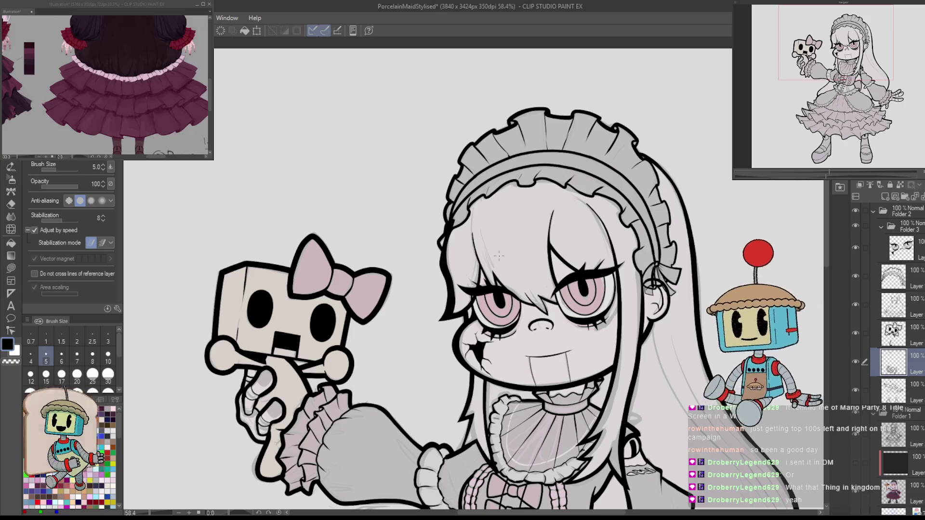
left_click_drag(499, 256, 406, 61)
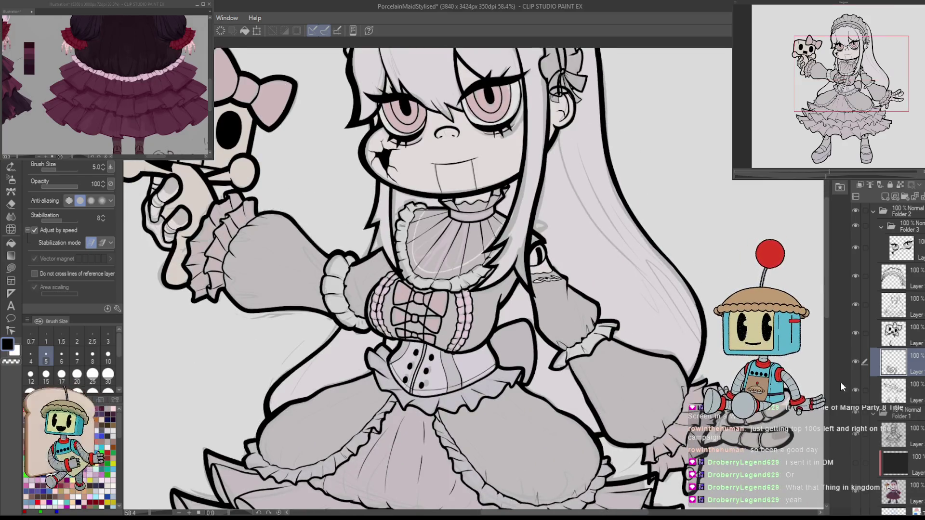
left_click(856, 211)
mouse_move(663, 331)
left_mouse_down()
mouse_move(669, 302)
mouse_move(687, 349)
left_mouse_up()
mouse_move(736, 386)
left_mouse_down()
mouse_move(717, 287)
mouse_move(708, 289)
mouse_move(739, 278)
mouse_move(803, 153)
mouse_move(765, 268)
mouse_move(774, 415)
left_mouse_up()
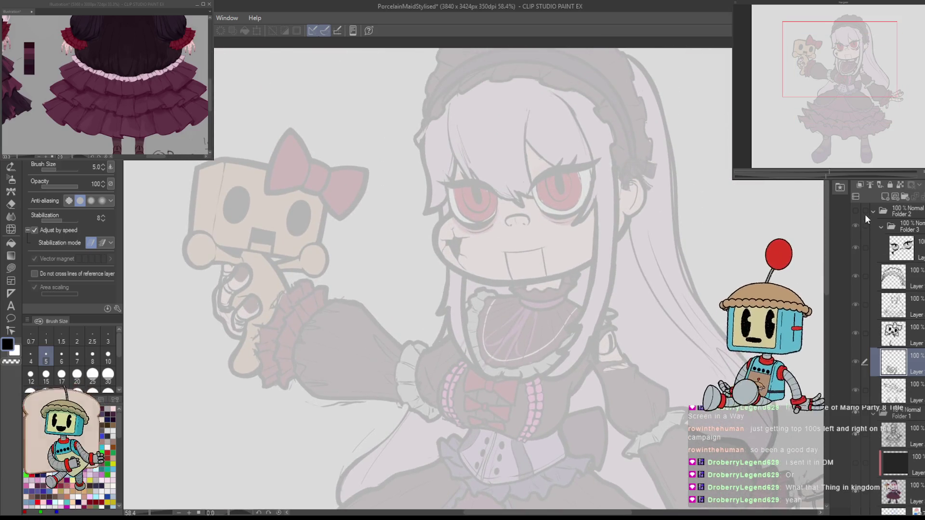
Toggle the line-art folder off and on to compare, leaving it visible with the face centred.
left_click(856, 211)
scroll(530, 289, "down", 3)
scroll(530, 290, "up", 2)
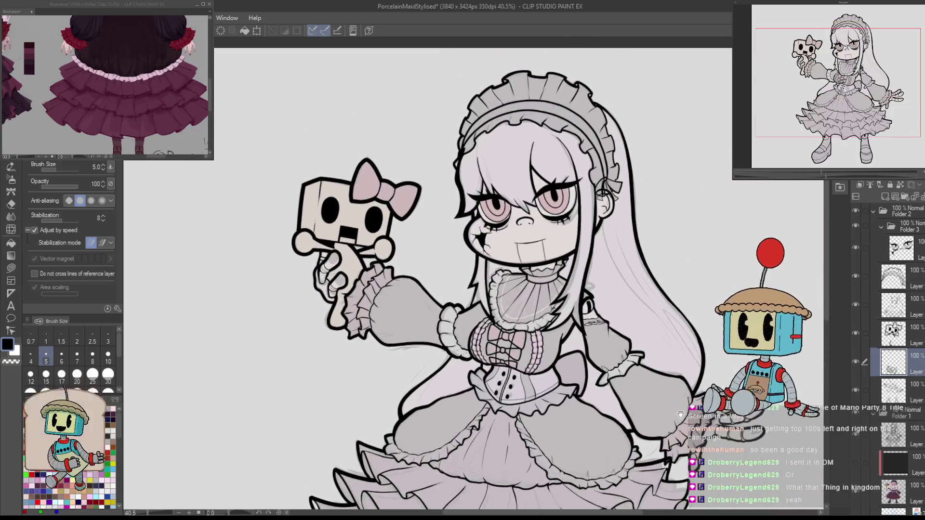
left_click(856, 210)
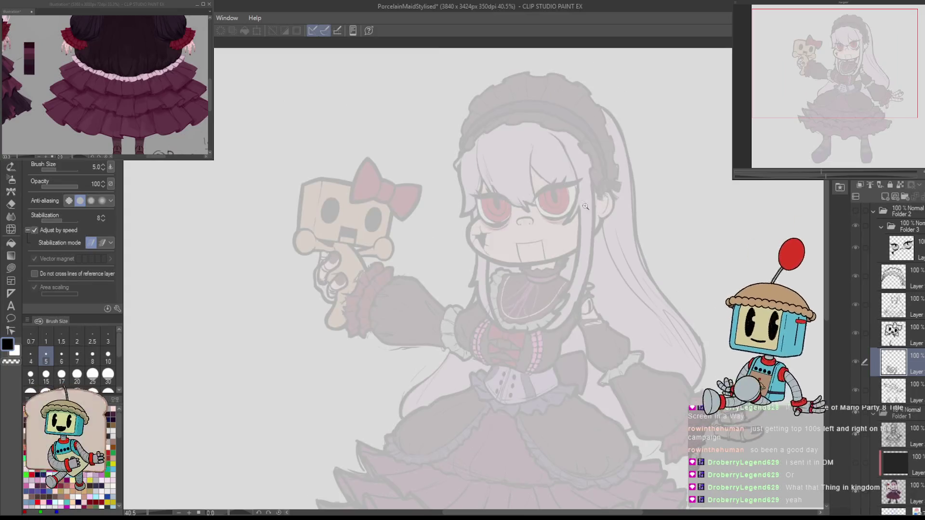
scroll(581, 207, "up", 3)
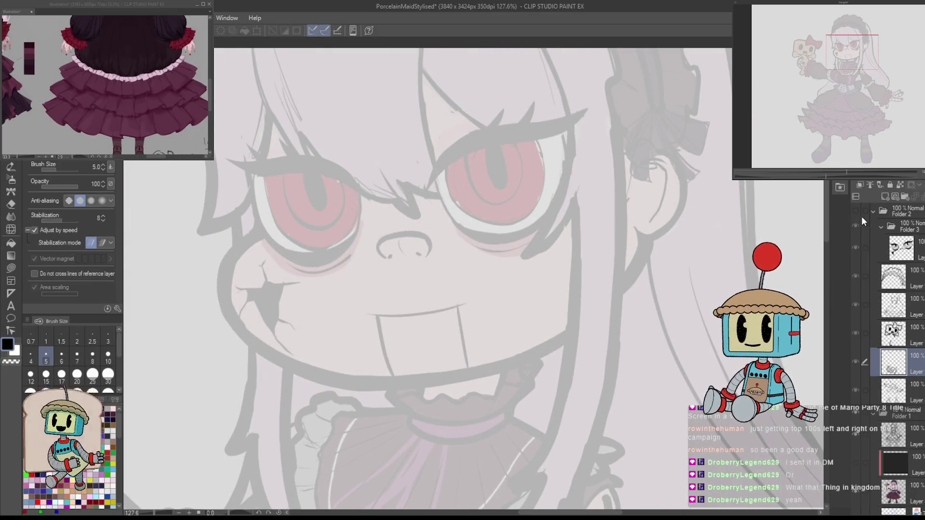
left_click(856, 211)
left_click_drag(482, 241, 533, 299)
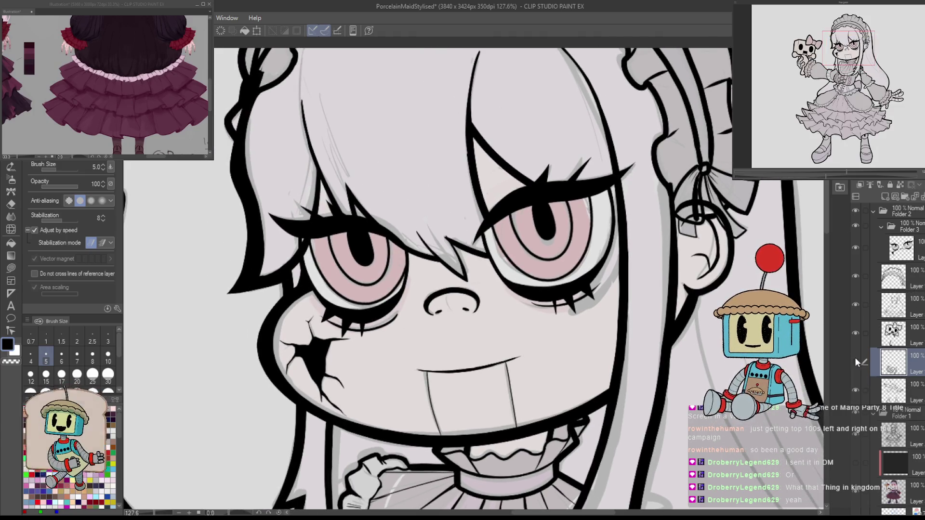
Compare one line-art layer hidden and shown, make it active, and swap between eraser and pen.
left_click(856, 305)
left_click(856, 304)
left_click(893, 304)
key("e")
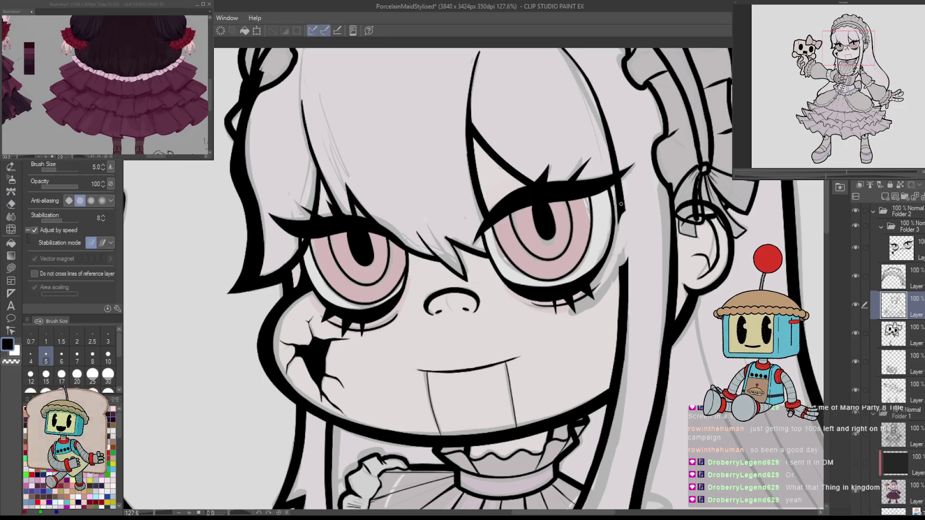
key("p")
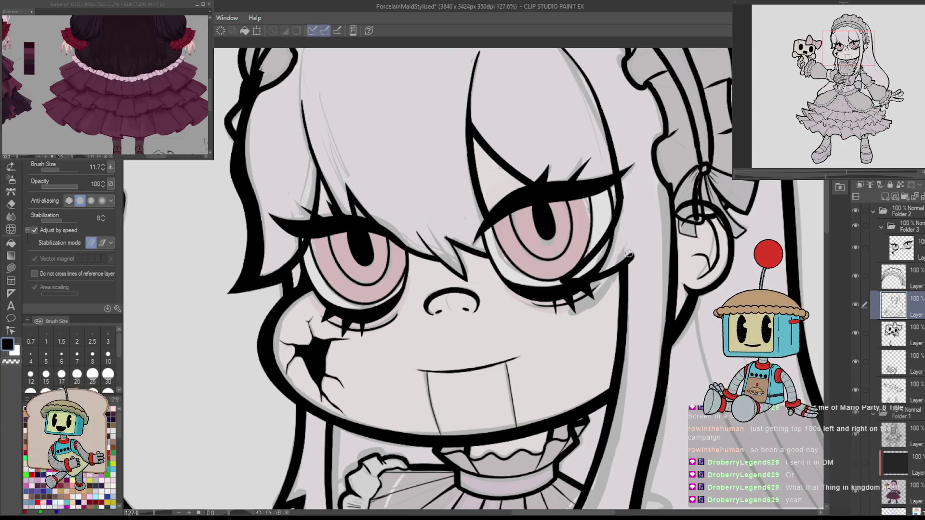
key("e")
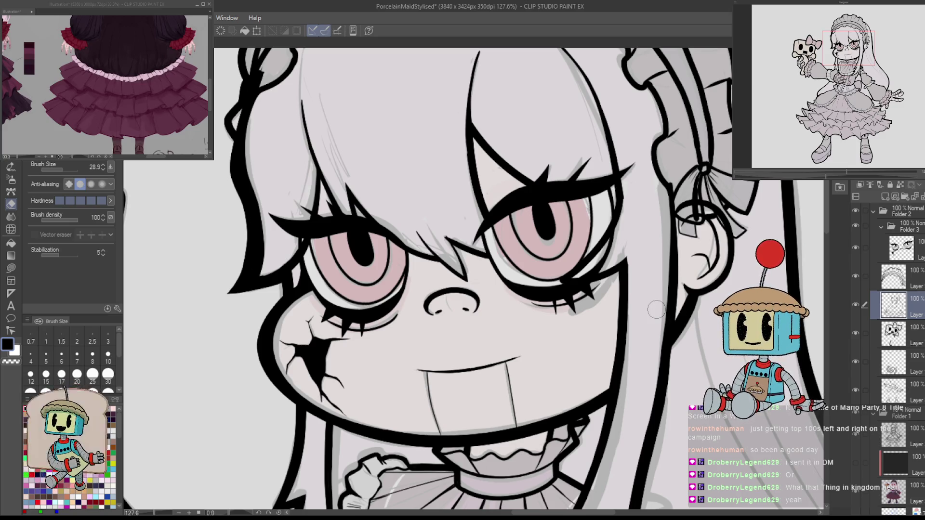
left_click(611, 258, "ctrl+shift")
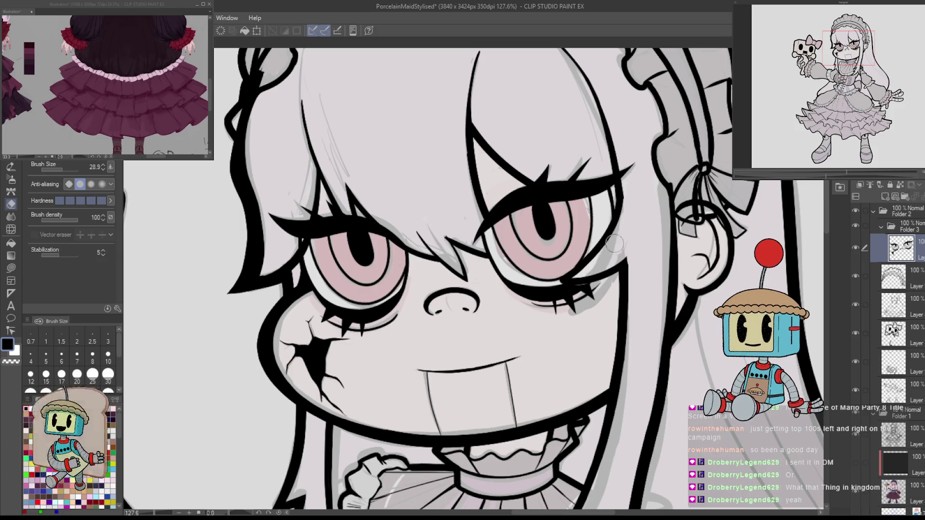
scroll(622, 230, "down", 5)
scroll(648, 227, "up", 4)
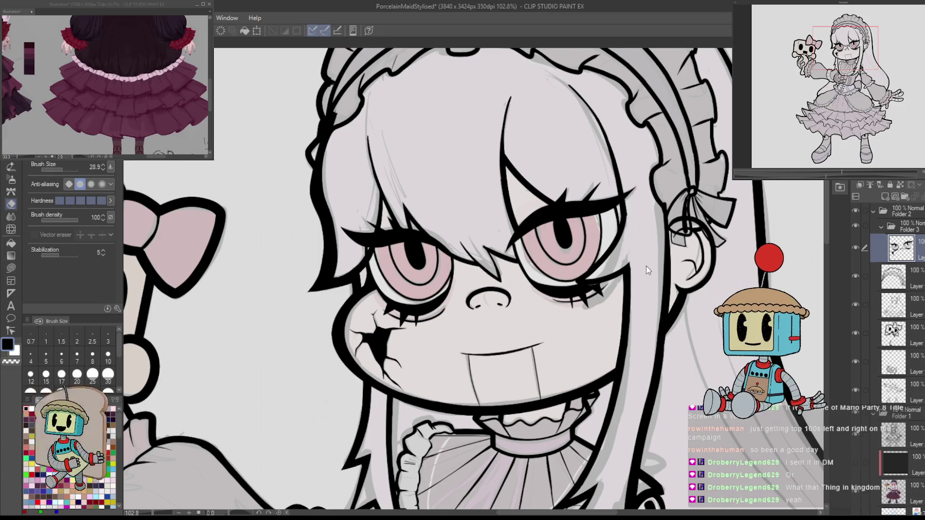
scroll(648, 268, "down", 5)
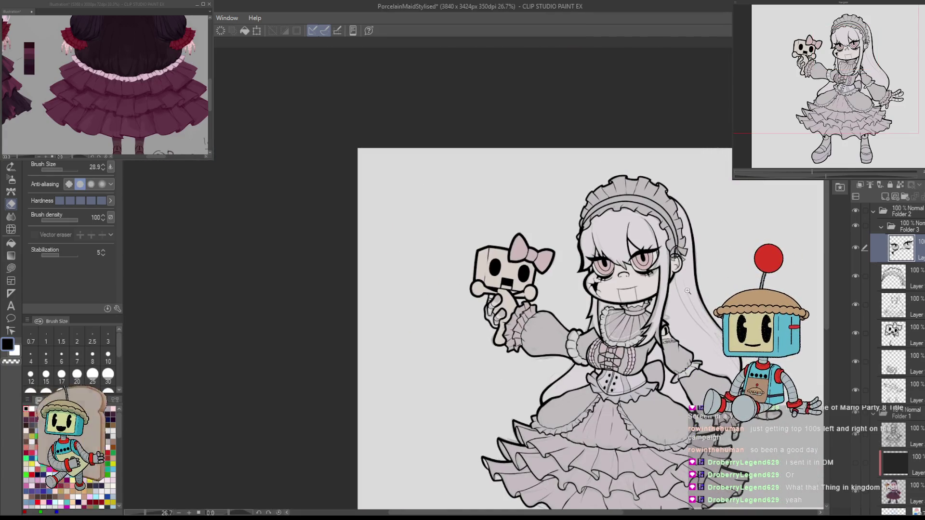
Return to the line-art layer, angle the face for drawing, erase, then reset rotation to upright.
scroll(688, 291, "up", 3)
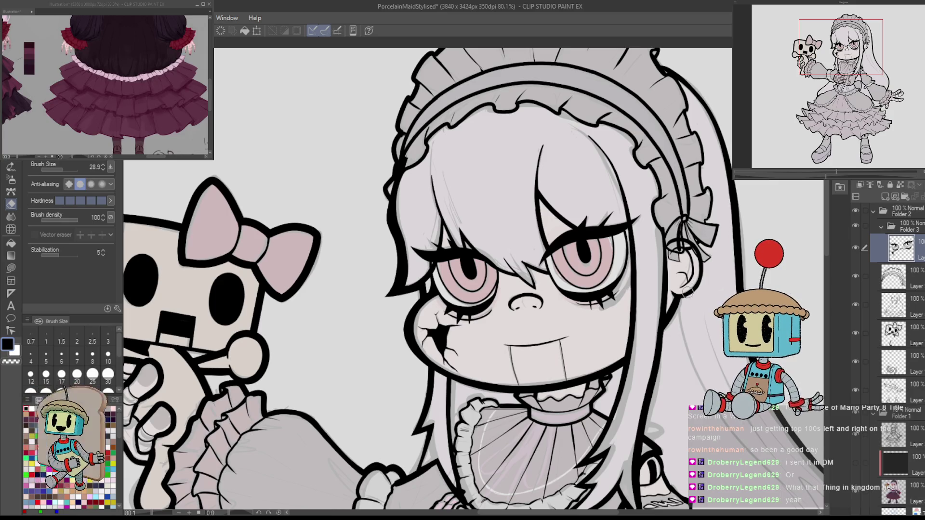
scroll(686, 295, "down", 3)
scroll(684, 258, "up", 4)
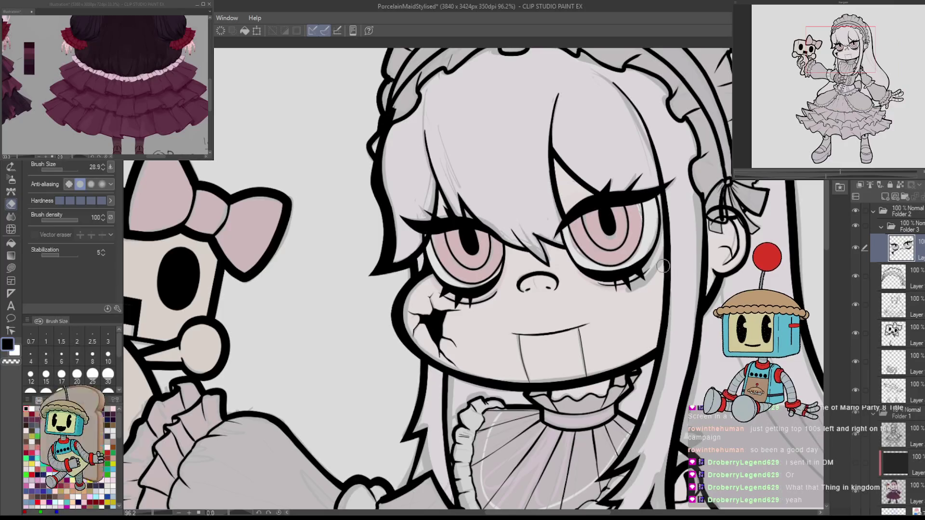
key("p")
left_click(897, 300)
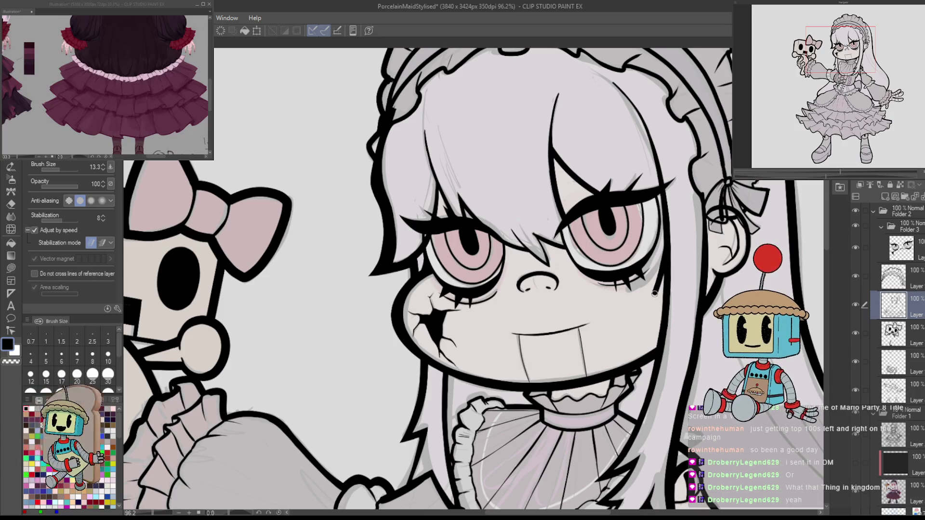
mouse_move(667, 298)
left_mouse_down()
mouse_move(569, 308)
mouse_move(461, 302)
left_mouse_up()
key("e")
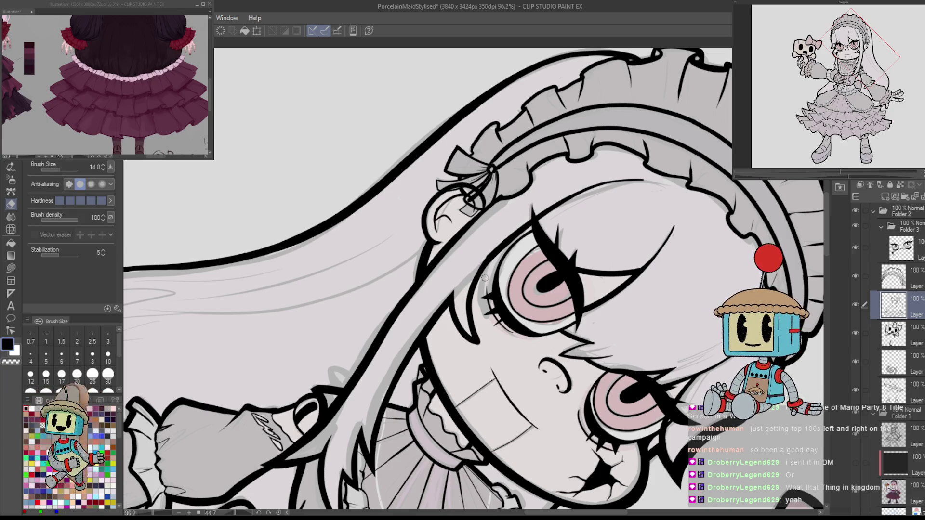
key("ctrl+@")
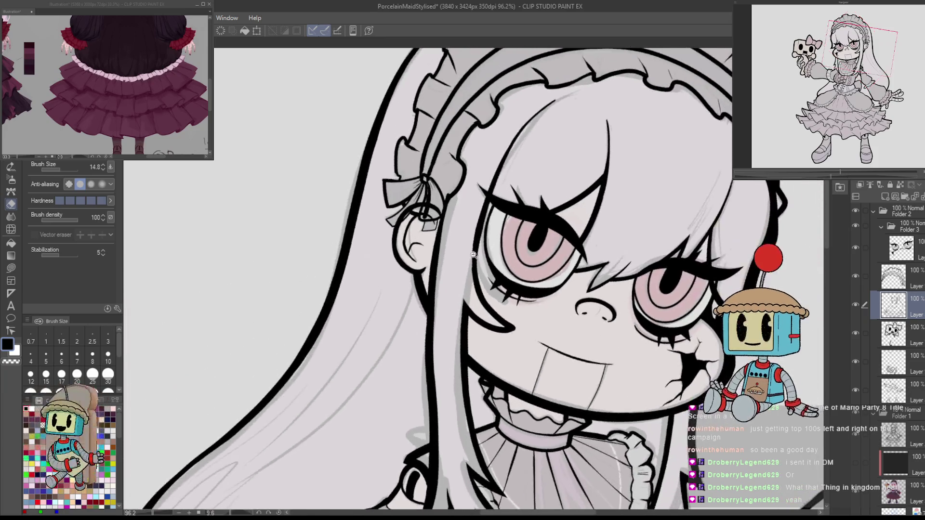
Flip the canvas horizontally to check the face while refining eye and ear lines with pen and eraser.
scroll(472, 275, "up", 5)
key("p")
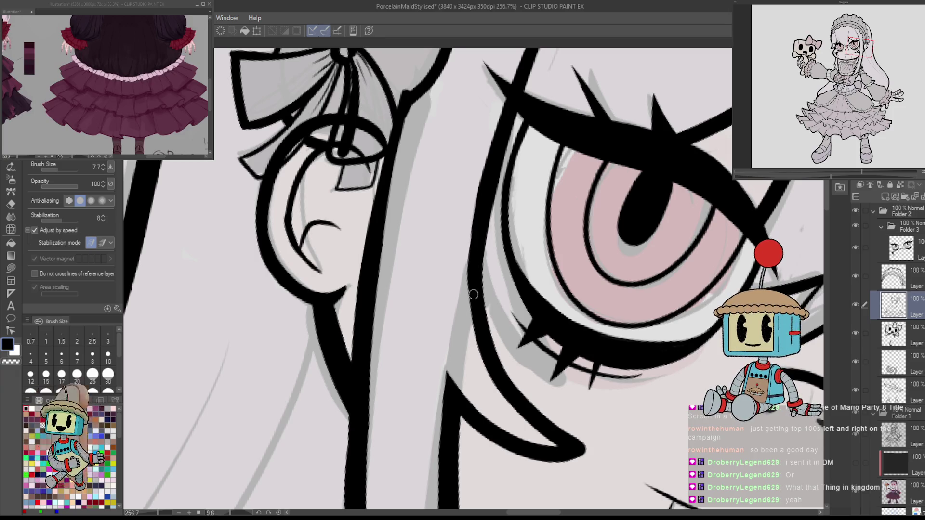
key("h")
key("e")
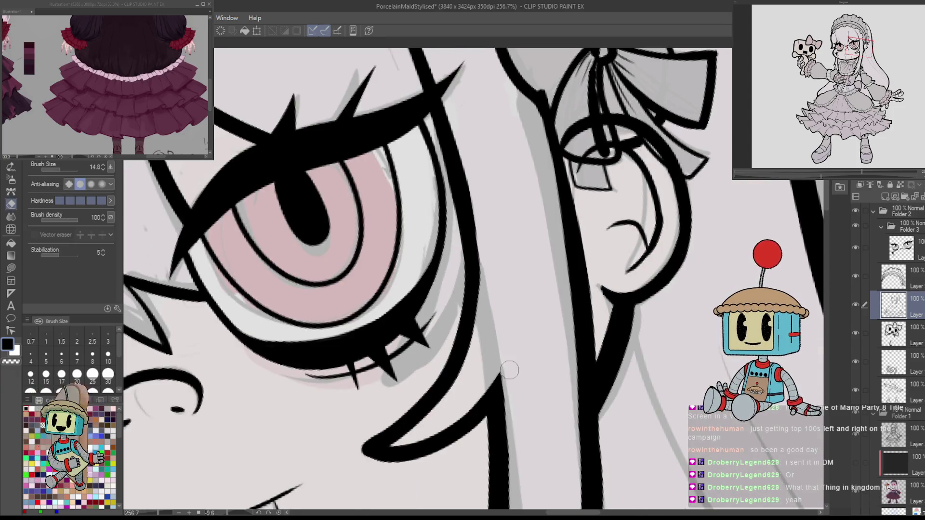
key("p")
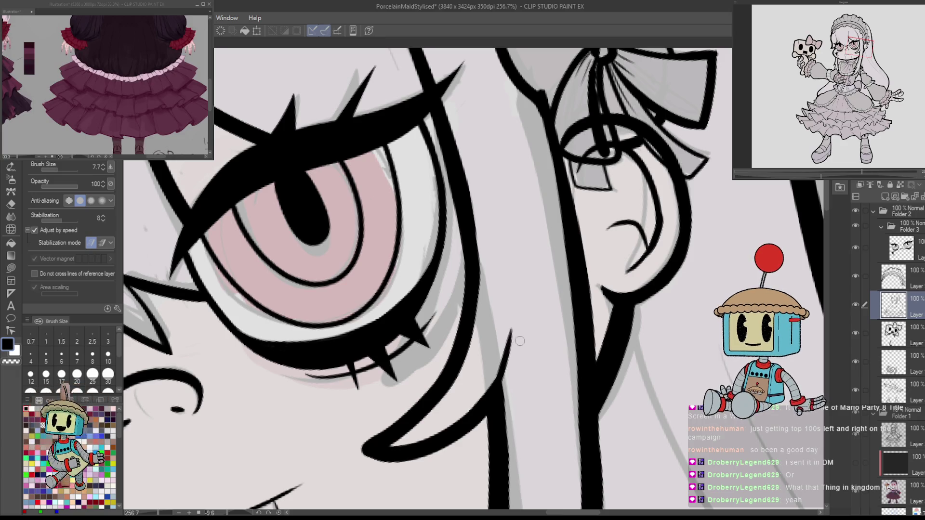
scroll(520, 341, "down", 5)
scroll(546, 358, "up", 5)
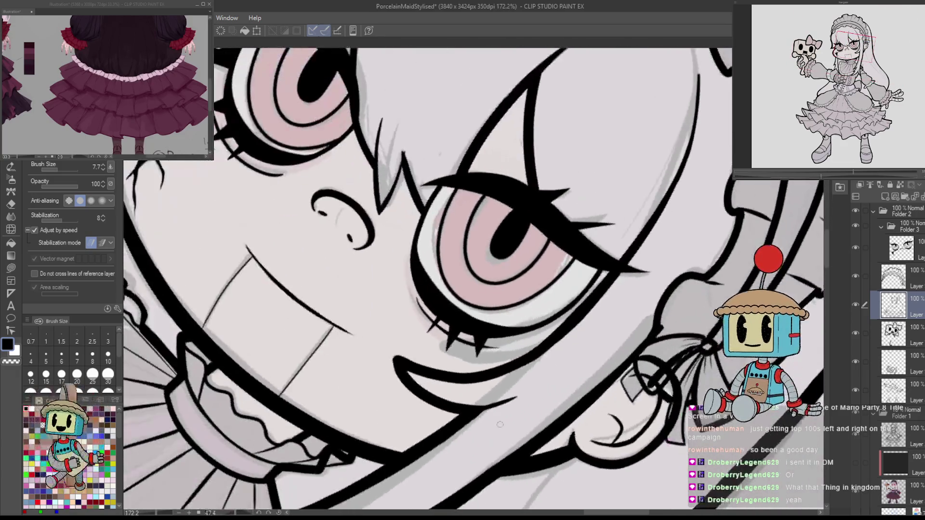
key("b")
key("p")
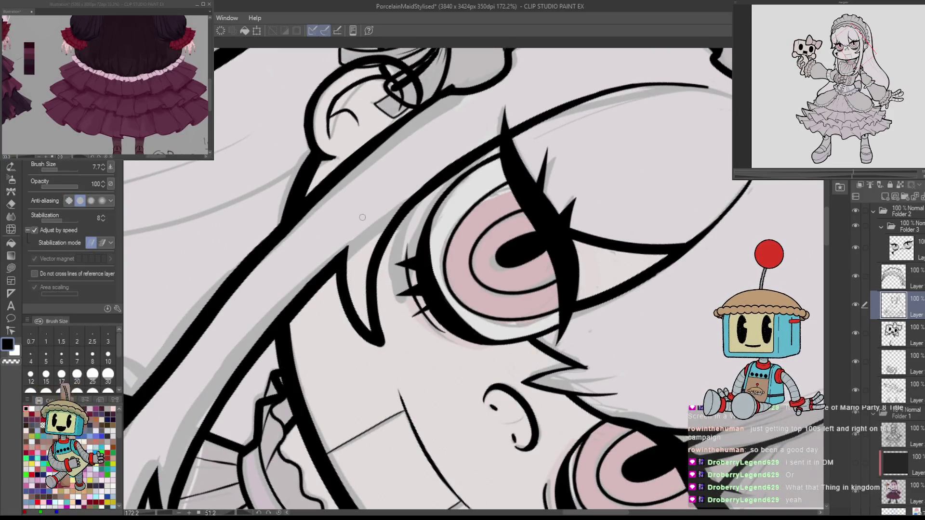
left_click_drag(549, 229, 640, 275)
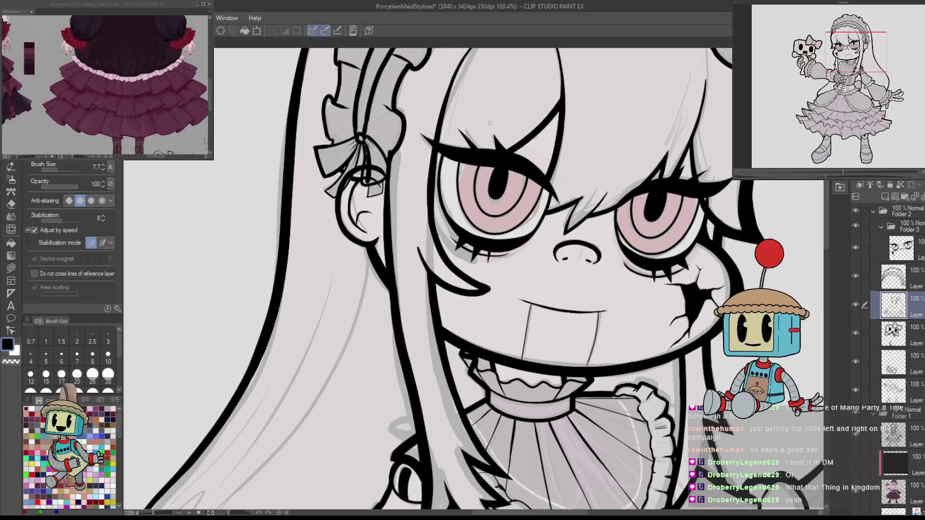
key("h")
scroll(490, 123, "down", 4)
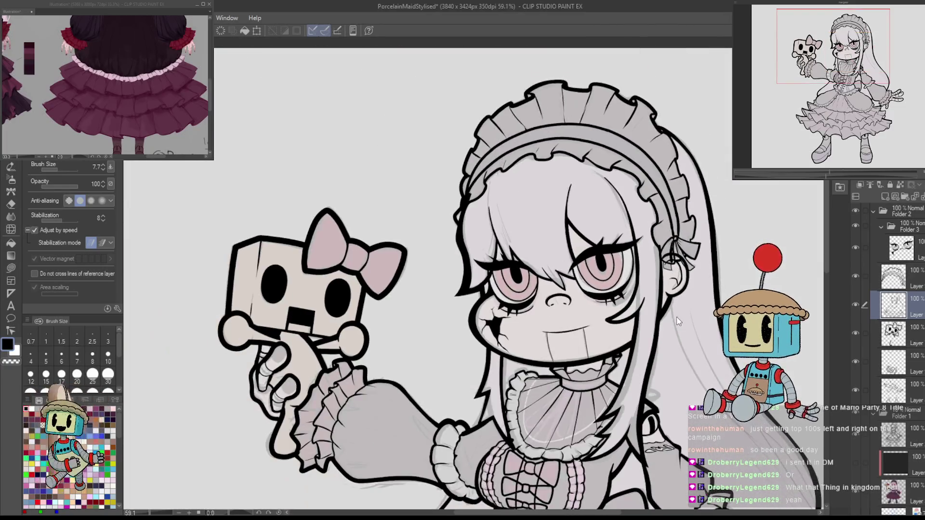
Save the illustration, add a stroke to the hair strands, and recentre on the face and torso.
key("ctrl+s")
mouse_move(707, 396)
left_mouse_down()
mouse_move(671, 344)
mouse_move(606, 286)
left_mouse_up()
left_click_drag(636, 208, 578, 313)
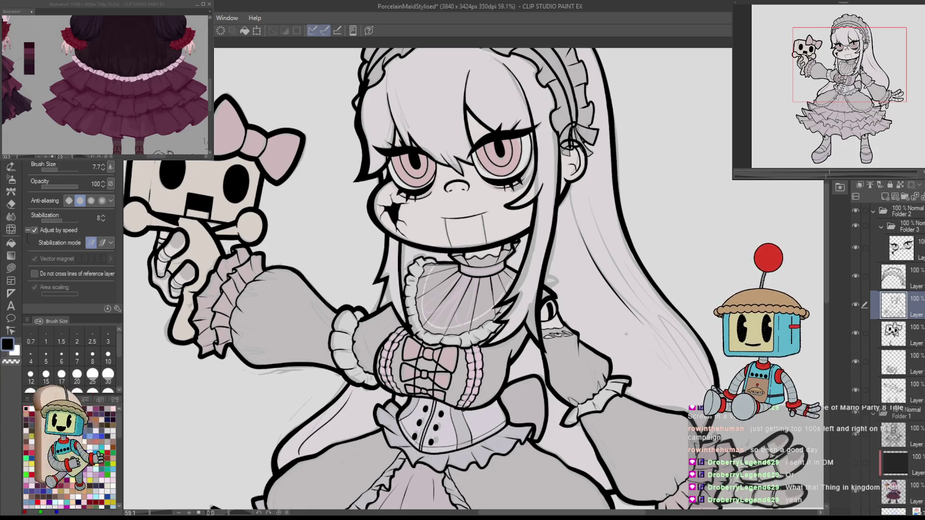
left_click_drag(530, 352, 588, 248)
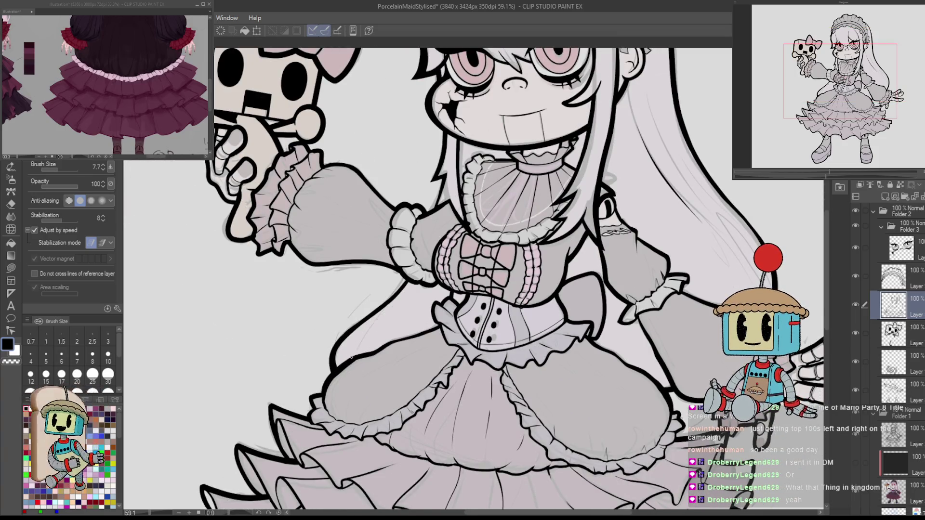
left_click_drag(482, 289, 429, 310)
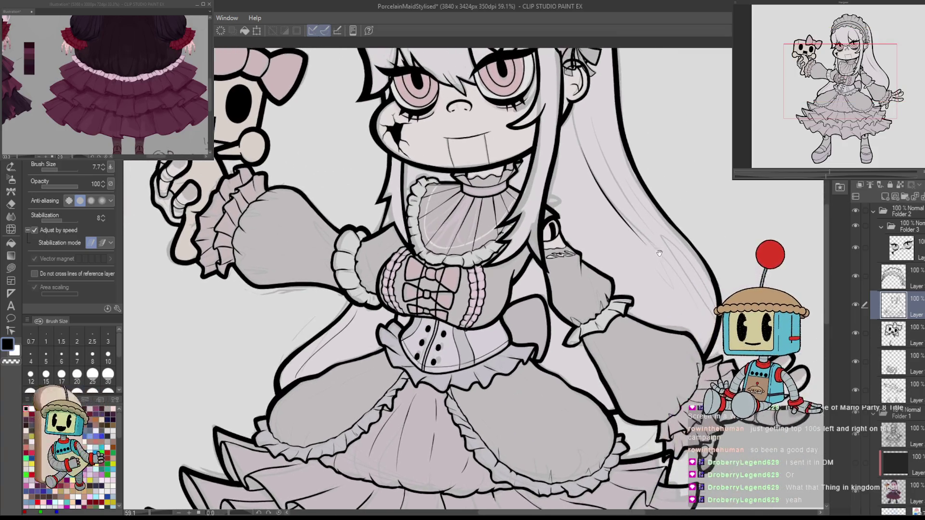
left_click_drag(433, 240, 433, 318)
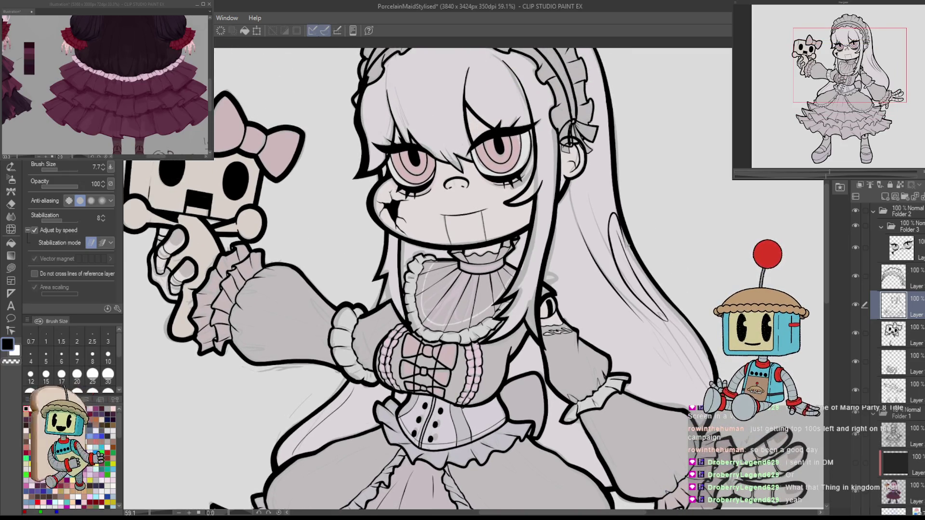
Try strokes in the right-side hair, undo them, and mirror the view to check the drawing.
left_click_drag(612, 230, 667, 316)
left_click_drag(626, 281, 656, 312)
key("ctrl+z")
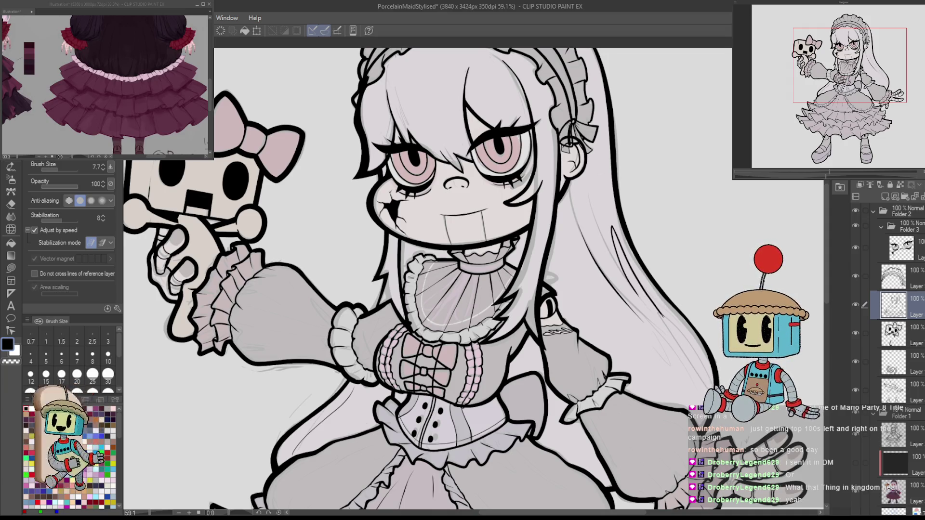
scroll(705, 302, "down", 4)
scroll(705, 302, "up", 3)
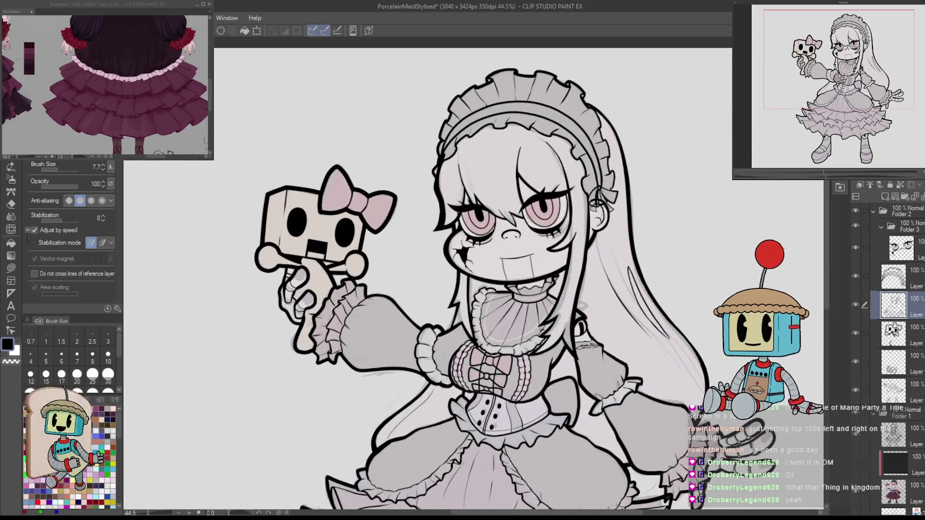
mouse_move(603, 316)
left_mouse_down()
mouse_move(622, 236)
mouse_move(651, 356)
left_mouse_up()
key("h")
key("h")
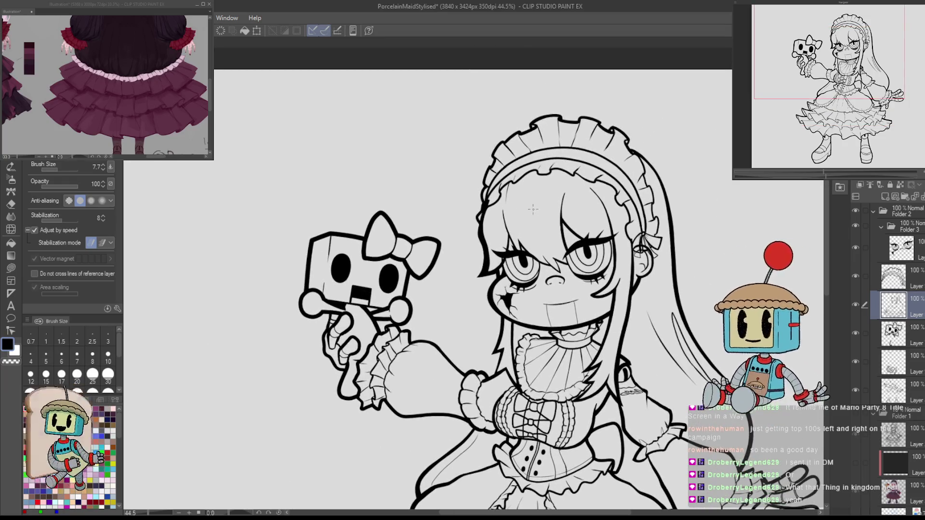
Zoom to fit the figure and save the illustration with Ctrl+S.
scroll(615, 207, "down", 3)
scroll(614, 207, "up", 1)
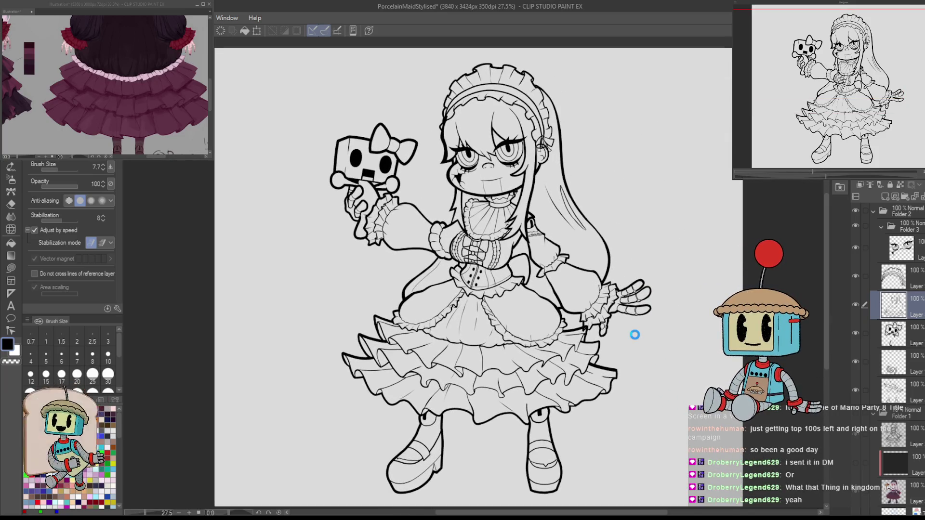
key("ctrl+s")
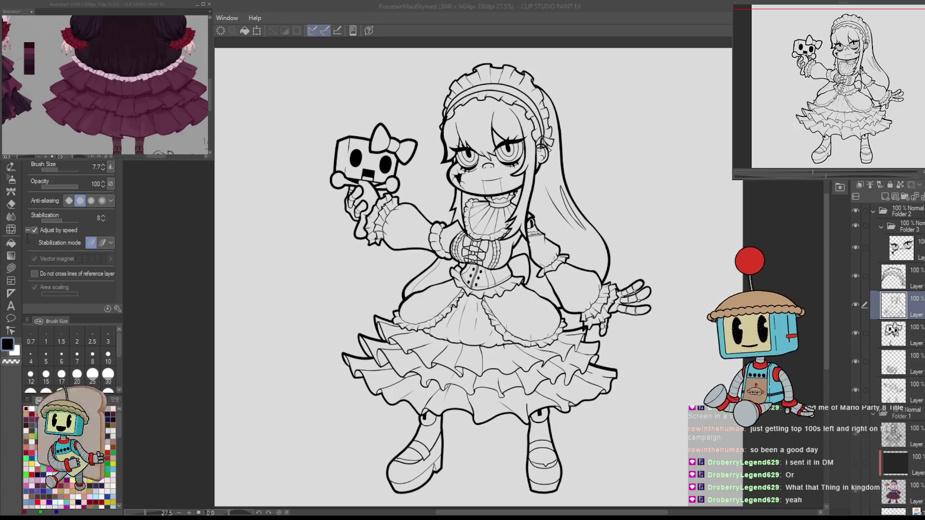
Select a lower layer and collapse Folder 2 in the Layer palette.
left_click(896, 361)
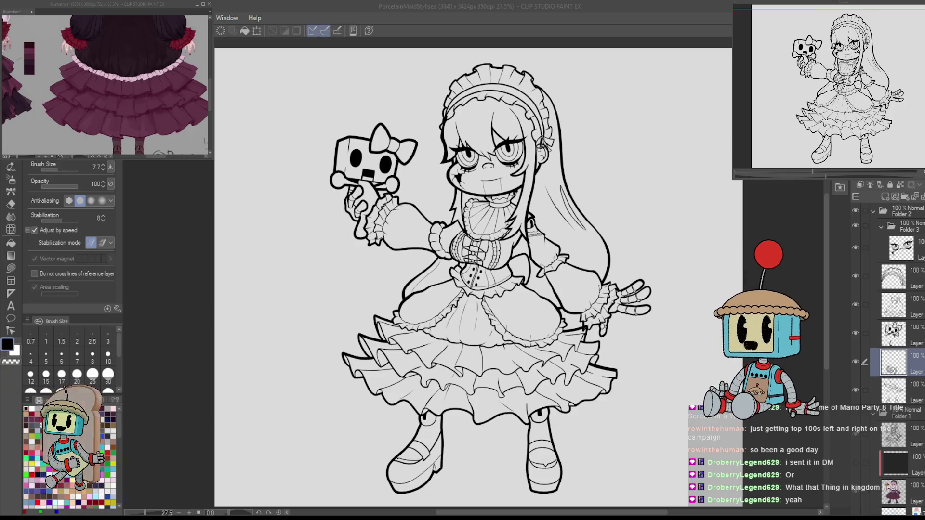
left_click(670, 158)
left_click_drag(669, 158, 641, 147)
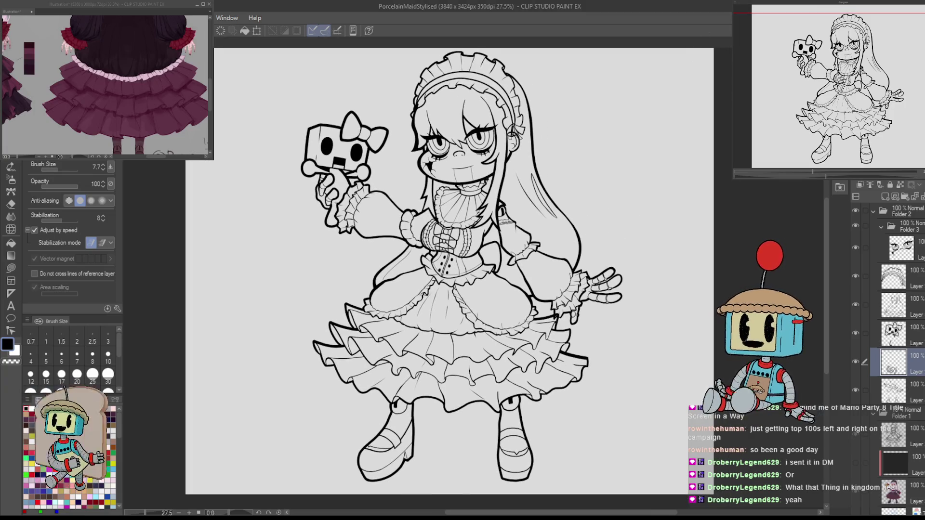
scroll(883, 216, "down", 1)
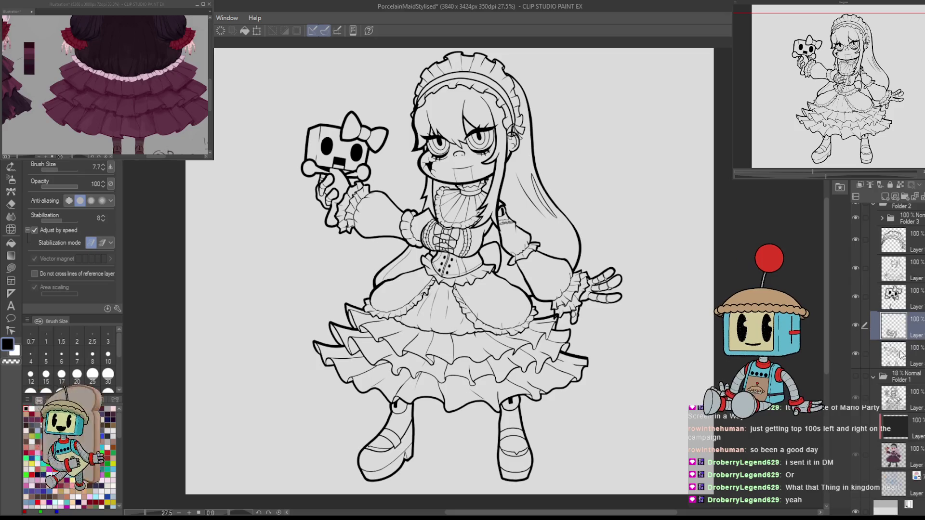
left_click(873, 205)
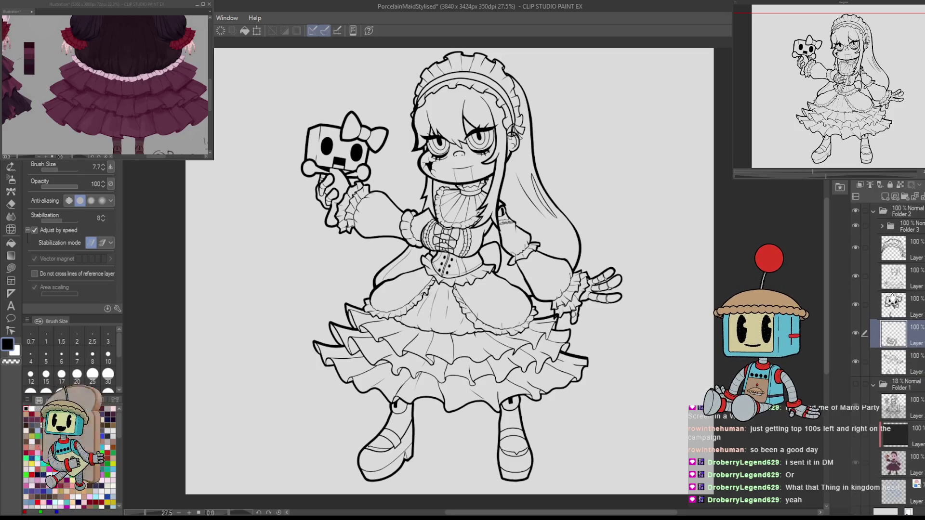
Expand Folder 2 and mark its layer as the reference layer.
left_click(873, 210)
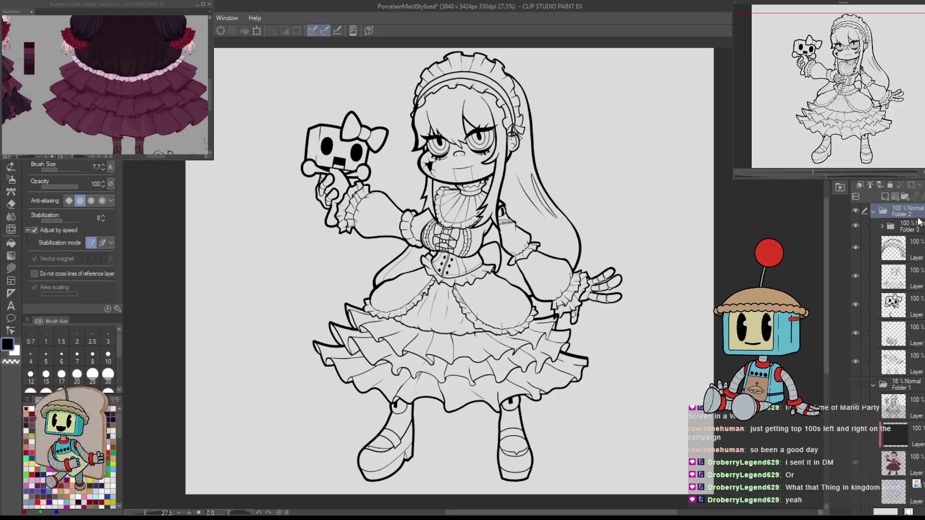
left_click(870, 184)
scroll(862, 372, "down", 1)
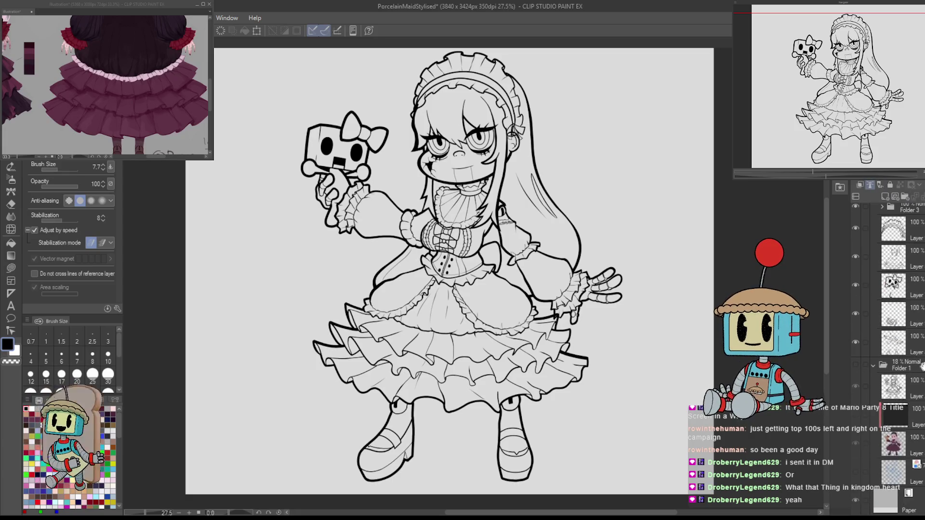
Show Folder 1's colour fills, then select and toggle its individual colour layers.
left_click(856, 365)
left_click(897, 365)
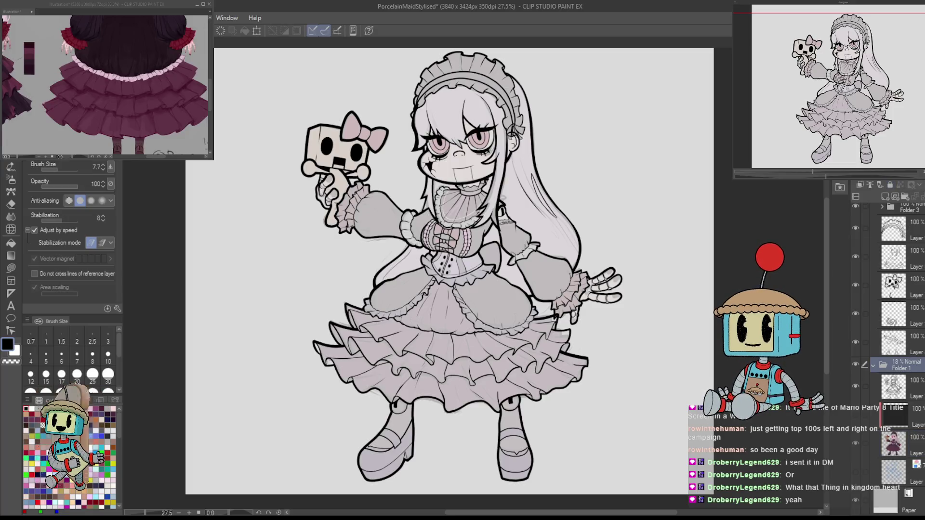
left_click(909, 452)
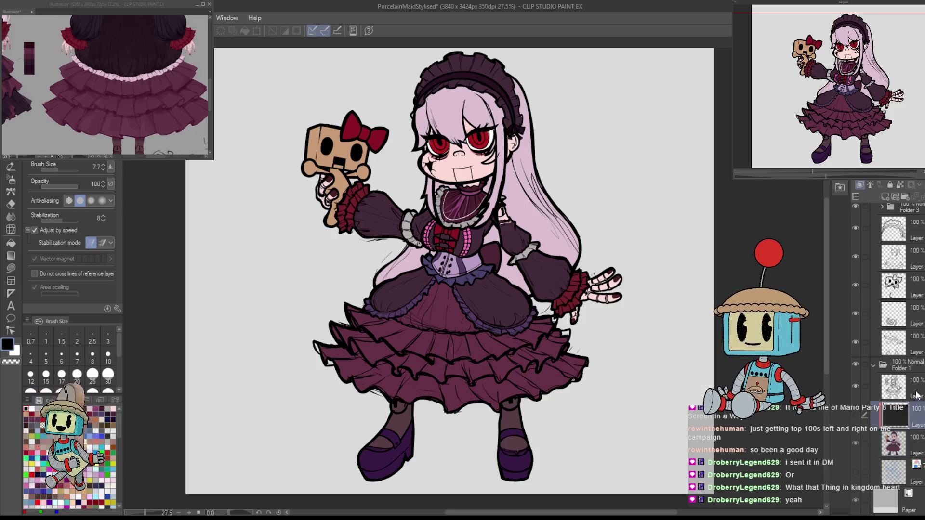
left_click(894, 385)
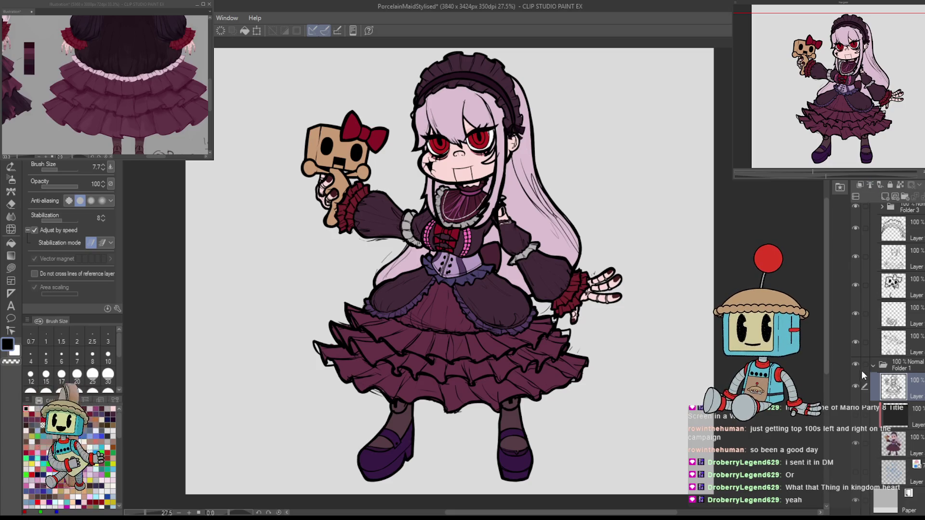
left_click(855, 386)
scroll(448, 270, "down", 3)
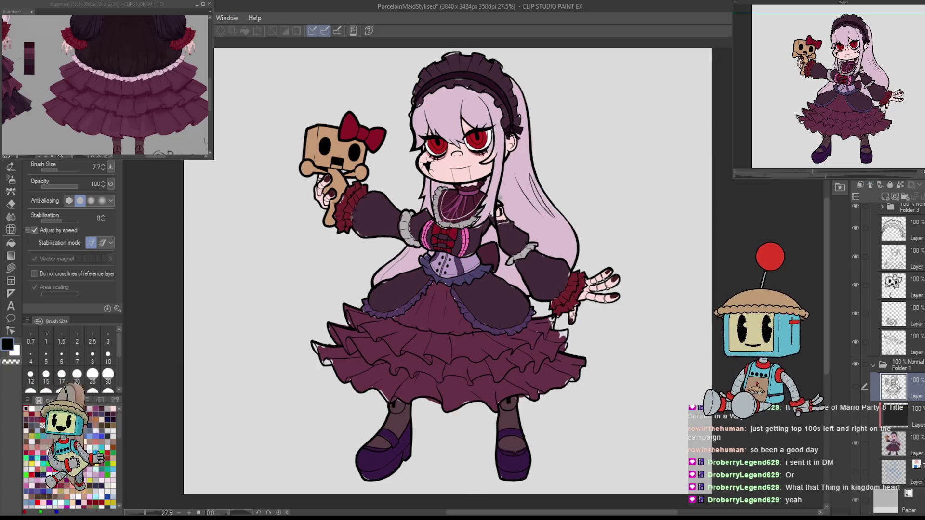
left_click(894, 443)
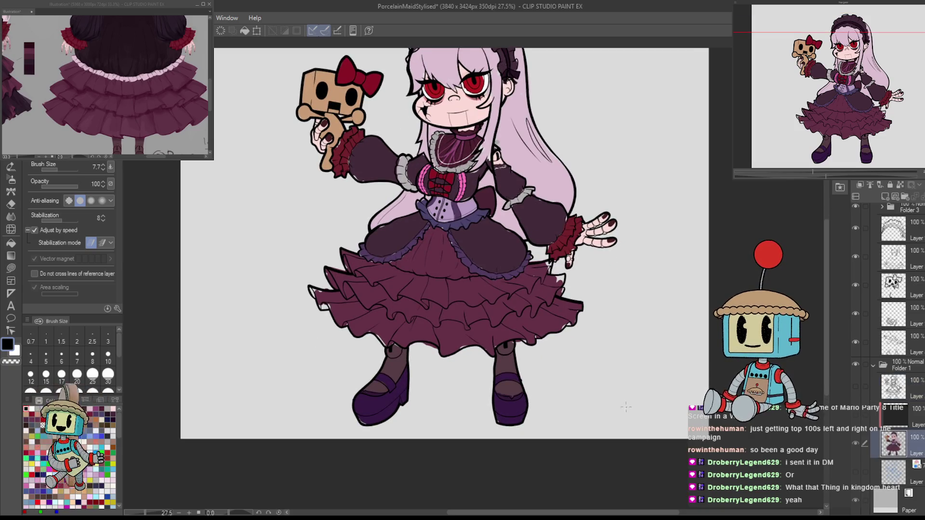
Zoom in, set Folder 1's opacity to 48%, then hide and collapse the folder.
scroll(612, 351, "up", 4)
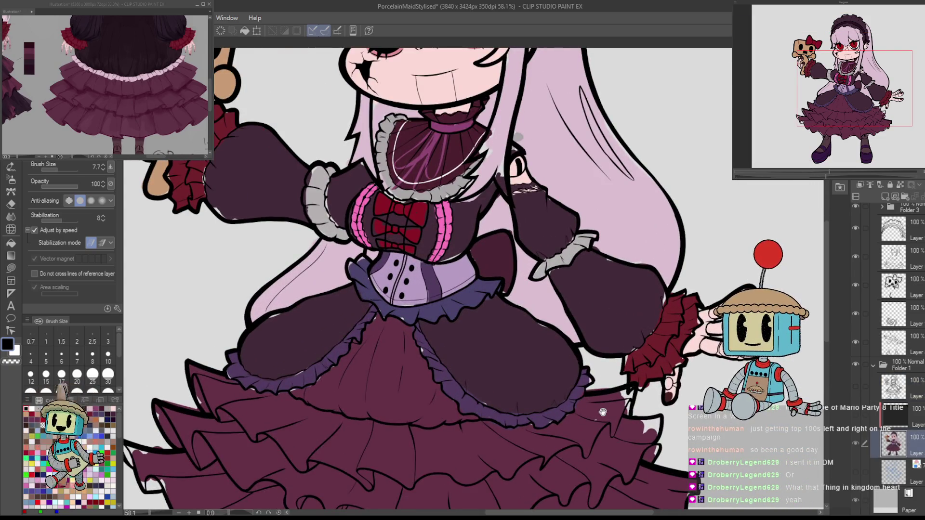
scroll(612, 350, "up", 5)
scroll(434, 280, "up", 2)
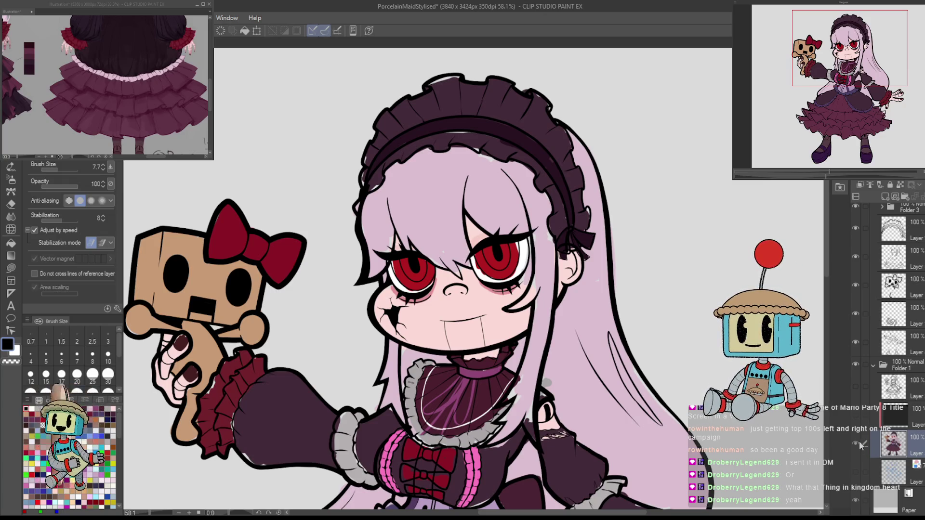
left_click(855, 364)
left_click(873, 366)
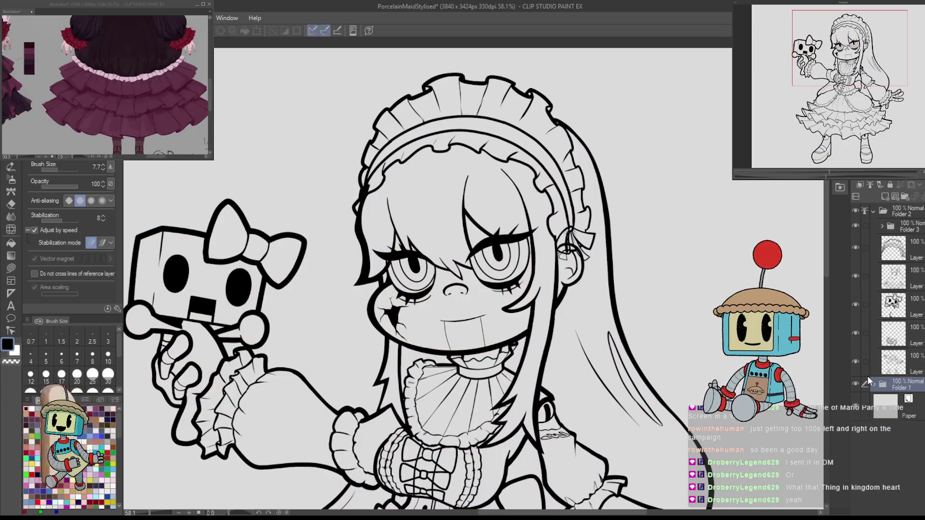
left_click(872, 384)
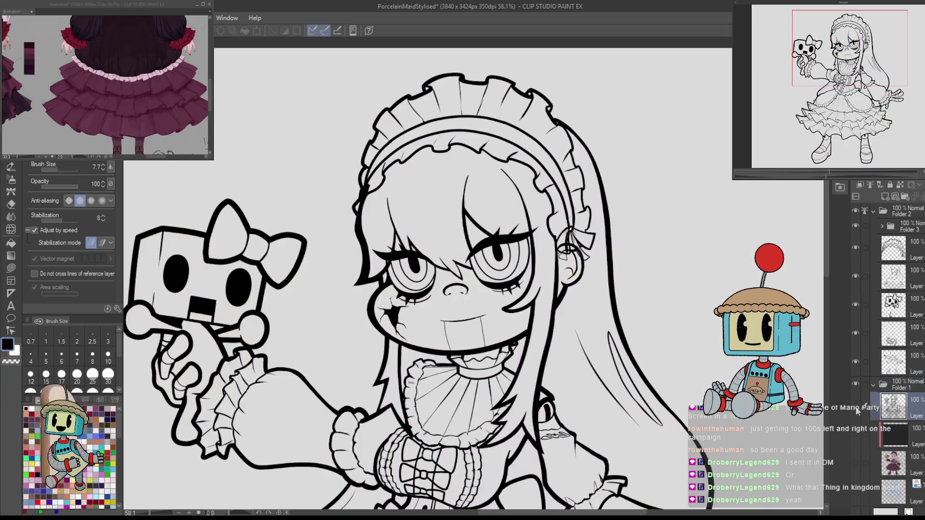
left_click(855, 462)
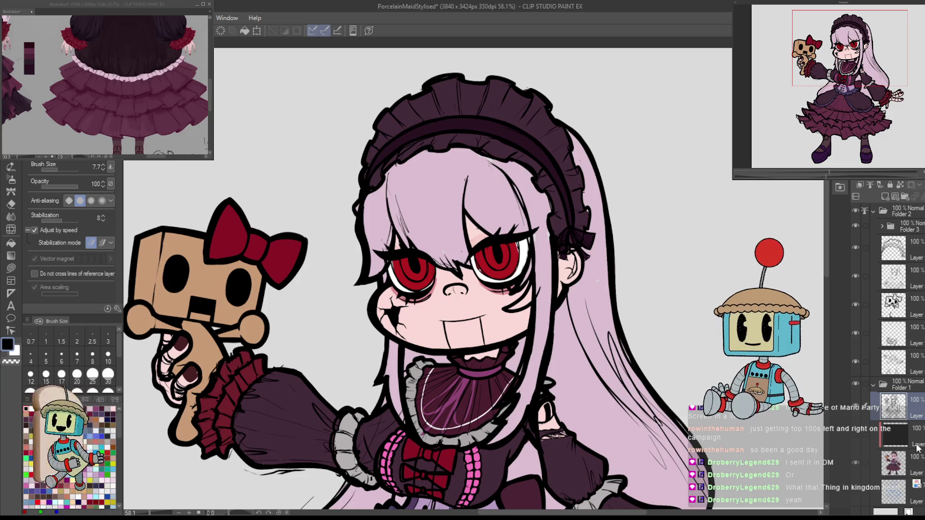
left_click(864, 388)
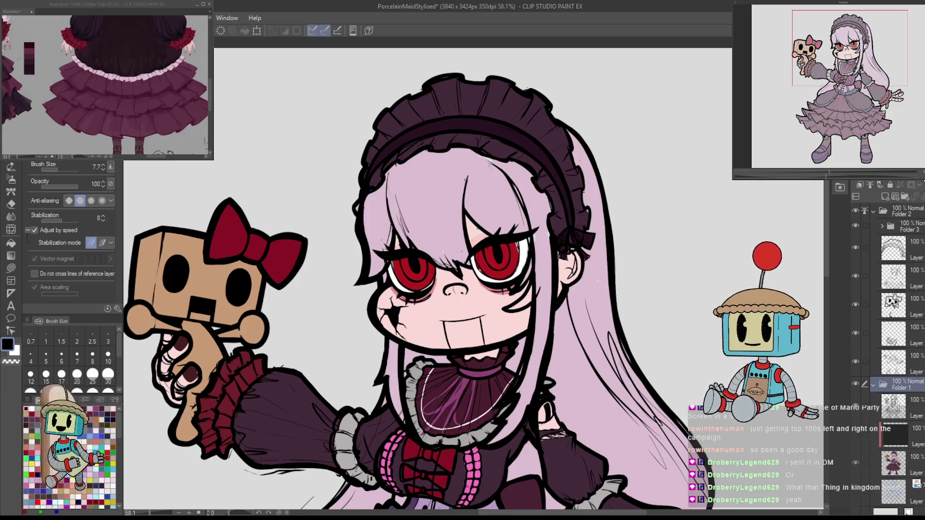
left_click(856, 384)
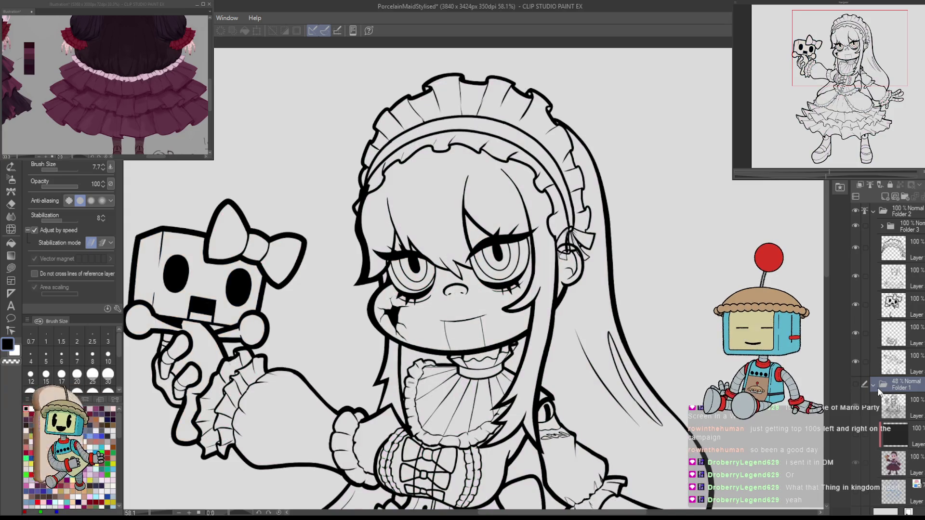
left_click(874, 385)
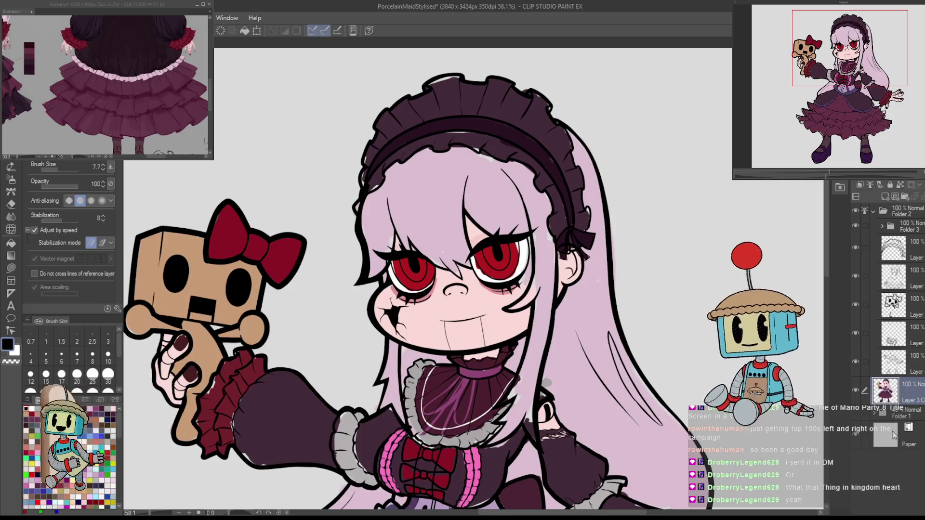
Group the active layer into a new folder and pick the light lavender hair colour.
key("ctrl+g")
left_click_drag(472, 289, 448, 159)
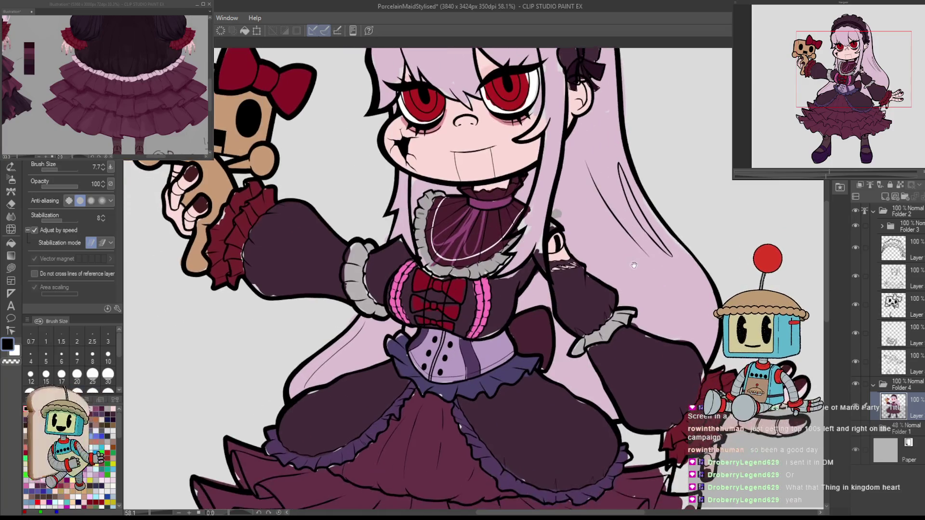
left_click_drag(546, 315, 580, 273)
left_click(620, 256, "alt")
key("b")
key("p")
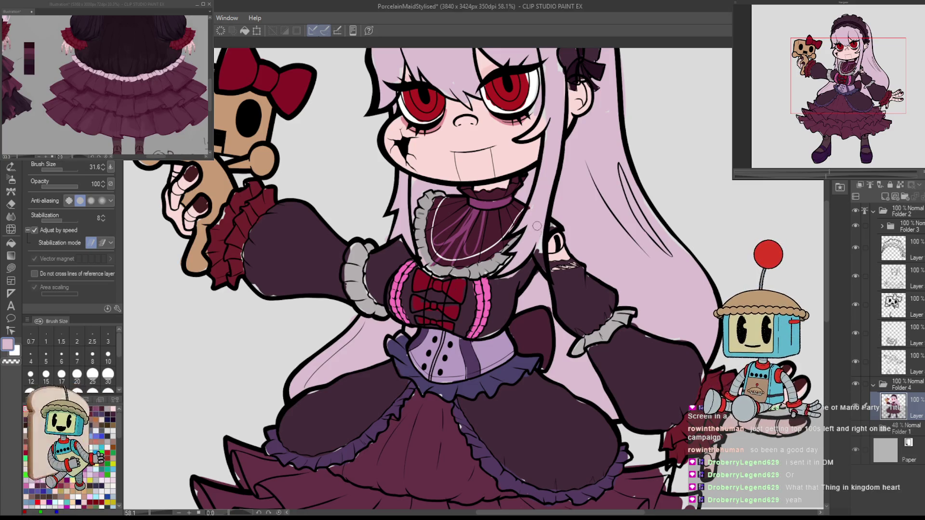
scroll(514, 264, "up", 3)
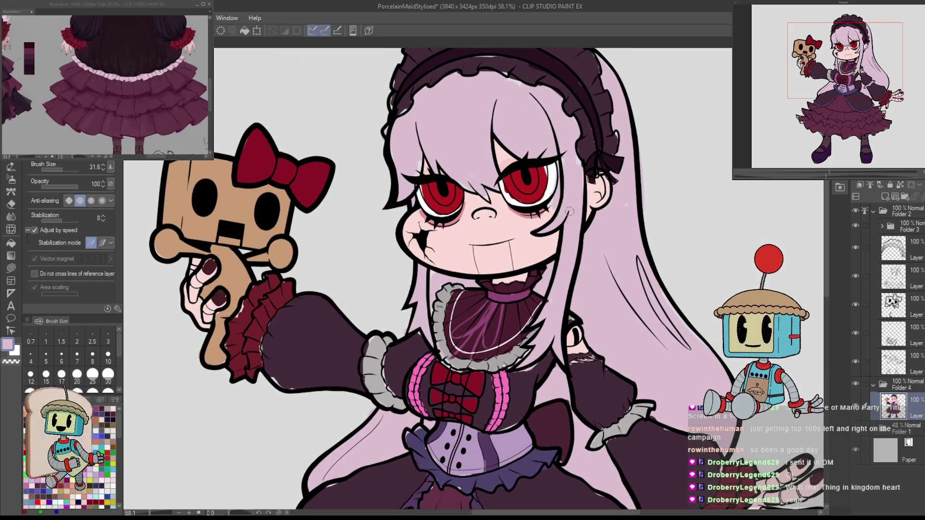
scroll(577, 130, "up", 3)
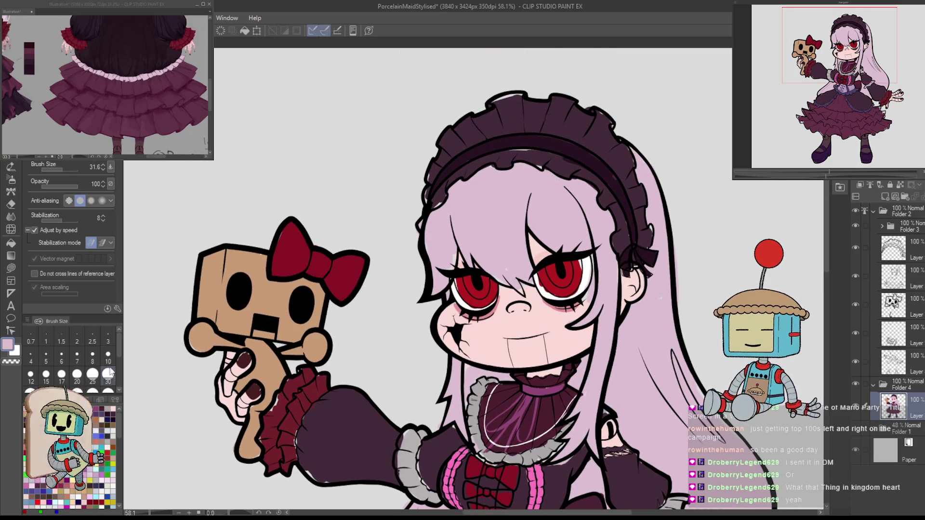
Enable 'Do not cross lines of reference layer' and pan down to the corset and skirt.
left_click(34, 274)
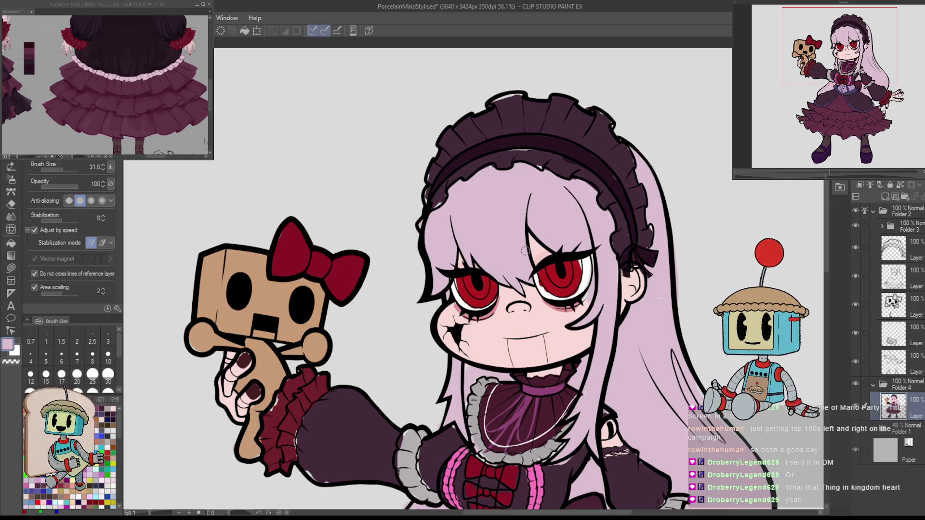
left_click_drag(641, 285, 588, 233)
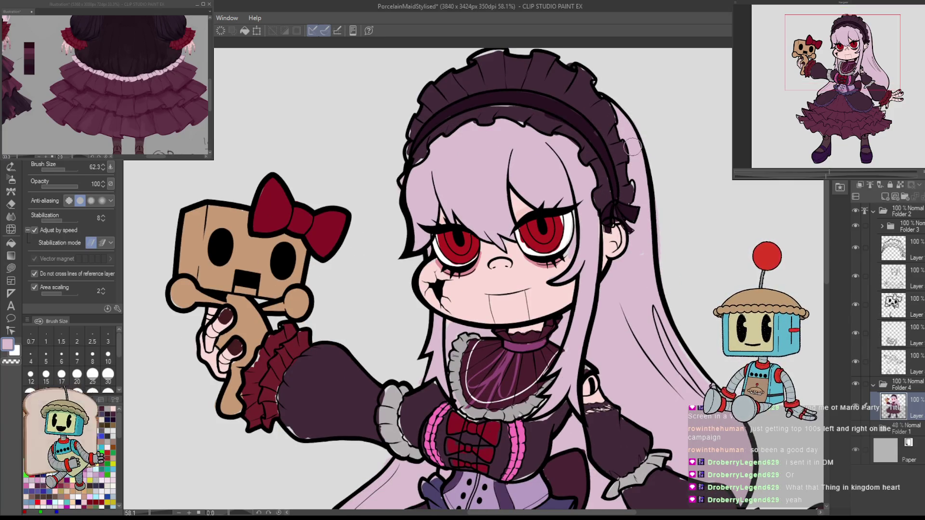
left_click_drag(678, 332, 574, 265)
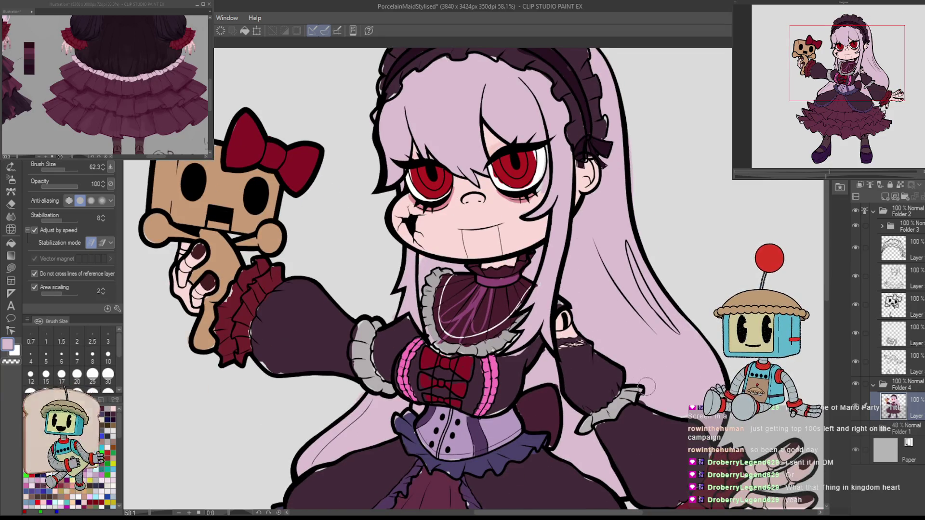
left_click_drag(636, 308, 617, 237)
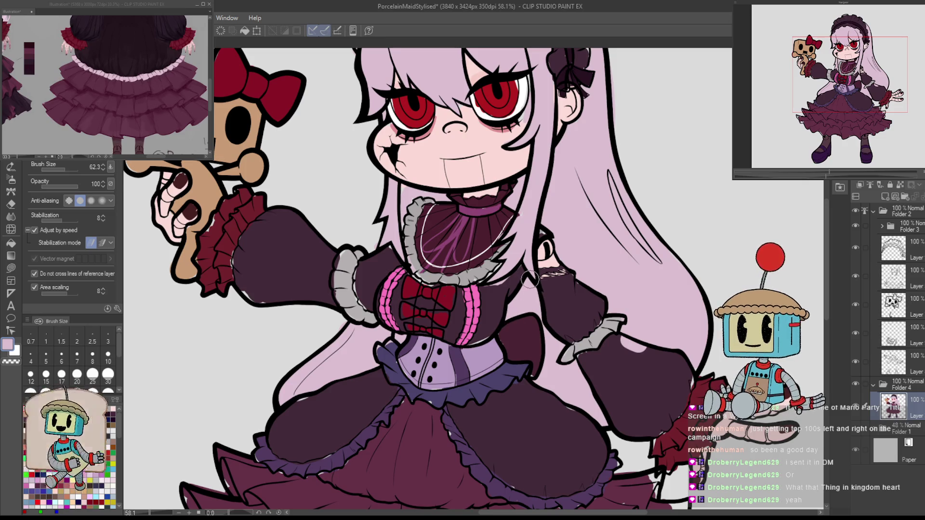
Look over the face, headband and lower skirt, then sample the skirt ruffle's blue-purple.
scroll(508, 308, "up", 4)
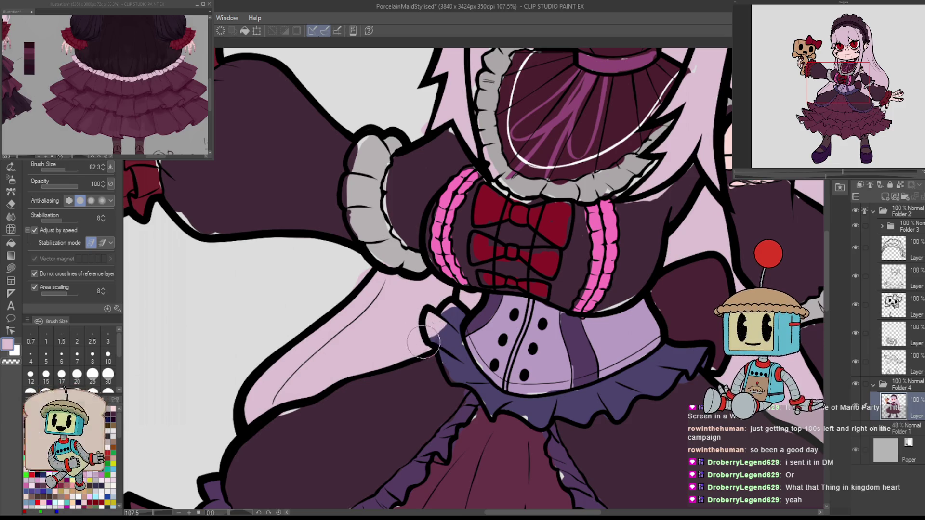
left_click_drag(424, 340, 488, 501)
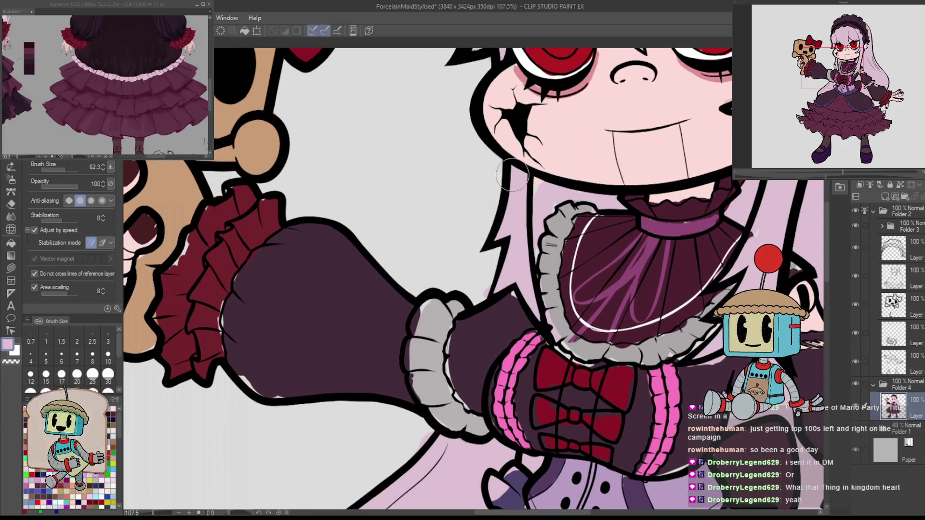
left_click_drag(512, 174, 485, 318)
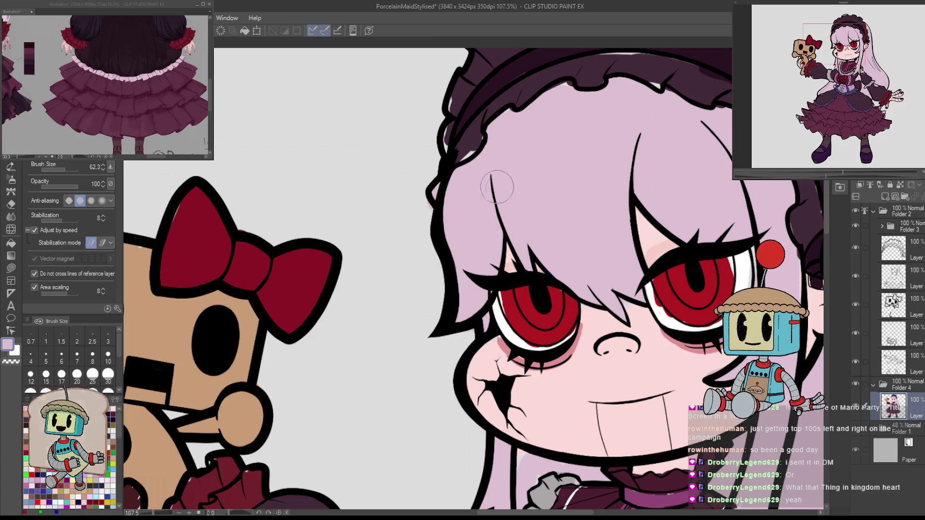
left_click_drag(575, 205, 488, 330)
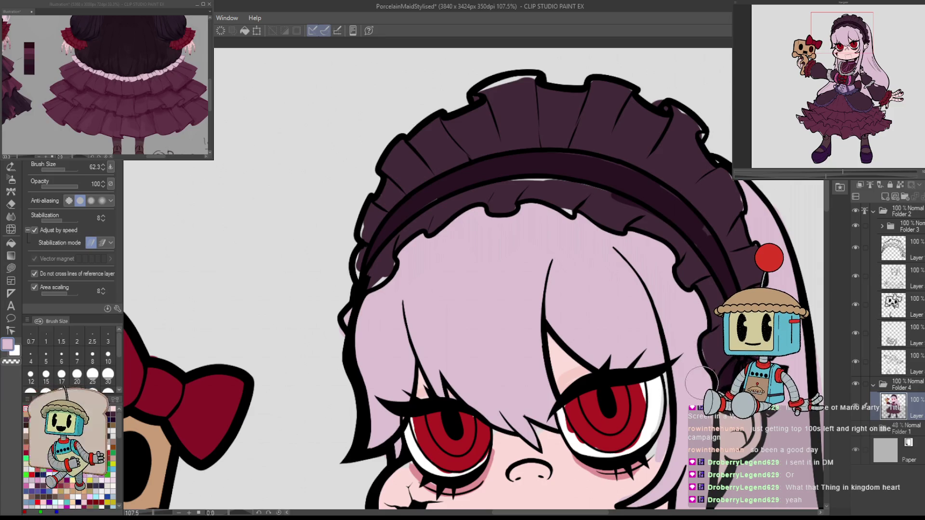
scroll(677, 348, "down", 10)
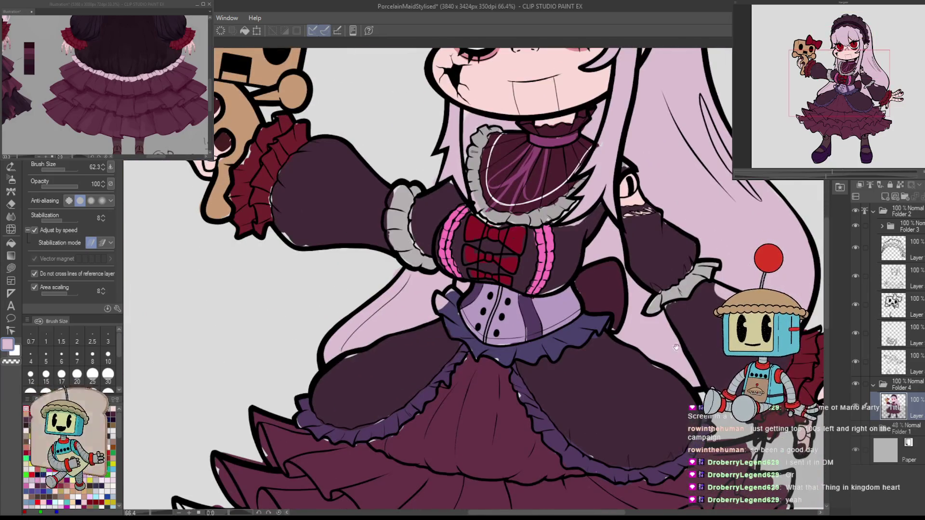
mouse_move(676, 348)
left_mouse_down()
mouse_move(715, 256)
mouse_move(719, 271)
mouse_move(676, 337)
left_mouse_up()
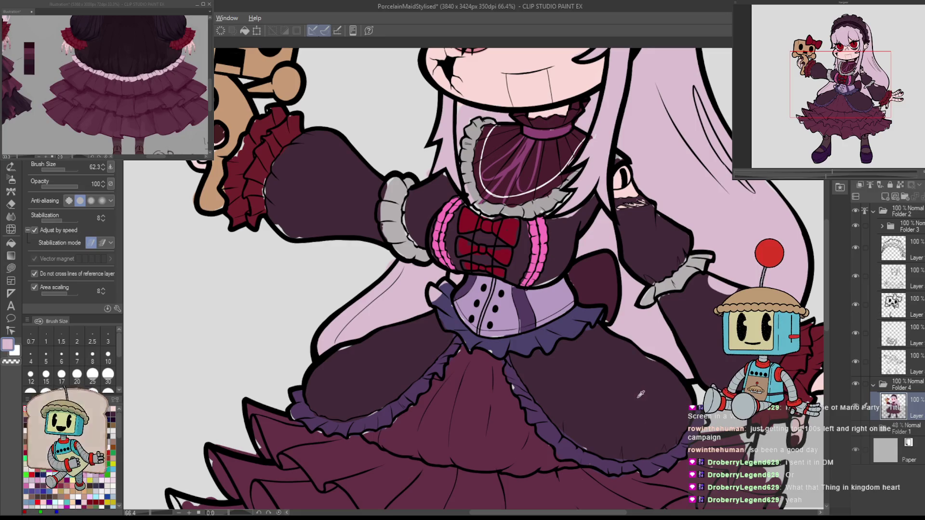
left_click(573, 324, "alt")
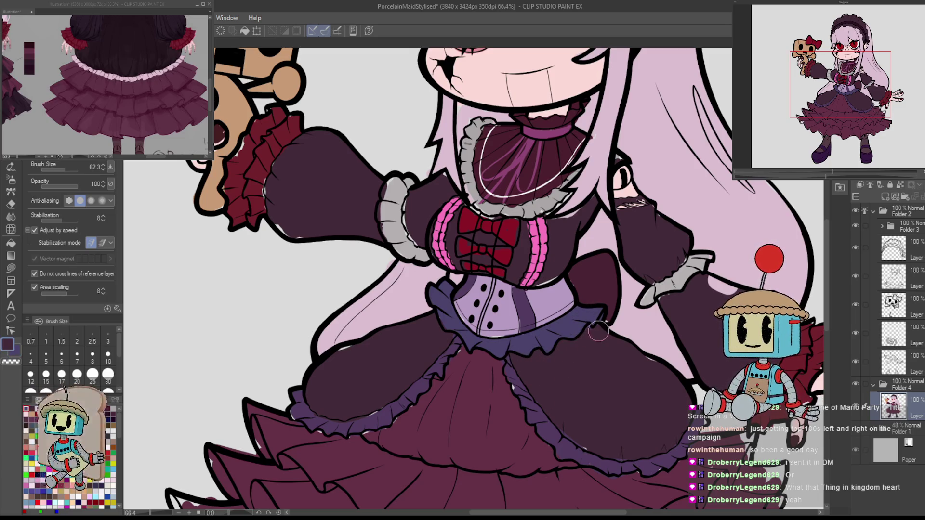
Zoom into the skirt ruffle and pick the dress's dark maroon as the main colour.
scroll(653, 374, "up", 8)
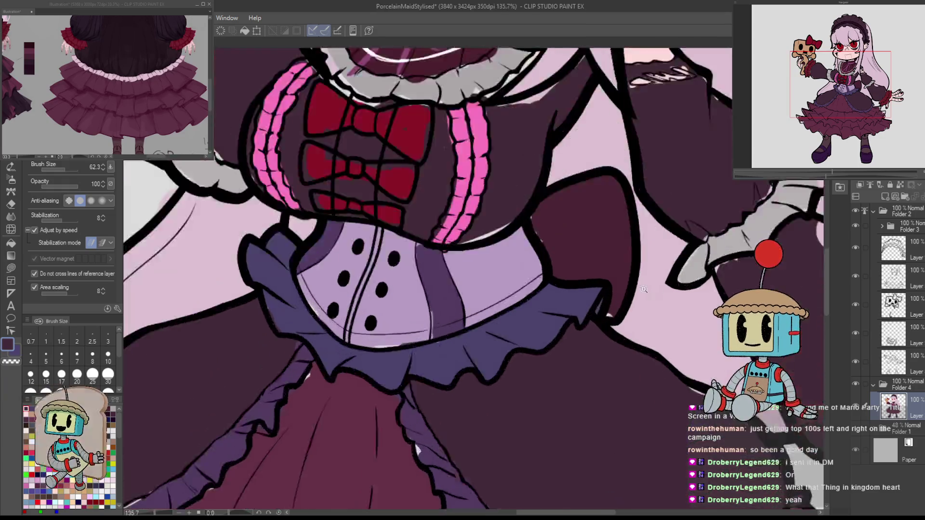
left_click(596, 246, "alt")
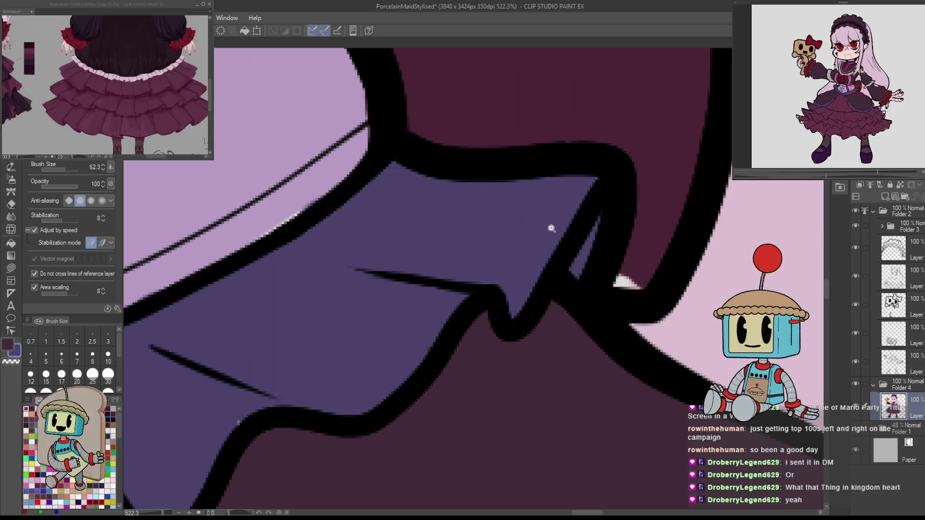
scroll(664, 371, "down", 8)
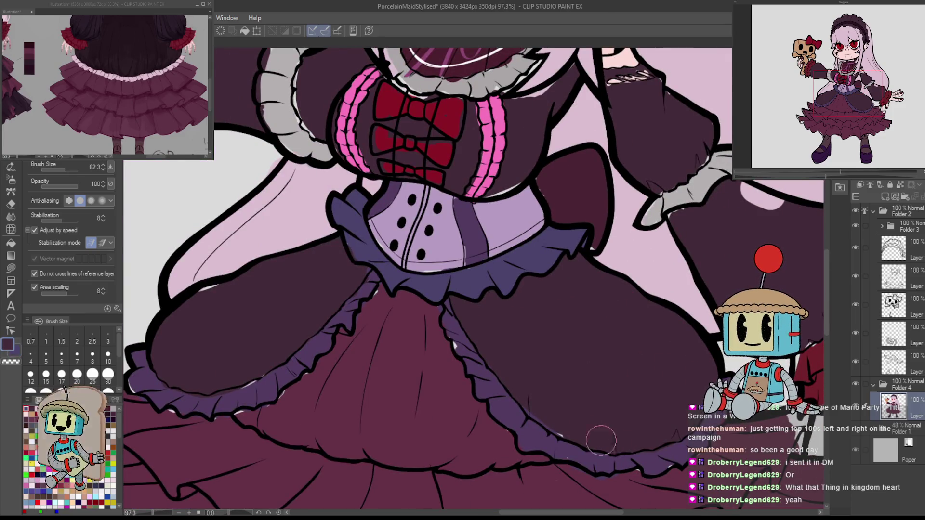
Pan and tilt the view across the skirt, bodice bow, sleeve, face and cuff.
left_click_drag(523, 227, 628, 259)
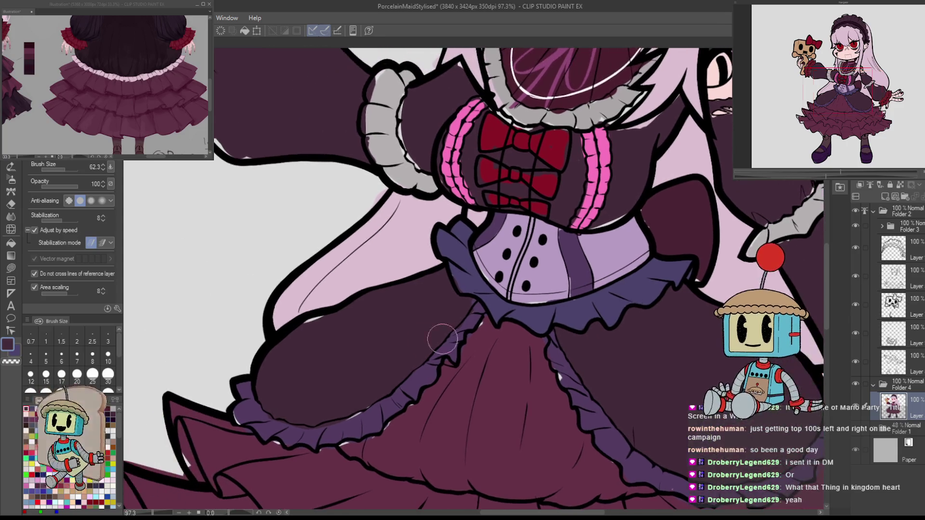
scroll(550, 336, "up", 5)
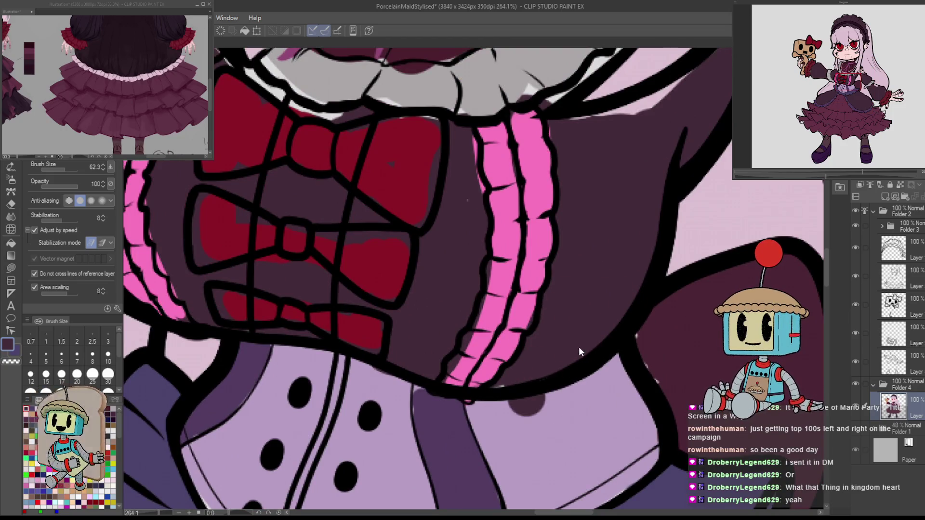
mouse_move(467, 245)
left_mouse_down()
mouse_move(619, 296)
mouse_move(465, 268)
left_mouse_up()
left_click_drag(464, 331, 505, 343)
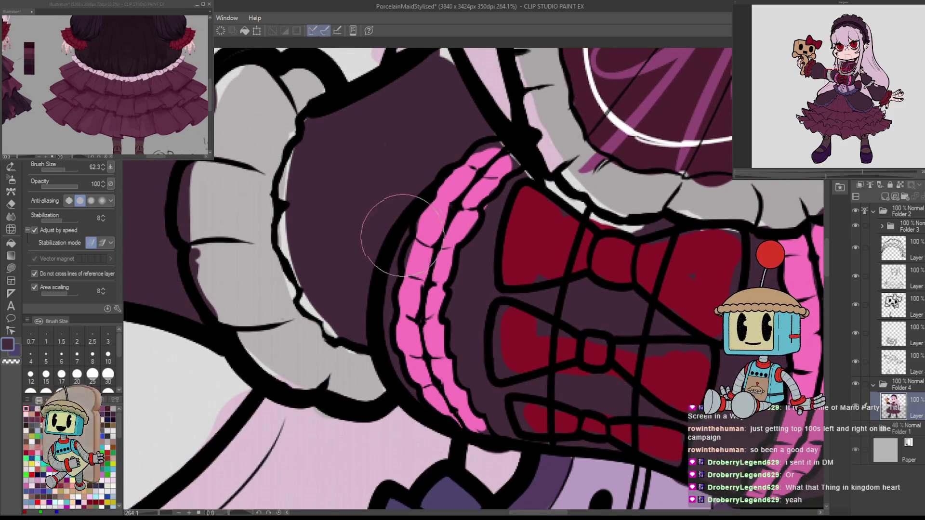
left_click_drag(444, 161, 457, 179)
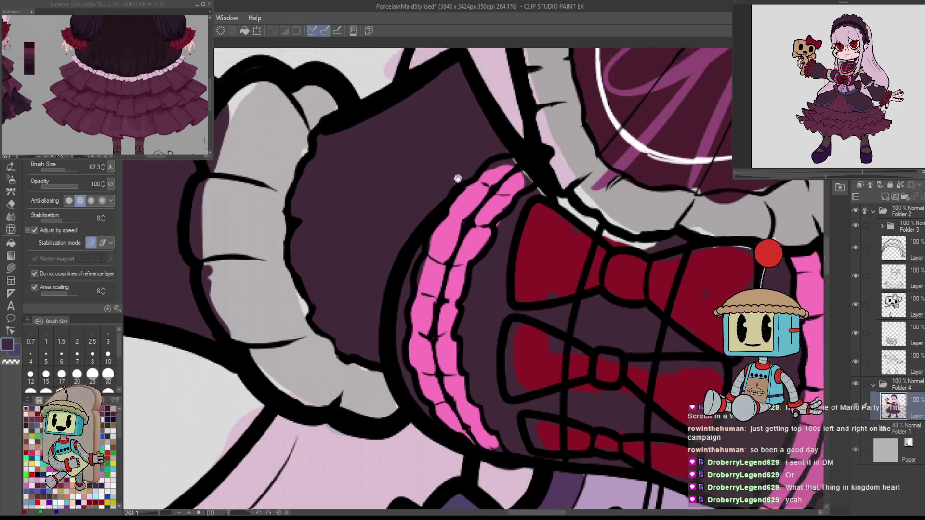
scroll(458, 178, "down", 3)
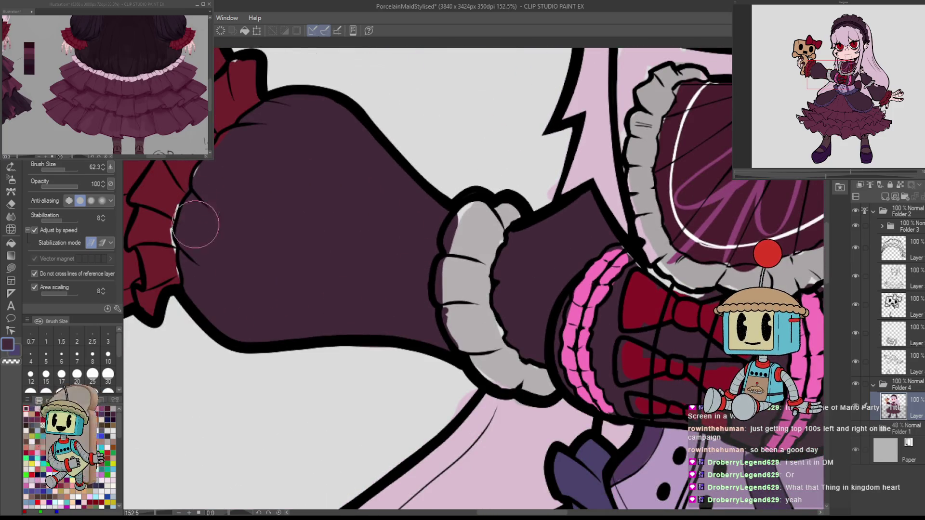
mouse_move(703, 145)
left_mouse_down()
mouse_move(679, 298)
mouse_move(655, 323)
mouse_move(511, 240)
left_mouse_up()
scroll(613, 179, "up", 2)
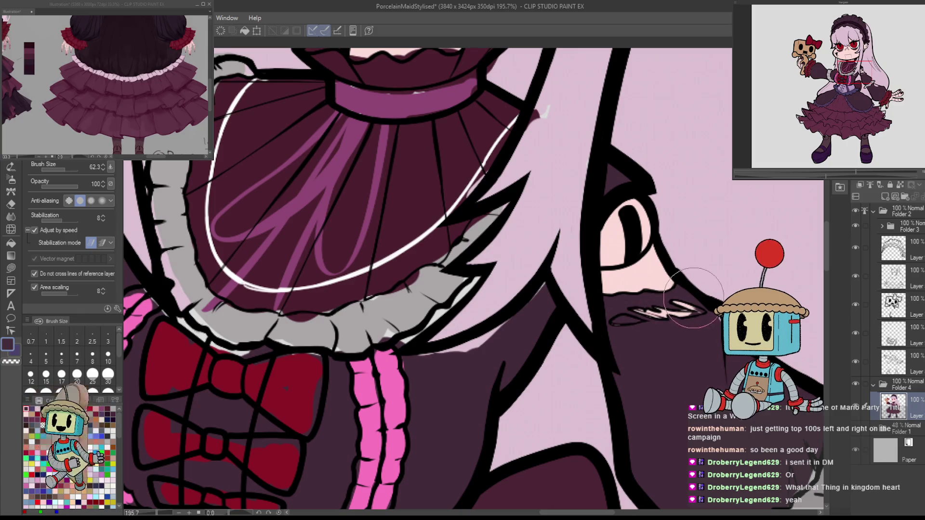
left_click_drag(713, 380, 569, 241)
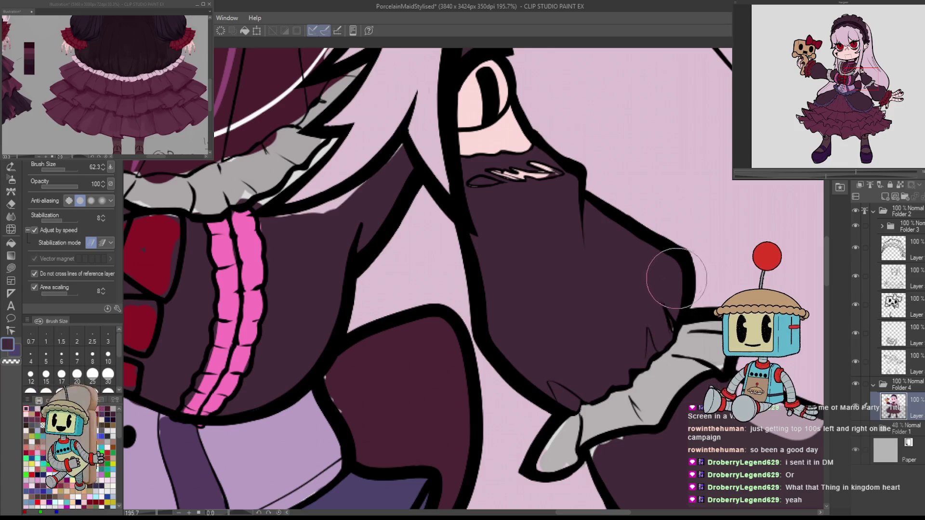
left_click_drag(677, 279, 627, 134)
left_click_drag(557, 371, 399, 282)
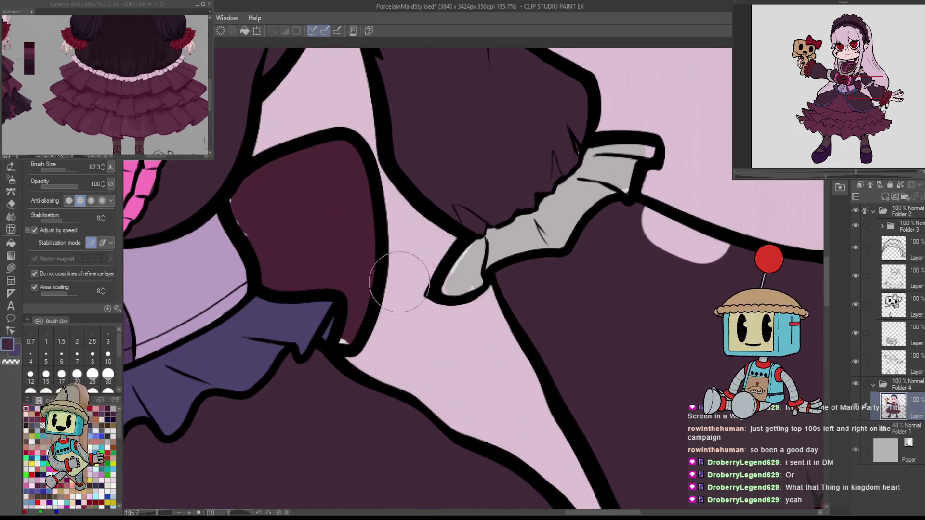
scroll(400, 282, "down", 2)
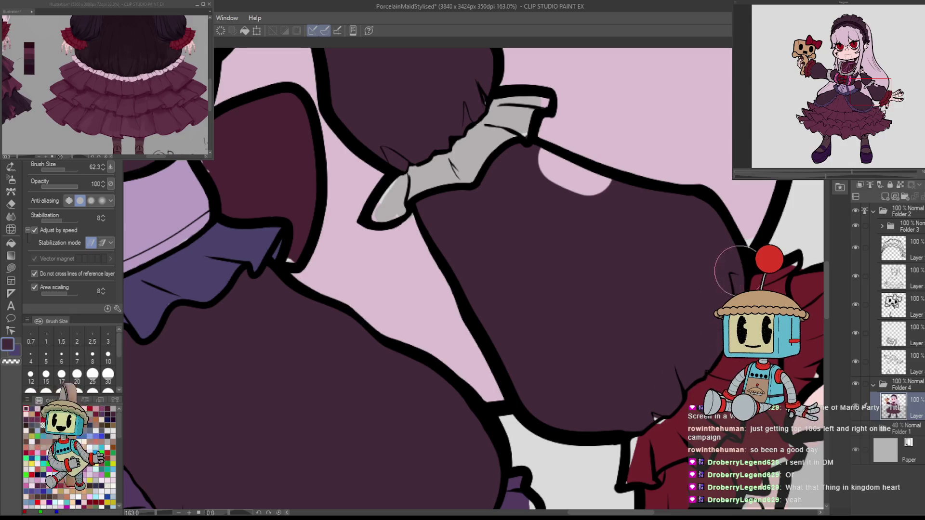
scroll(632, 231, "down", 3)
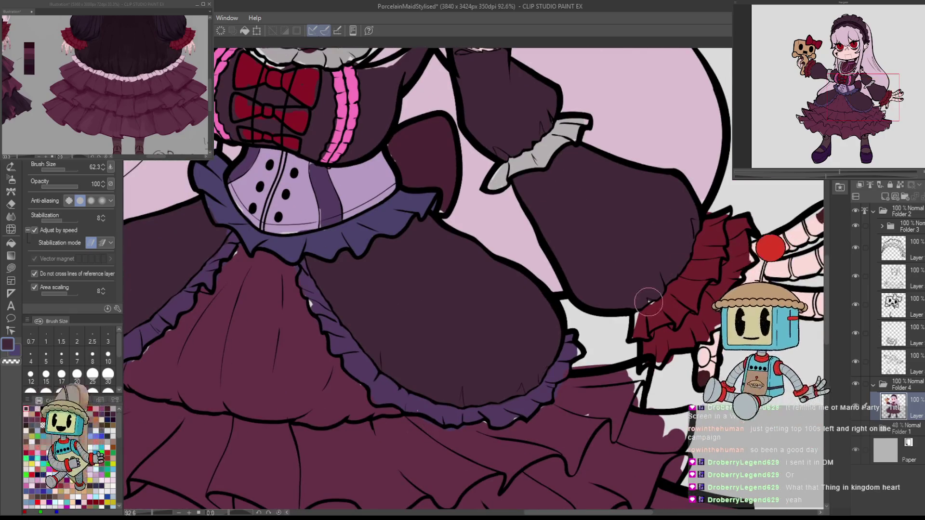
Pan and zoom over the right sleeve, glove, bodice, corset and skirt to inspect them.
left_click_drag(376, 174, 602, 418)
left_click_drag(481, 433, 606, 361)
mouse_move(537, 402)
left_mouse_down()
mouse_move(601, 422)
mouse_move(631, 445)
left_mouse_up()
scroll(631, 445, "down", 2)
mouse_move(684, 357)
left_mouse_down()
mouse_move(686, 292)
mouse_move(649, 359)
left_mouse_up()
scroll(673, 293, "up", 3)
scroll(684, 207, "down", 2)
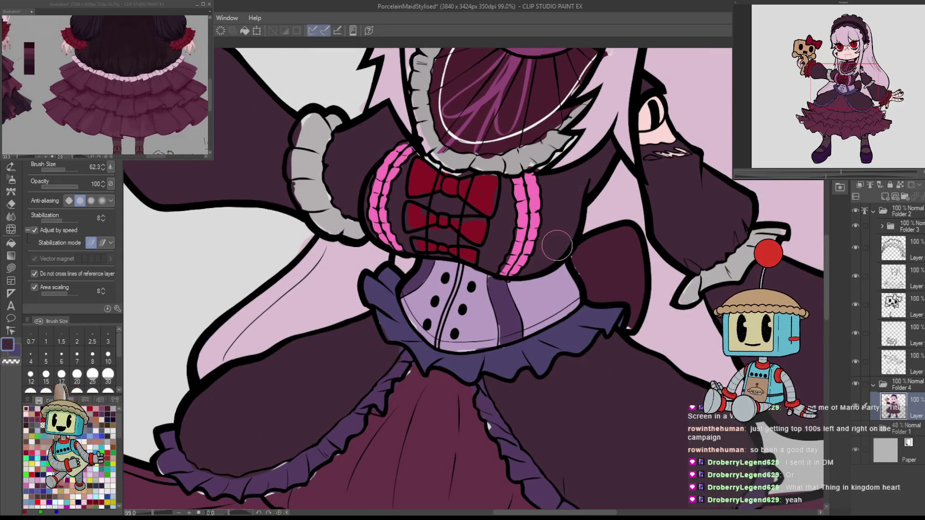
mouse_move(457, 219)
left_mouse_down()
mouse_move(525, 5)
mouse_move(517, 217)
mouse_move(554, 184)
left_mouse_up()
scroll(544, 147, "up", 5)
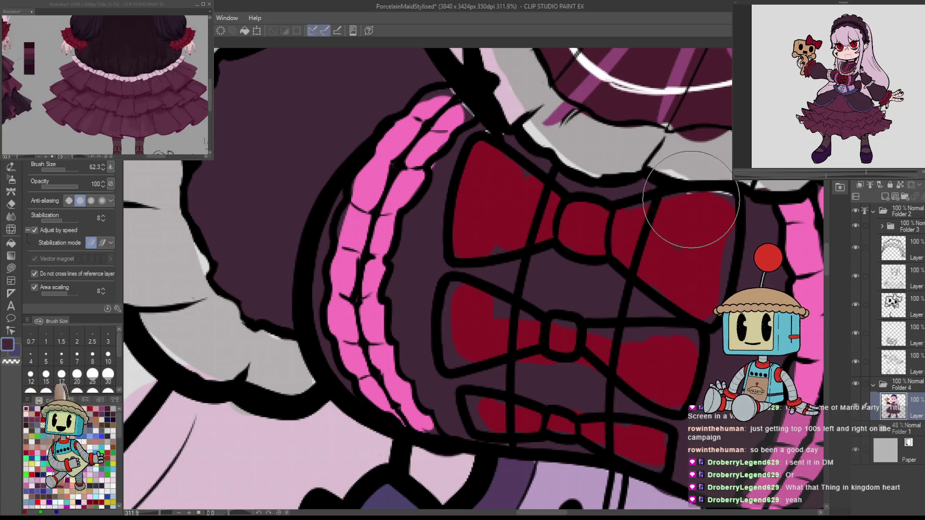
scroll(671, 239, "down", 4)
left_click_drag(671, 239, 693, 88)
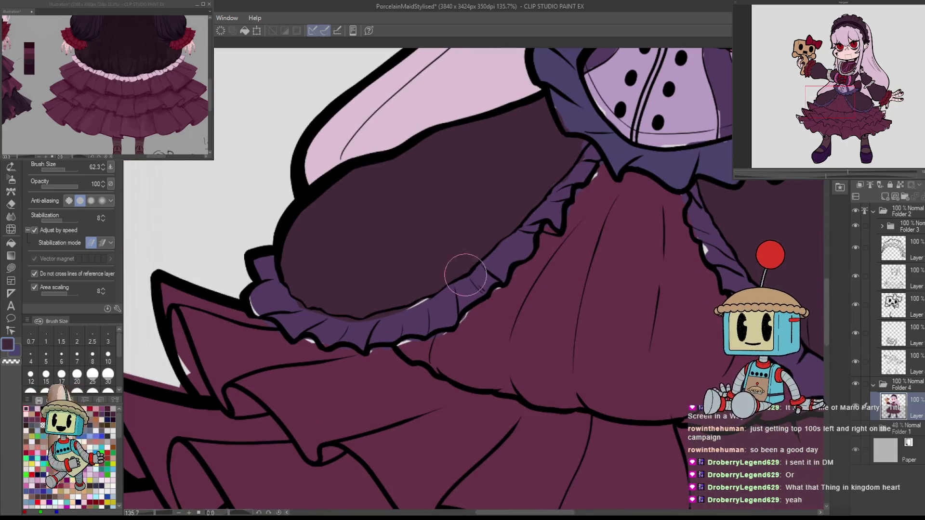
scroll(626, 270, "down", 4)
scroll(636, 305, "up", 1)
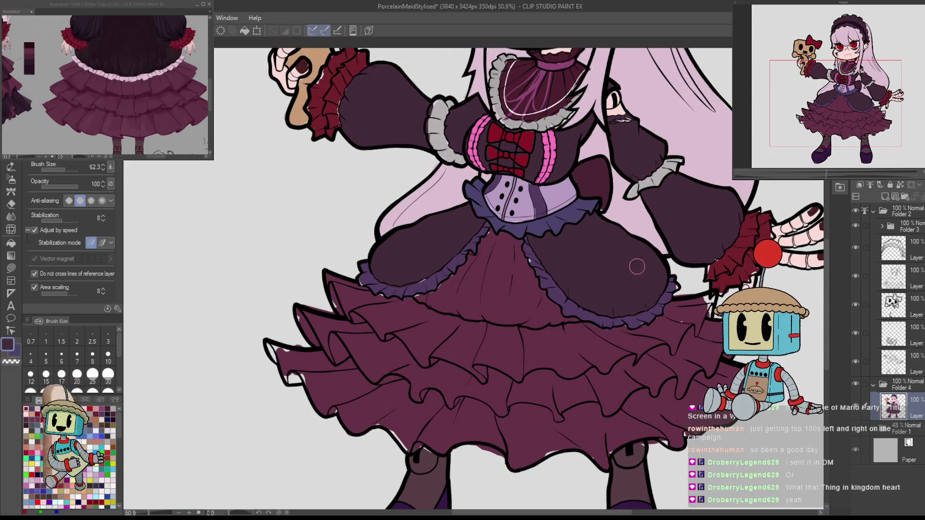
scroll(620, 214, "up", 4)
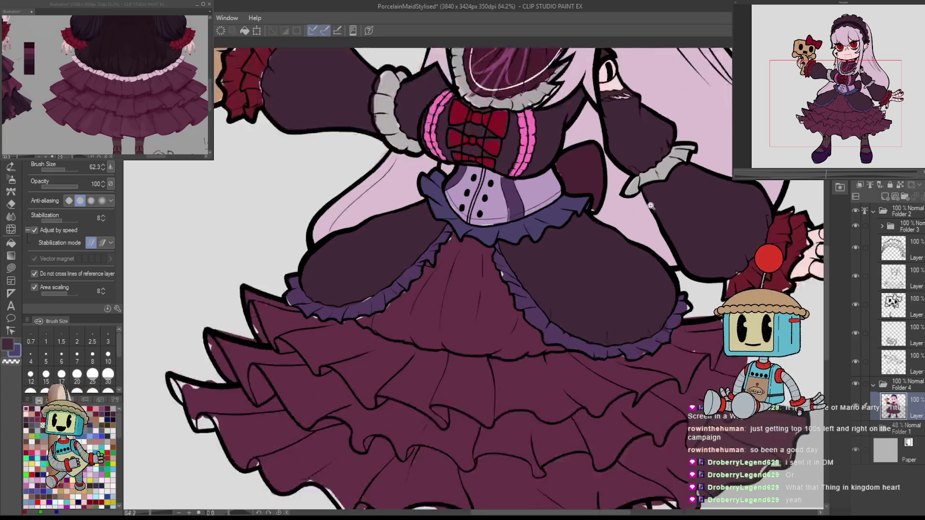
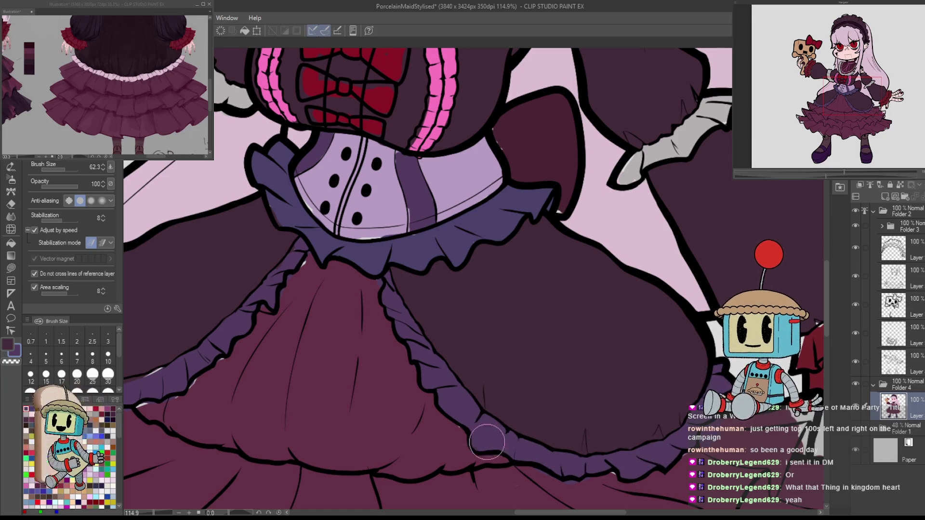
With the fill brush in purple, touch up the skirt's left edge and the ruffle-edge gaps.
scroll(592, 396, "down", 6)
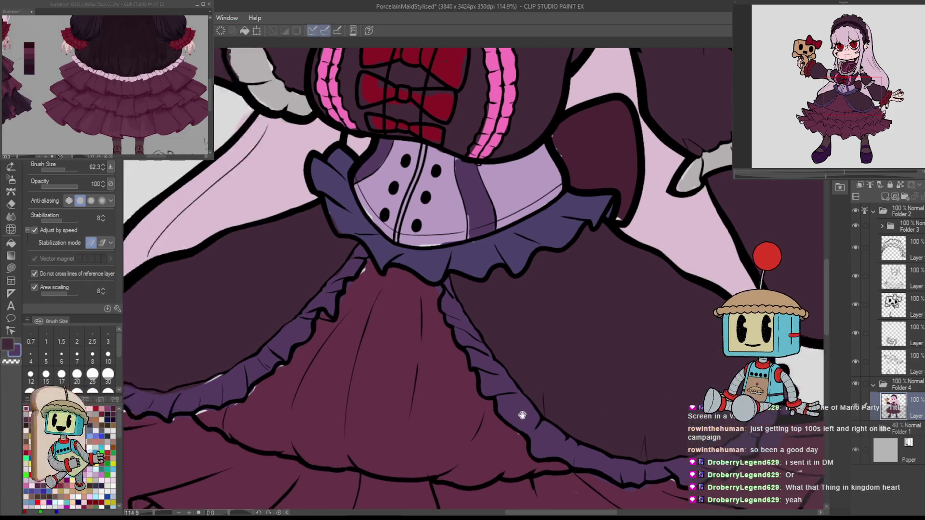
scroll(619, 239, "up", 6)
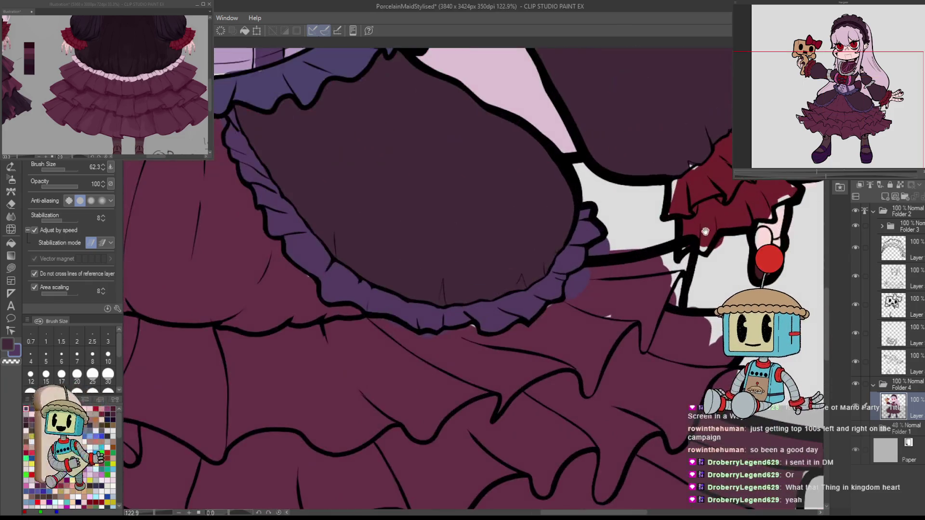
key("e")
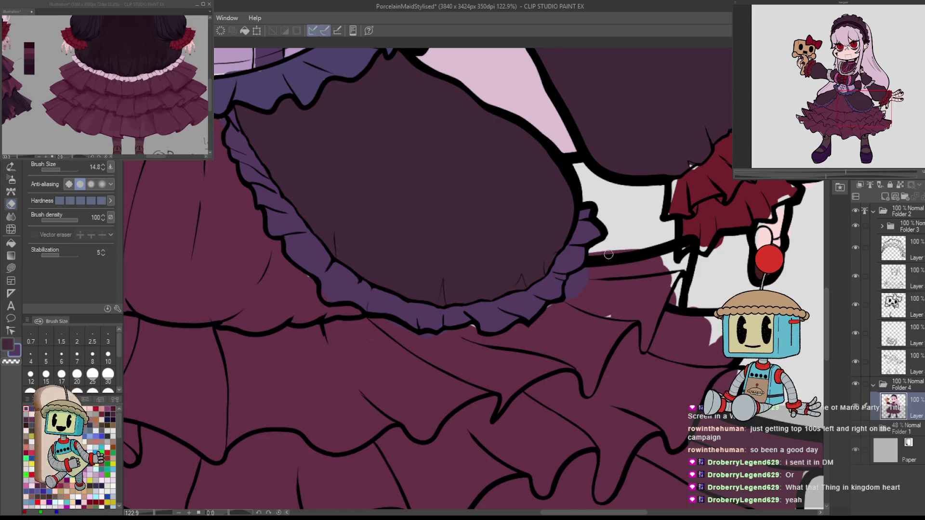
key("g")
scroll(555, 240, "down", 3)
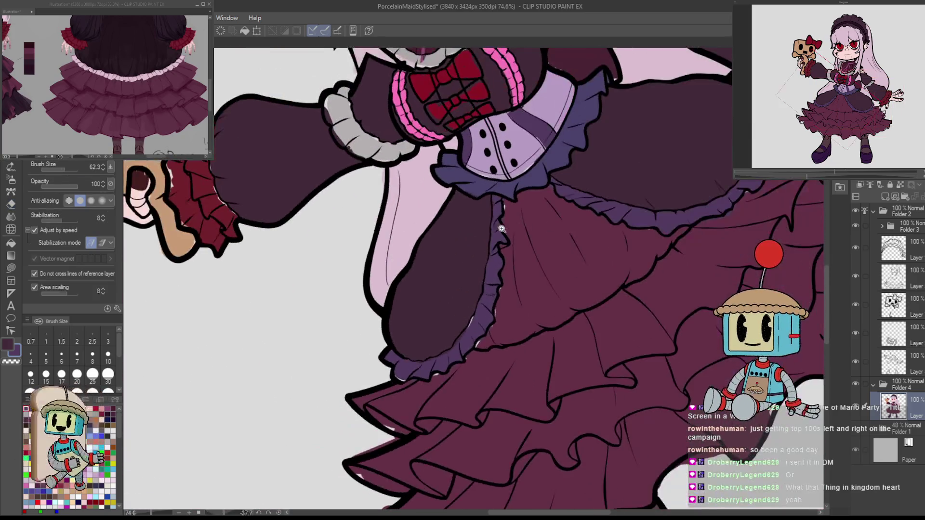
scroll(501, 228, "up", 2)
key("x")
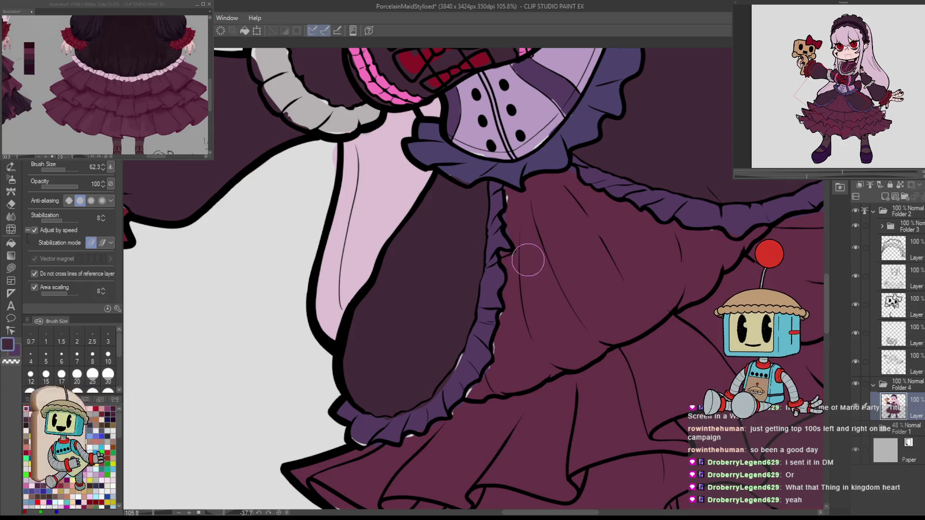
mouse_move(519, 213)
left_mouse_down()
mouse_move(521, 196)
mouse_move(517, 250)
left_mouse_up()
mouse_move(505, 363)
left_mouse_down()
mouse_move(496, 367)
mouse_move(519, 355)
left_mouse_up()
Fill the white gaps at the ruffle's lower edge with purple and check the lower skirt tiers.
key("x")
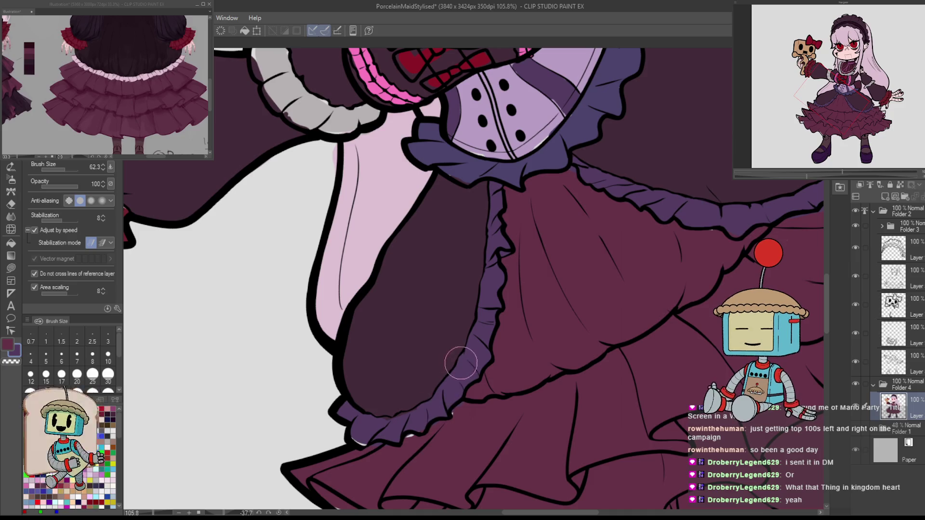
key("x")
left_click_drag(384, 431, 359, 441)
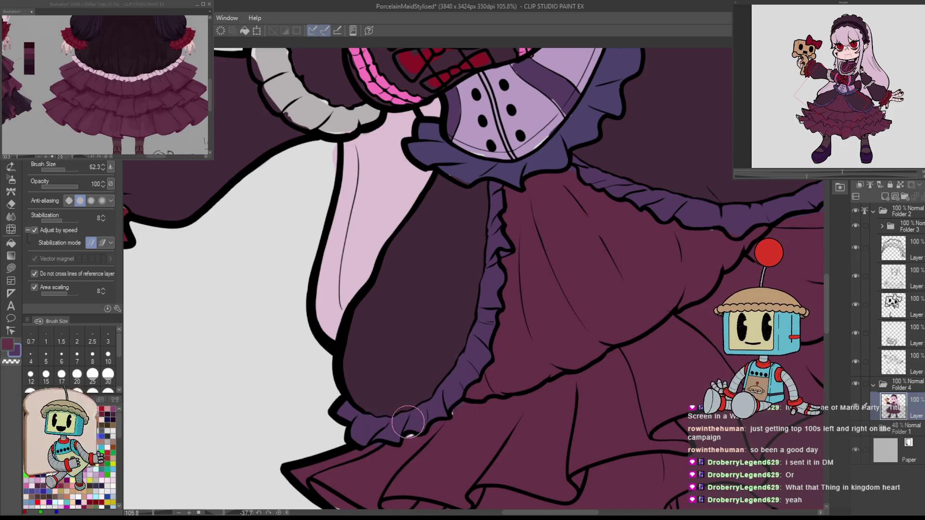
mouse_move(376, 448)
left_mouse_down()
mouse_move(471, 431)
mouse_move(490, 349)
left_mouse_up()
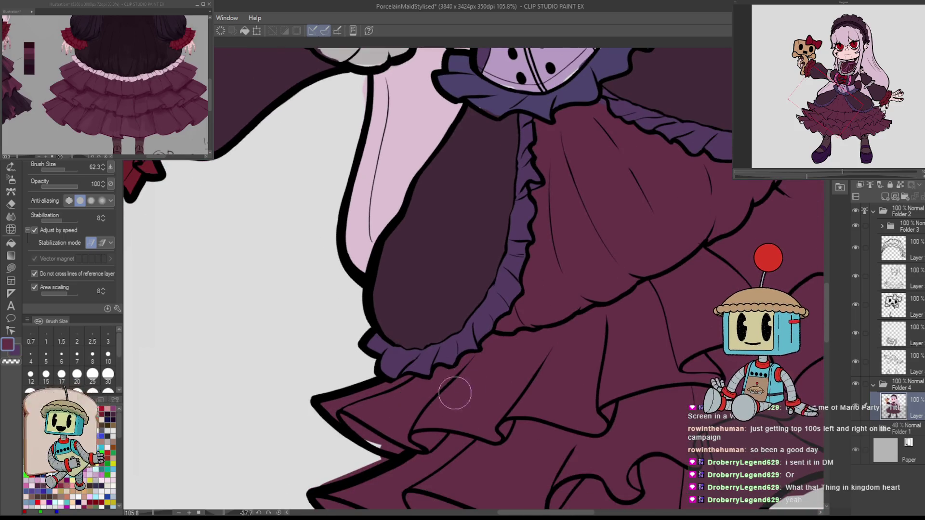
left_click_drag(436, 436, 449, 319)
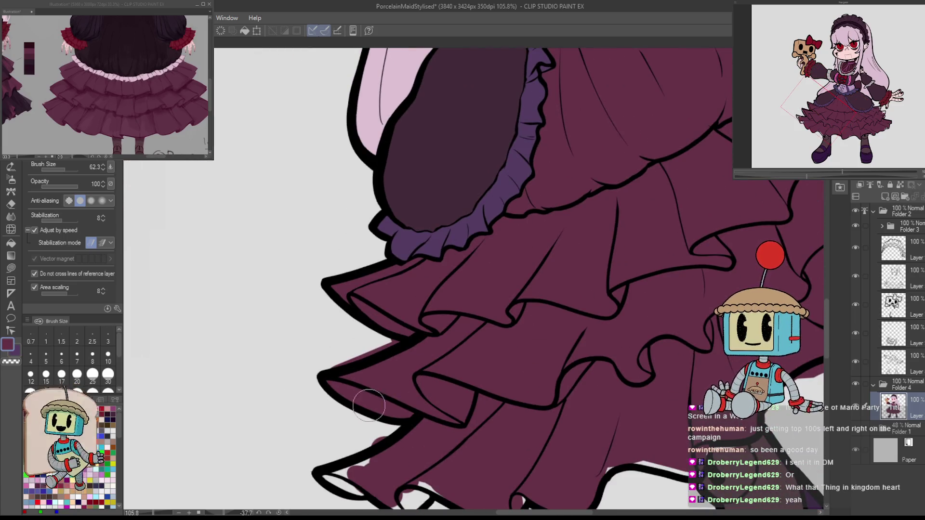
scroll(660, 303, "up", 3)
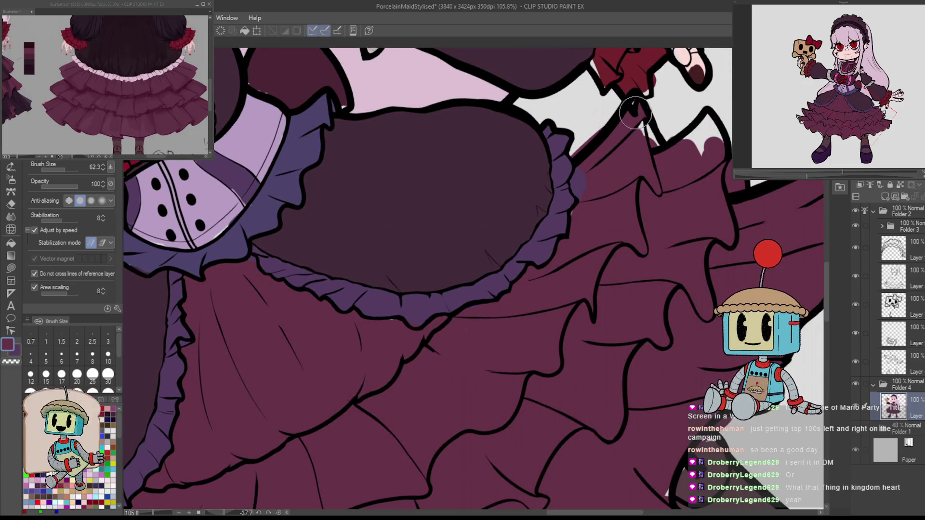
On the cuff's line layer, erase the stray outline bit by the hand.
key("@")
left_click_drag(681, 369, 570, 417)
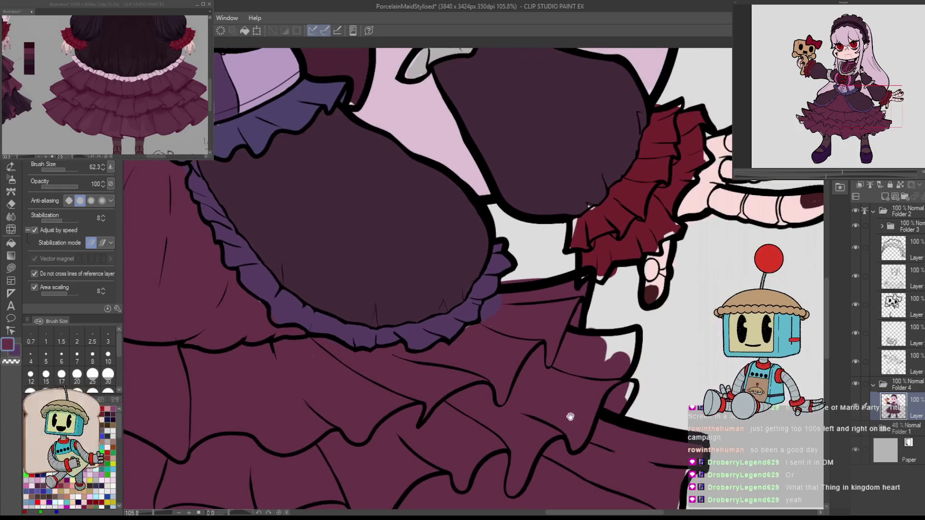
scroll(578, 279, "up", 4)
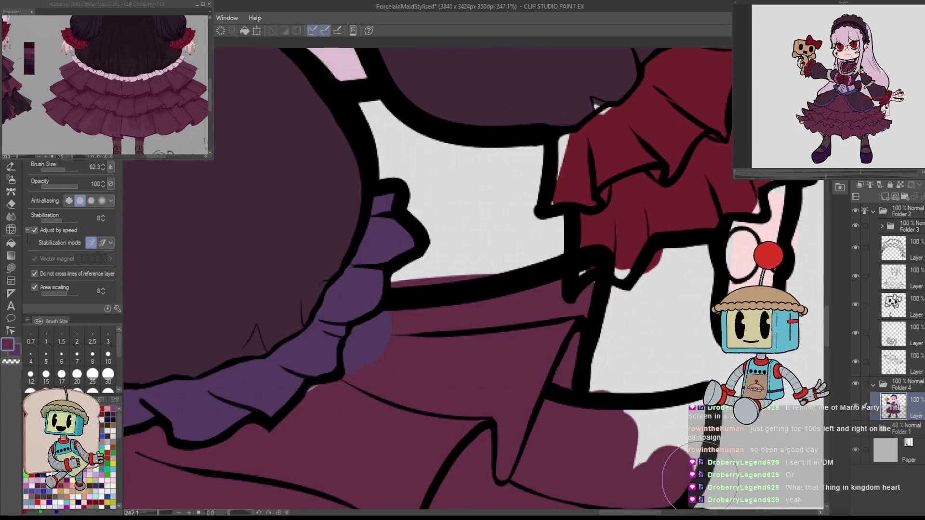
left_click(893, 277)
key("e")
mouse_move(591, 246)
left_mouse_down()
mouse_move(585, 260)
mouse_move(615, 263)
left_mouse_up()
scroll(637, 268, "down", 5)
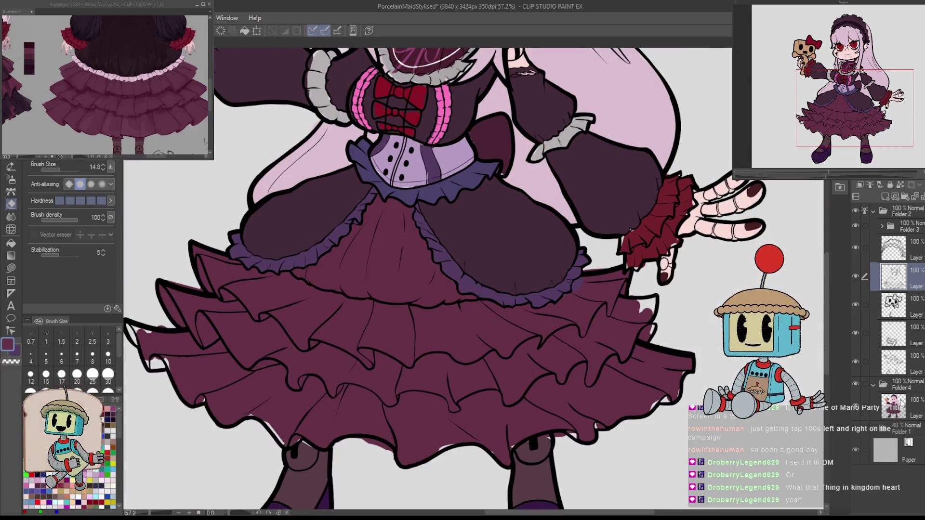
left_click(893, 405)
key("p")
scroll(629, 318, "up", 4)
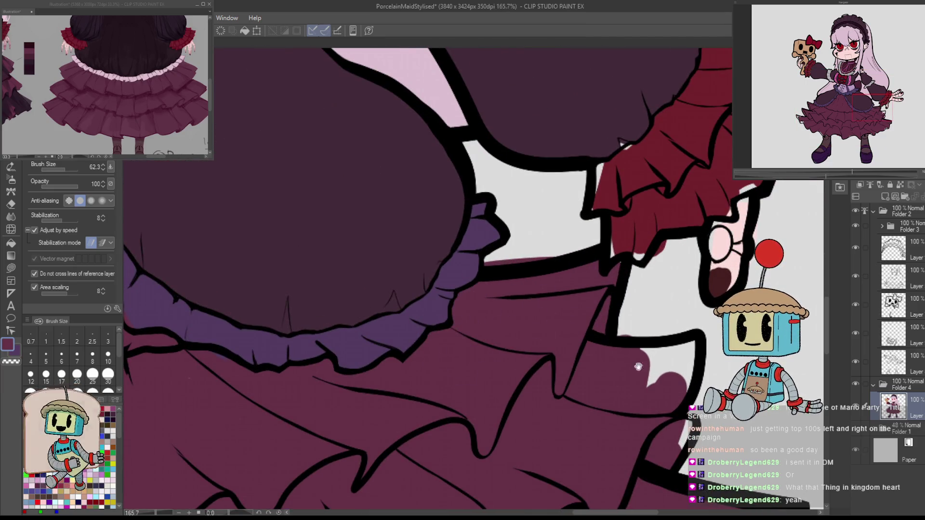
left_click_drag(639, 366, 611, 282)
key("e")
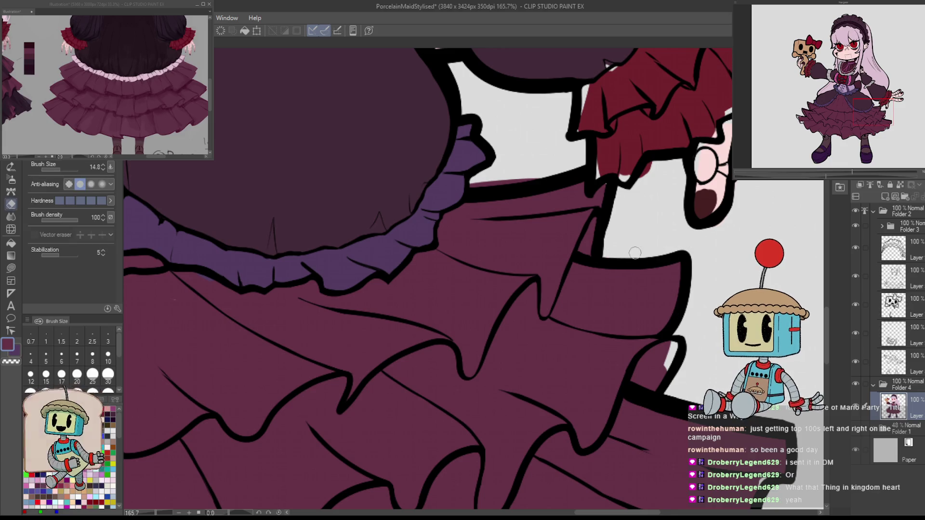
key("p")
scroll(722, 290, "down", 5)
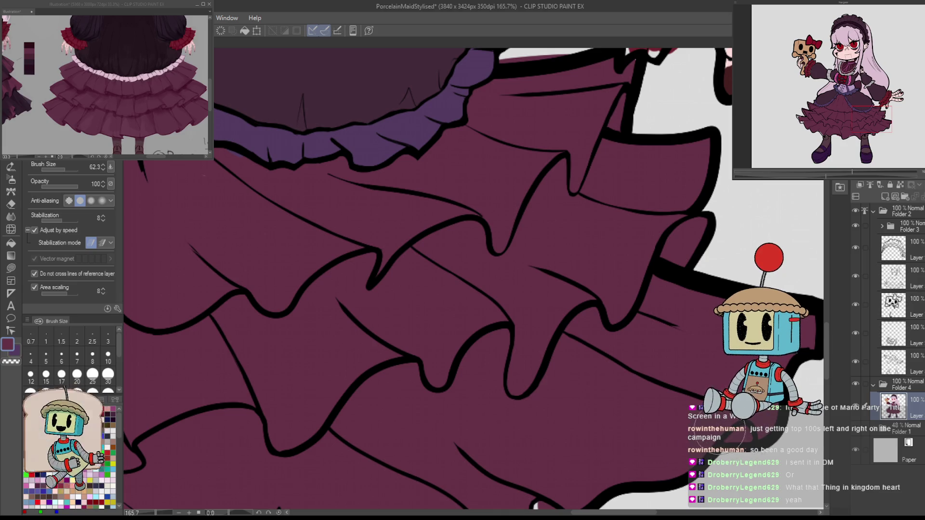
scroll(656, 320, "down", 5)
key("e")
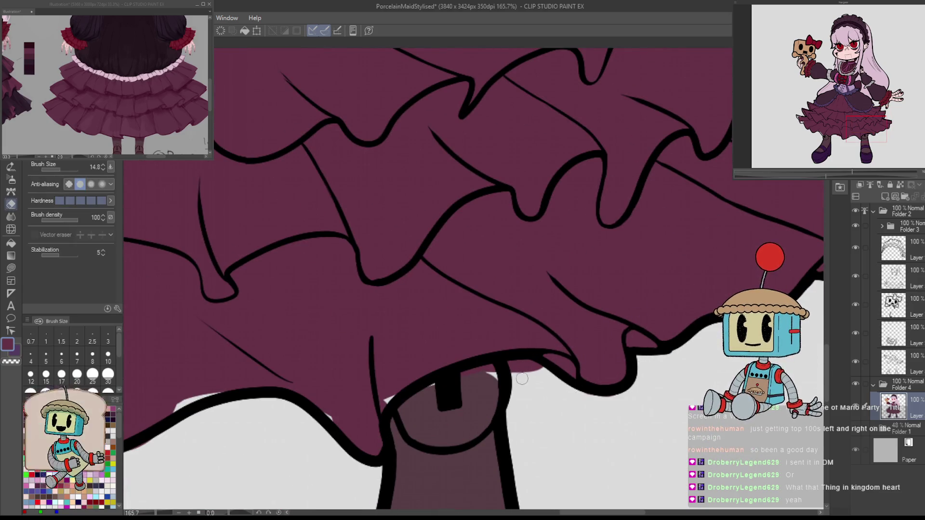
key("p")
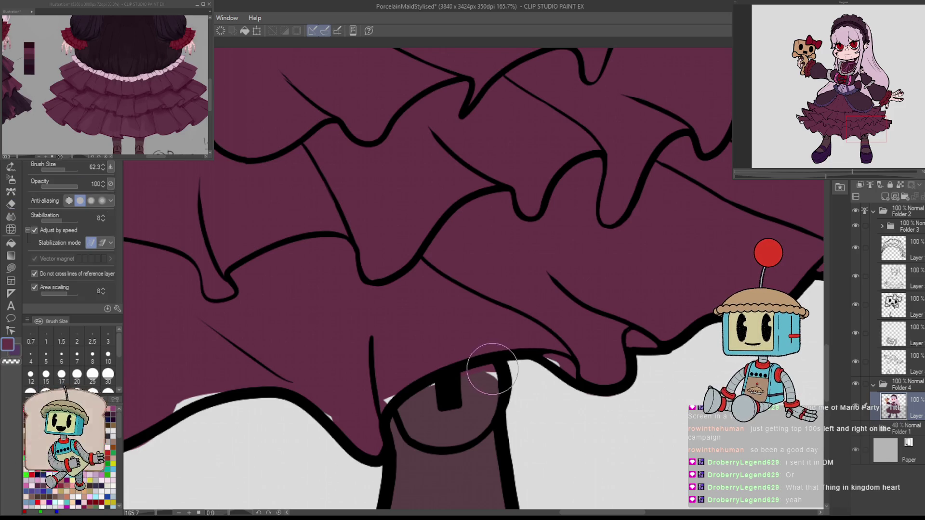
scroll(545, 369, "down", 3)
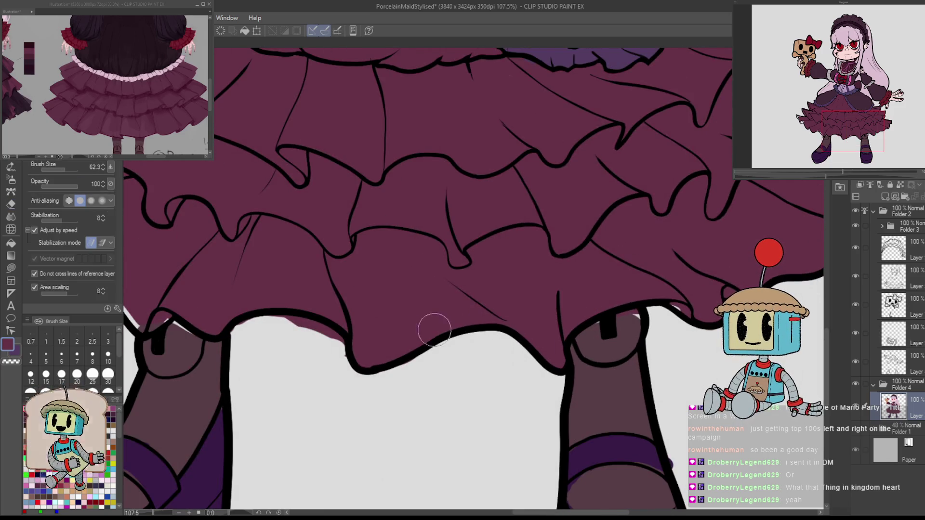
left_click_drag(280, 293, 608, 321)
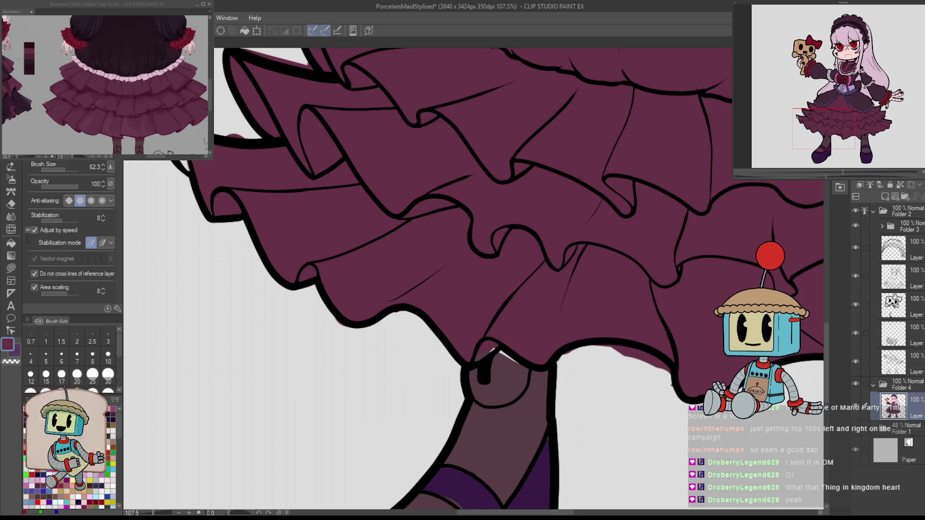
mouse_move(190, 163)
left_mouse_down()
mouse_move(479, 289)
mouse_move(368, 252)
left_mouse_up()
key("e")
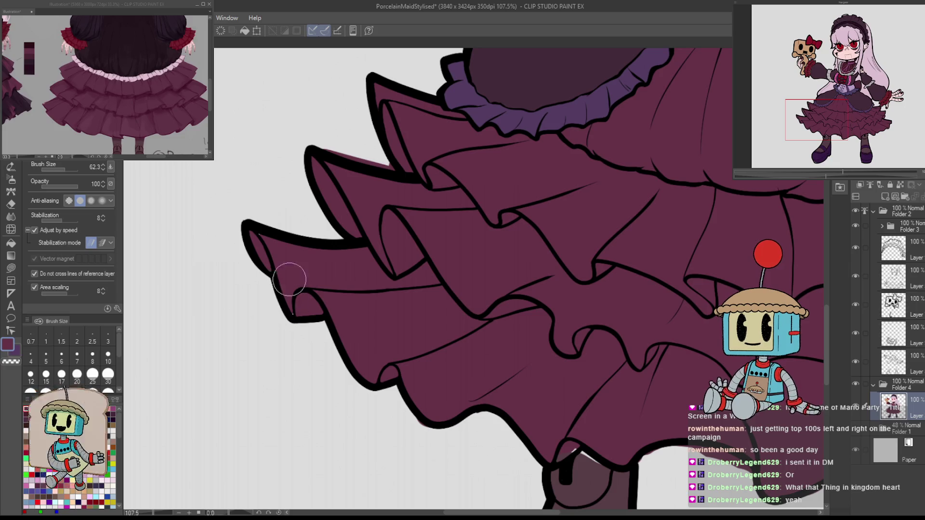
left_click_drag(498, 313, 478, 347)
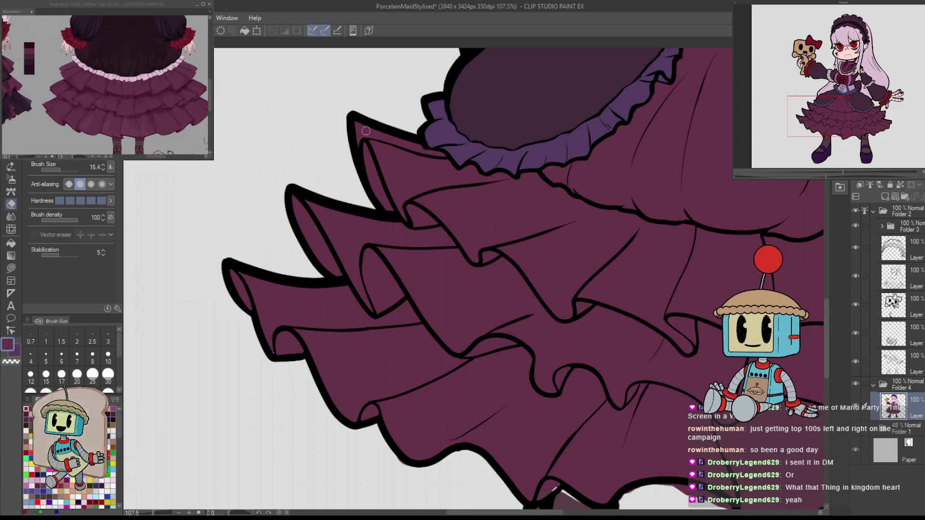
scroll(553, 278, "down", 5)
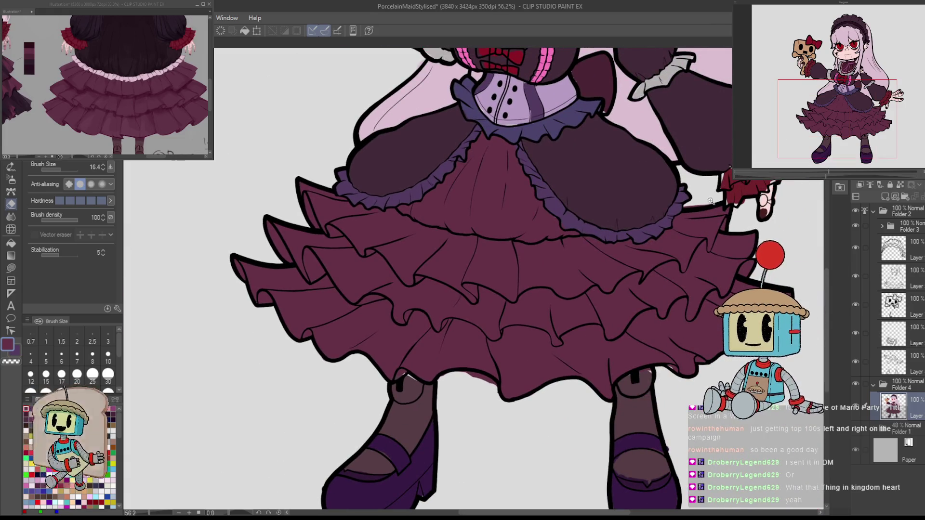
scroll(710, 201, "up", 5)
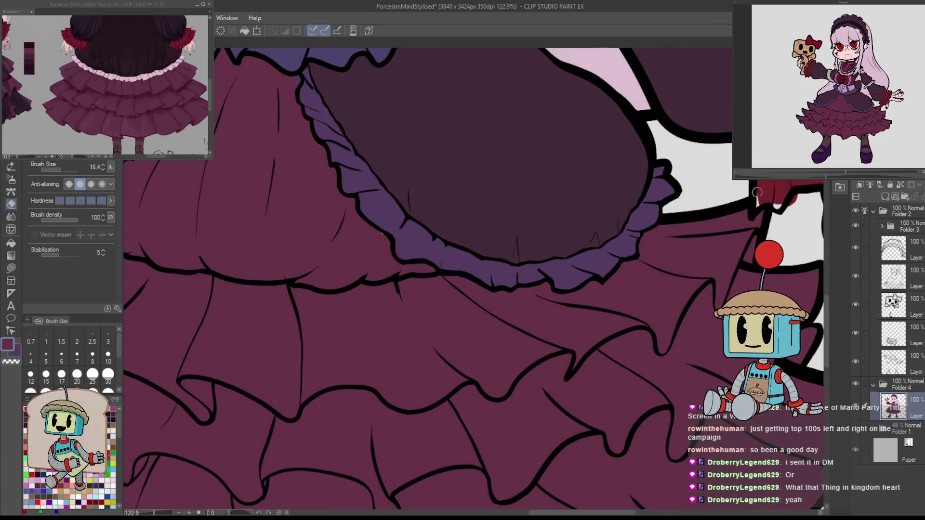
scroll(757, 192, "down", 4)
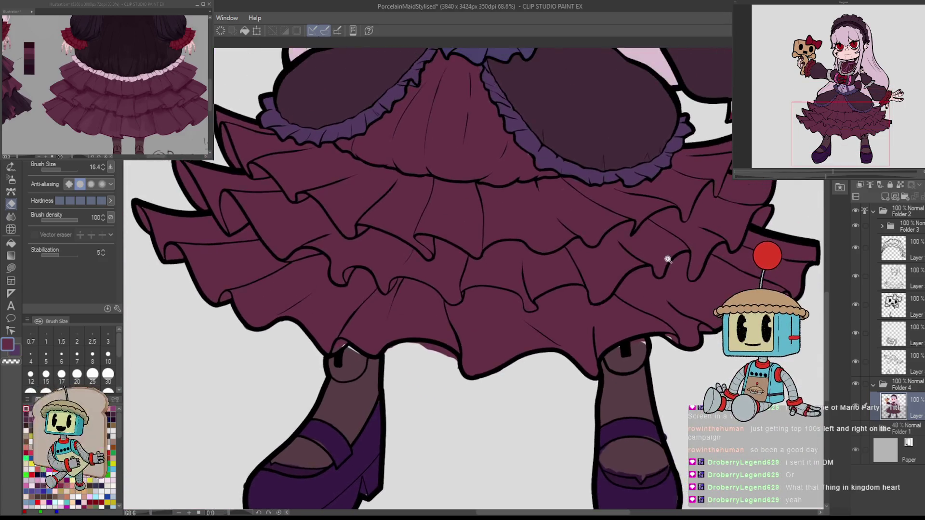
scroll(668, 260, "down", 3)
key("g")
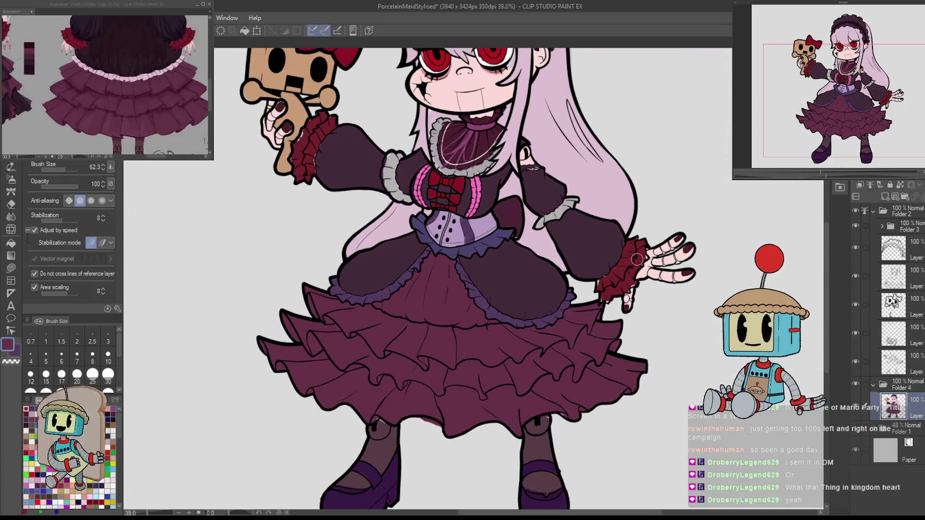
scroll(637, 259, "up", 6)
scroll(643, 268, "down", 3)
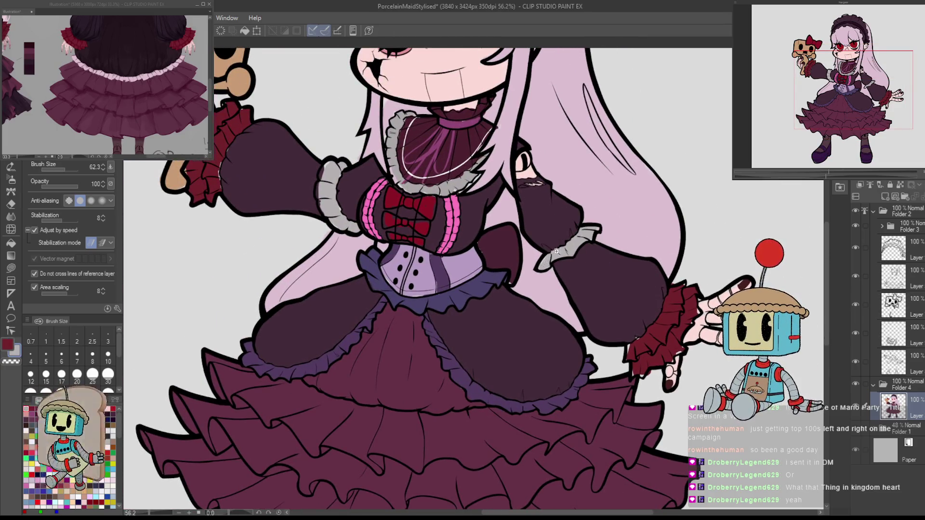
Paint the sleeve cuff ruffle light grey.
scroll(556, 251, "up", 3)
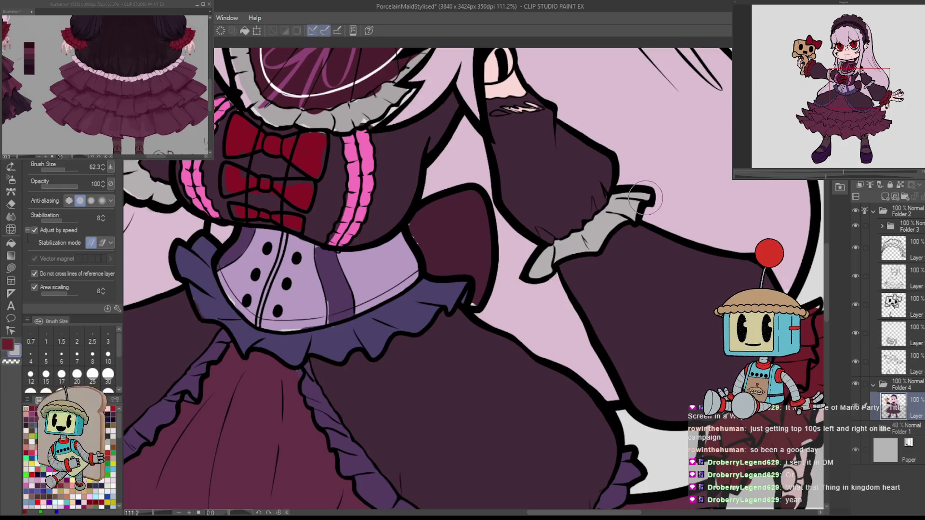
scroll(646, 198, "down", 2)
scroll(423, 261, "up", 2)
mouse_move(423, 261)
left_mouse_down()
mouse_move(386, 207)
mouse_move(376, 299)
mouse_move(388, 278)
left_mouse_up()
left_click_drag(404, 309, 392, 261)
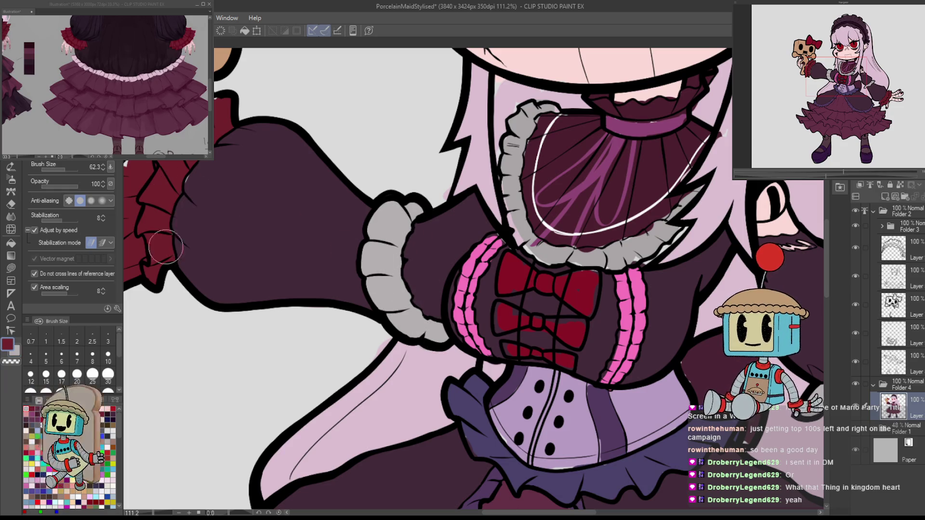
With the gap-filling brush, pick up the sleeve's dark purple colour.
left_click_drag(182, 178, 337, 227)
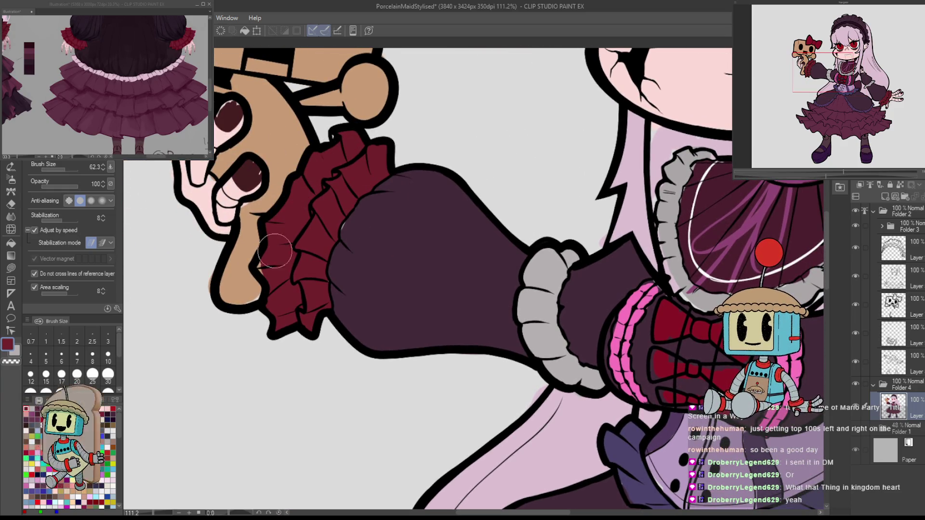
scroll(291, 283, "down", 3)
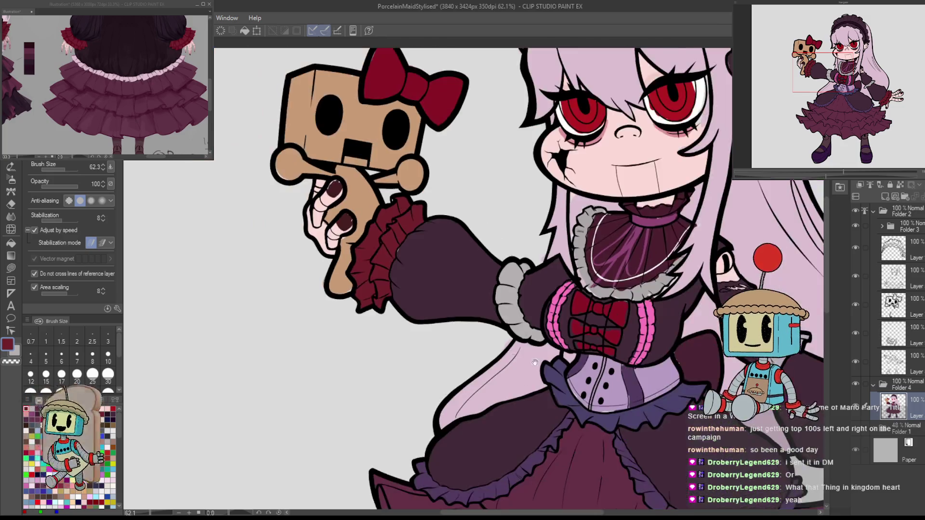
scroll(485, 453, "up", 5)
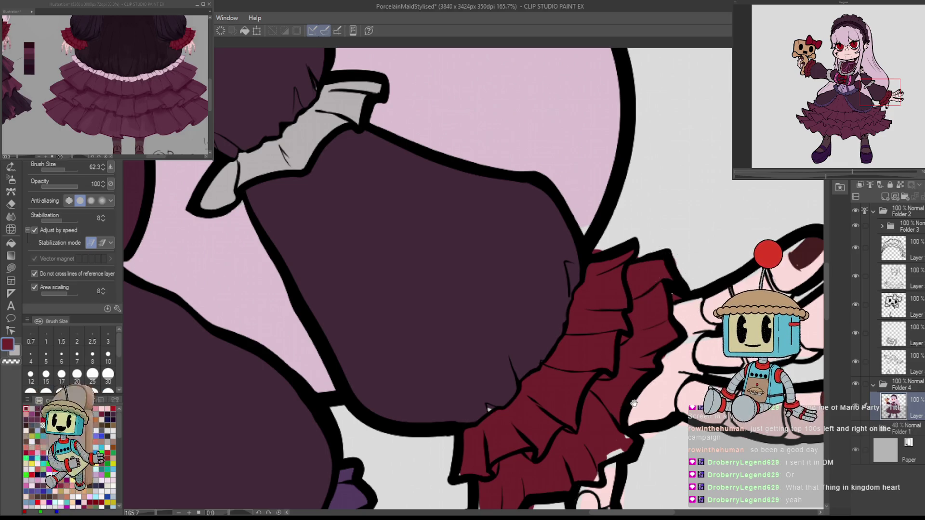
left_click_drag(634, 402, 654, 318)
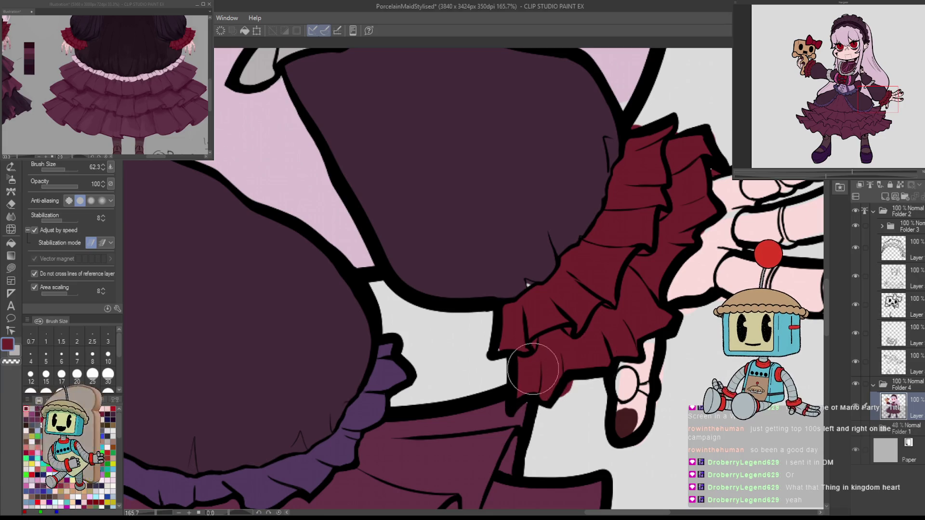
key("e")
scroll(574, 381, "down", 5)
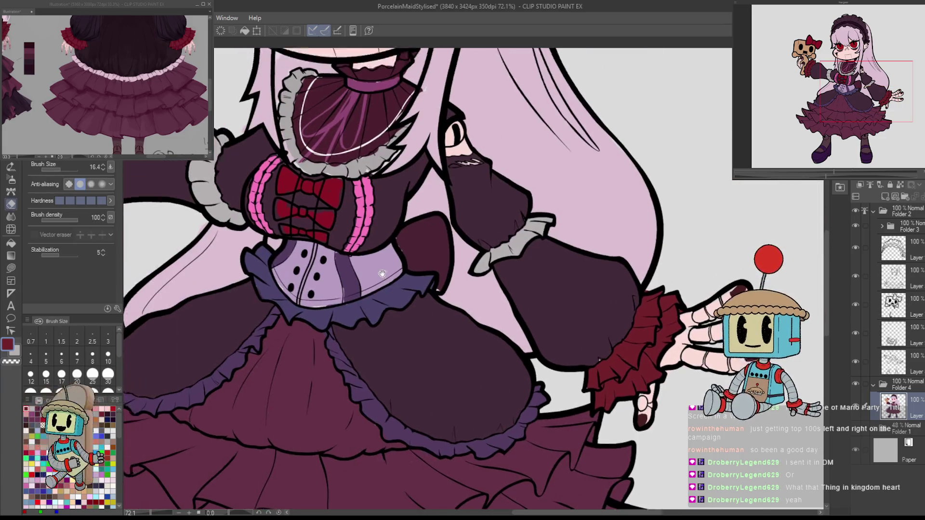
scroll(493, 257, "up", 5)
key("g")
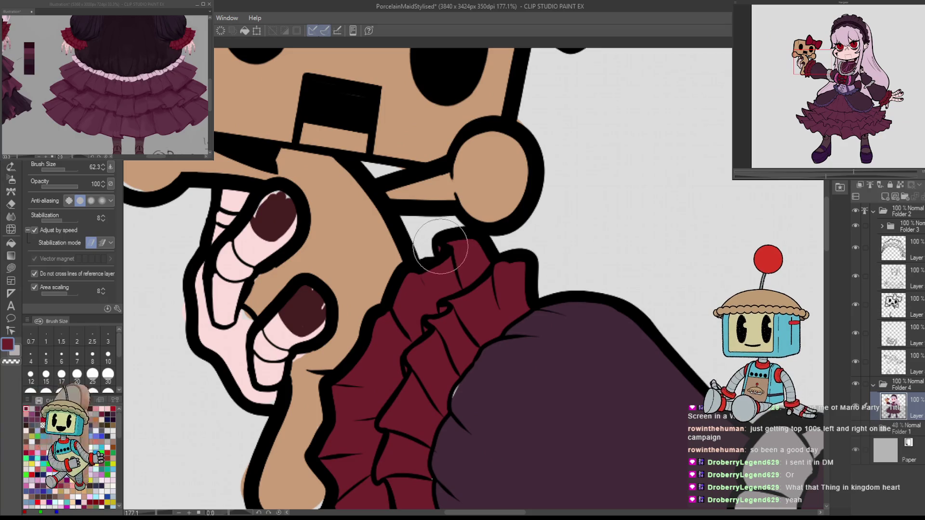
scroll(475, 273, "down", 4)
left_click(474, 331, "alt")
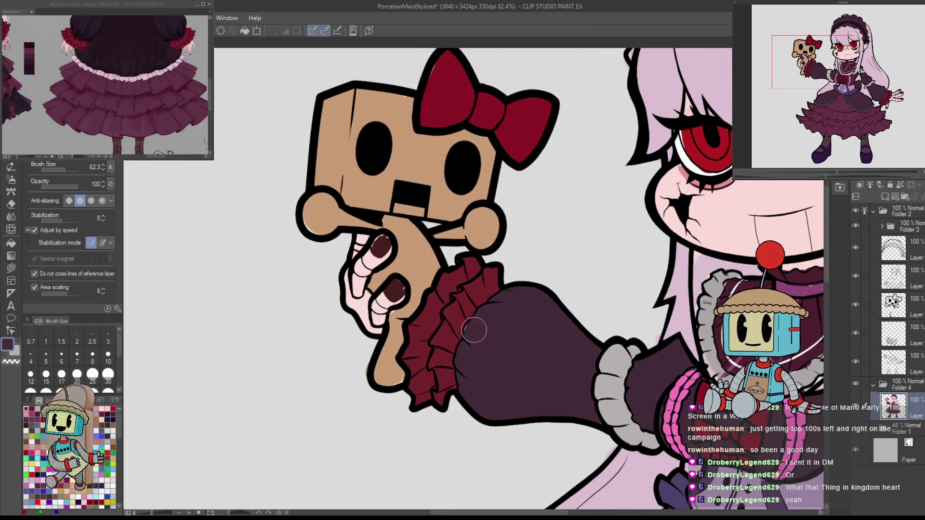
Zoom in and out over the face and bodice to inspect the colouring.
scroll(499, 328, "down", 4)
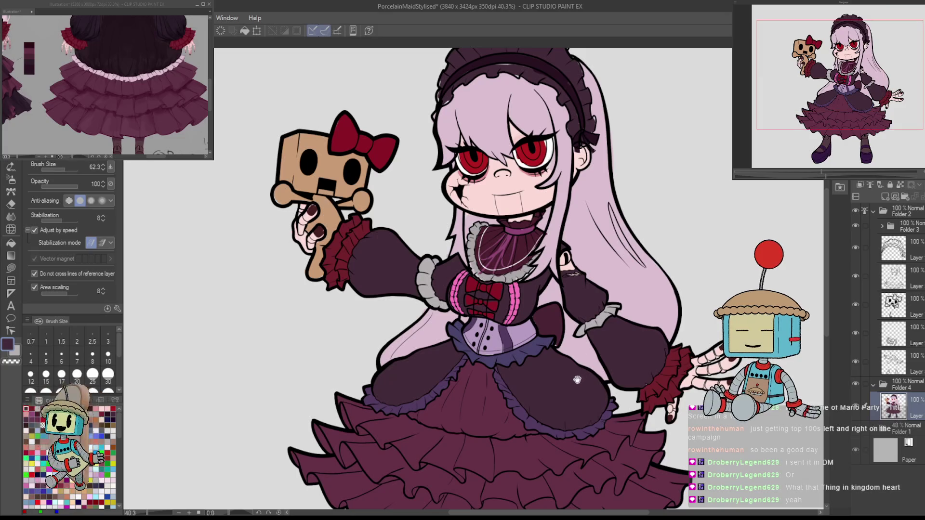
scroll(672, 265, "up", 5)
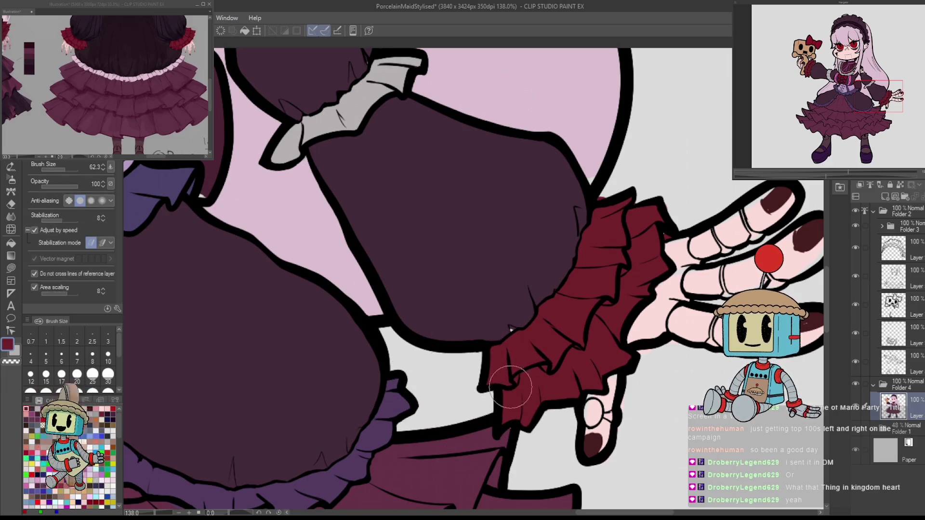
scroll(577, 319, "down", 3)
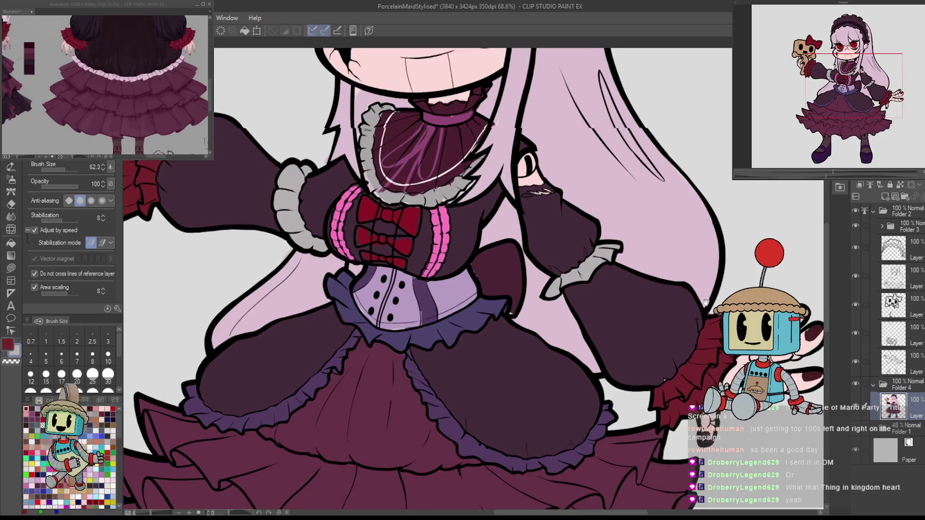
scroll(568, 327, "up", 4)
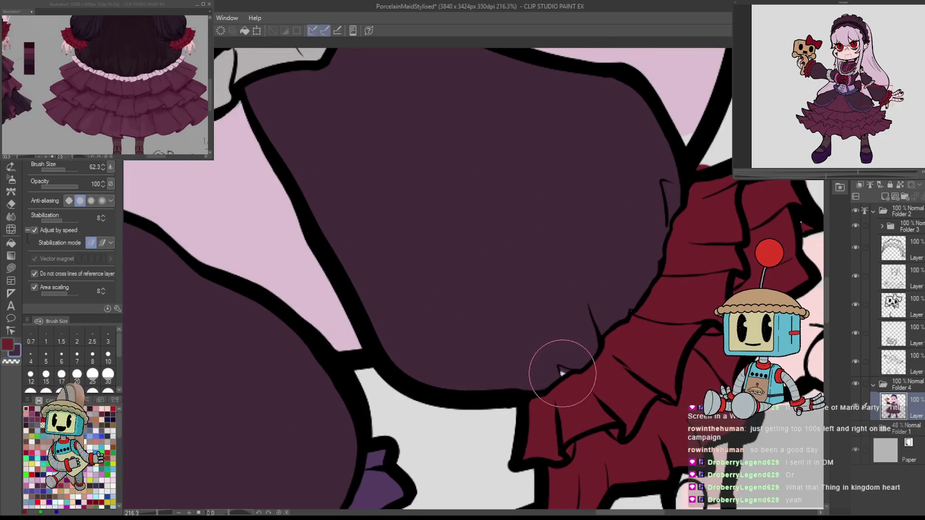
scroll(569, 364, "down", 4)
mouse_move(460, 199)
left_mouse_down()
mouse_move(485, 294)
mouse_move(620, 308)
left_mouse_up()
scroll(621, 308, "up", 5)
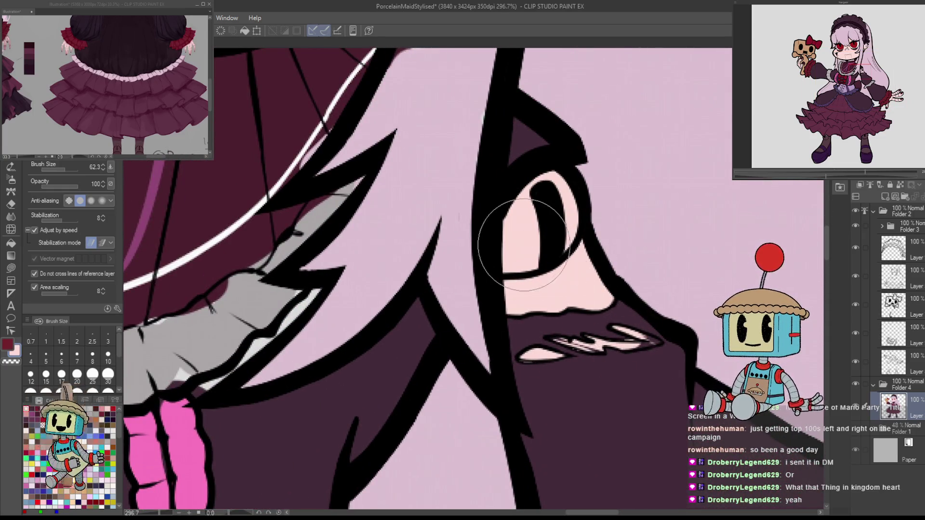
scroll(558, 229, "down", 4)
scroll(618, 353, "up", 4)
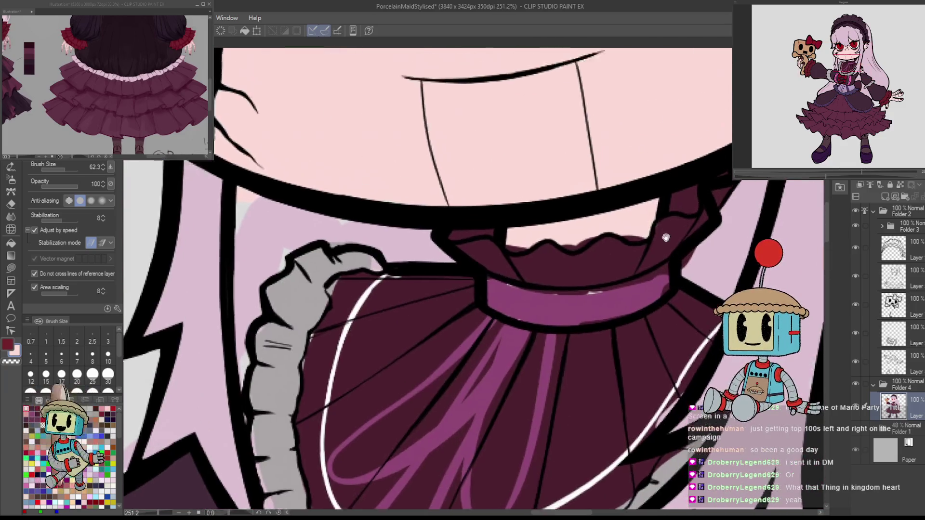
scroll(501, 328, "down", 4)
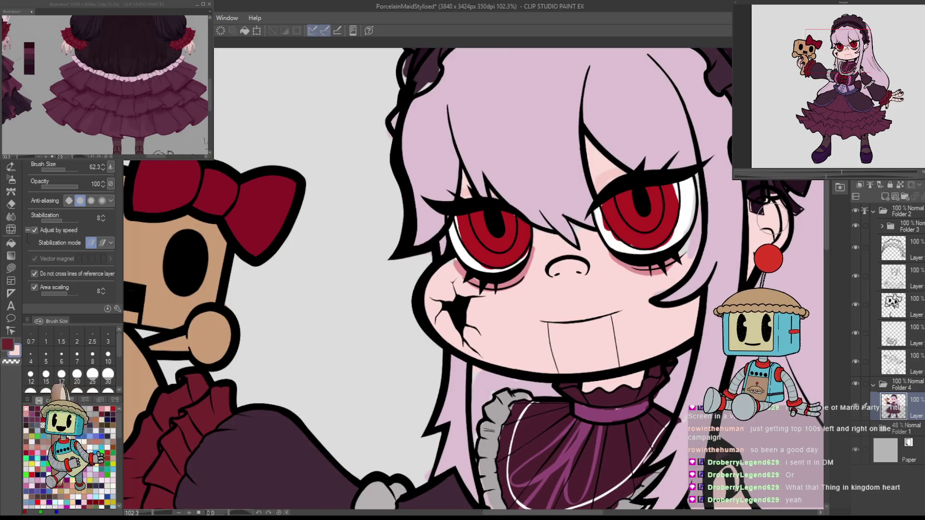
scroll(774, 219, "up", 5)
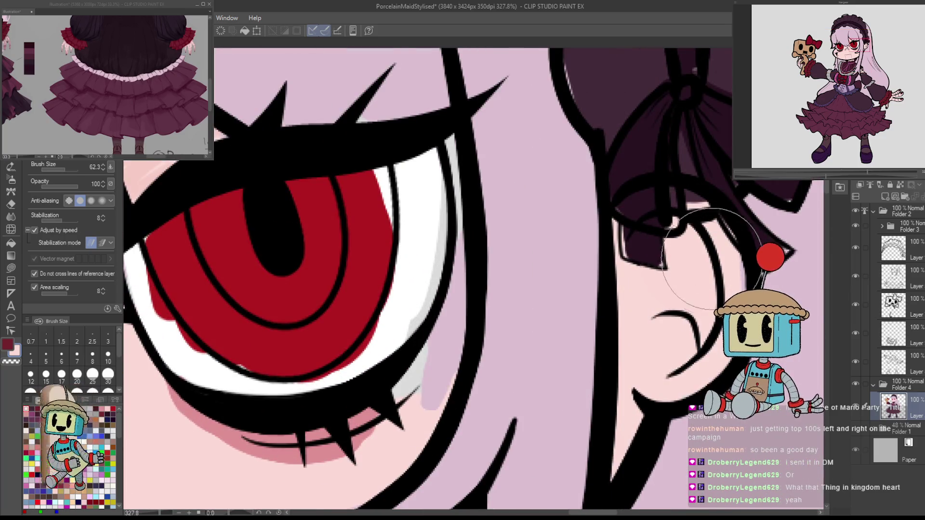
scroll(706, 230, "down", 4)
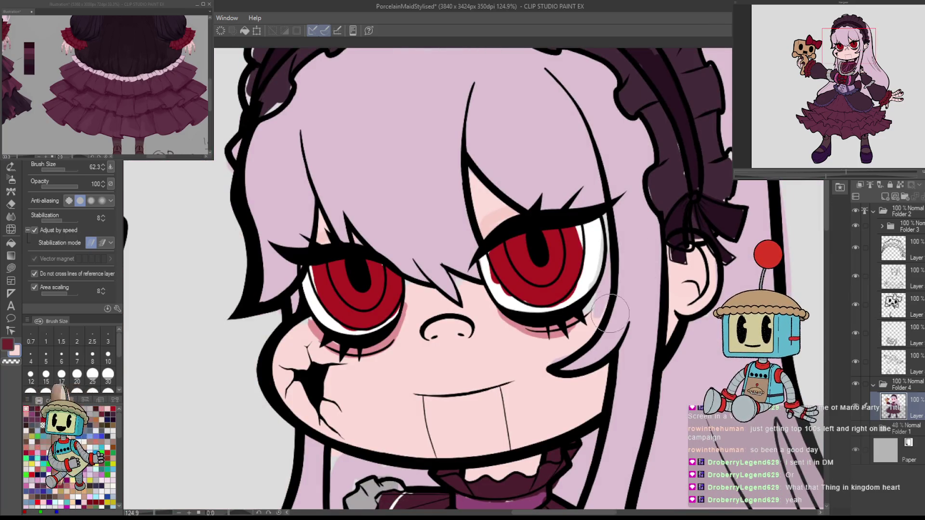
scroll(515, 329, "down", 4)
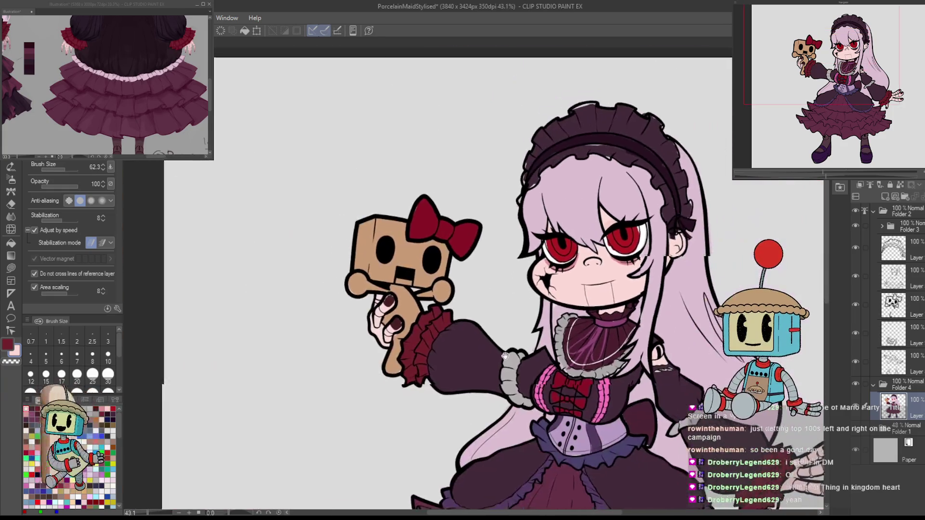
scroll(422, 317, "up", 4)
scroll(421, 317, "up", 3)
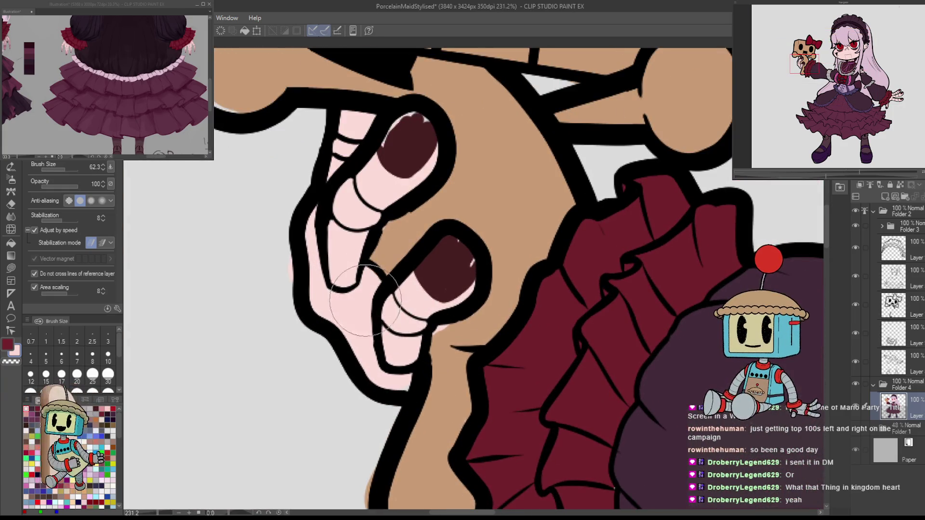
Paint over the upper and middle fingers' dark nails with skin pink.
key("e")
key("g")
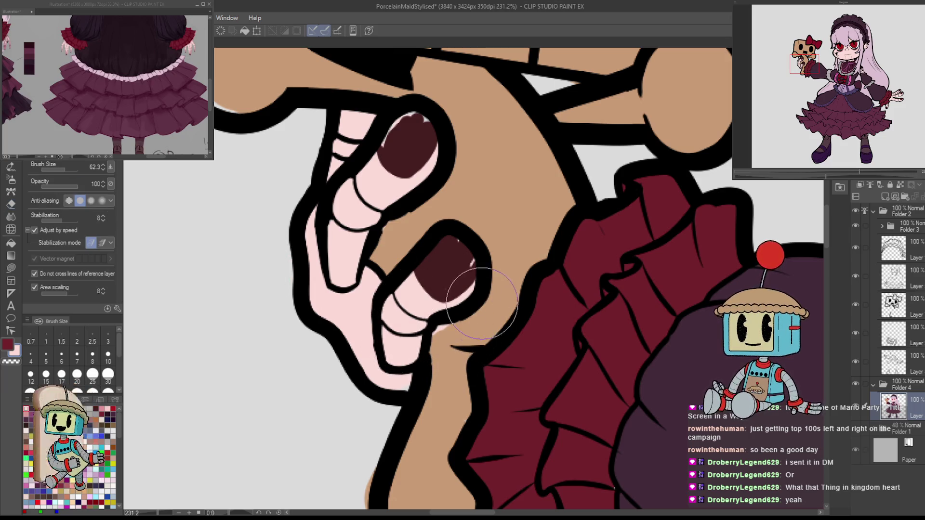
scroll(439, 411, "down", 7)
scroll(569, 248, "up", 8)
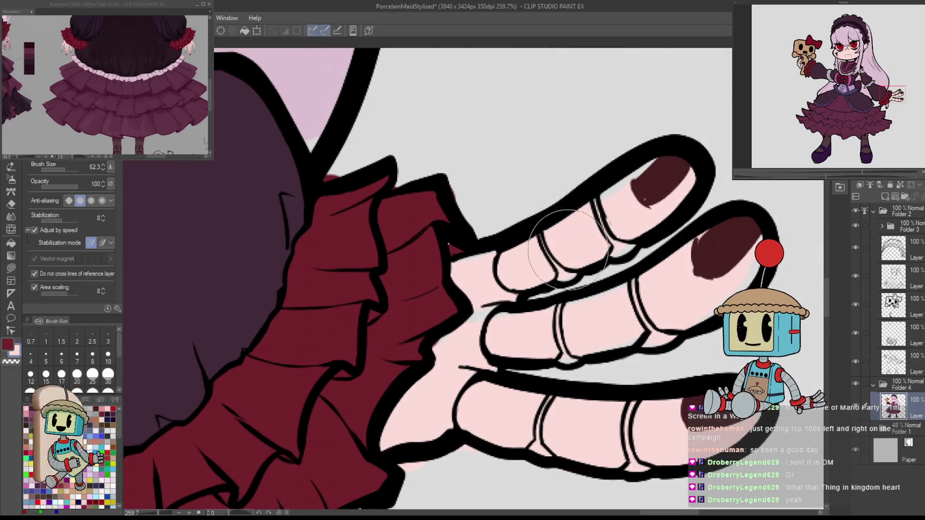
left_click_drag(568, 248, 675, 178)
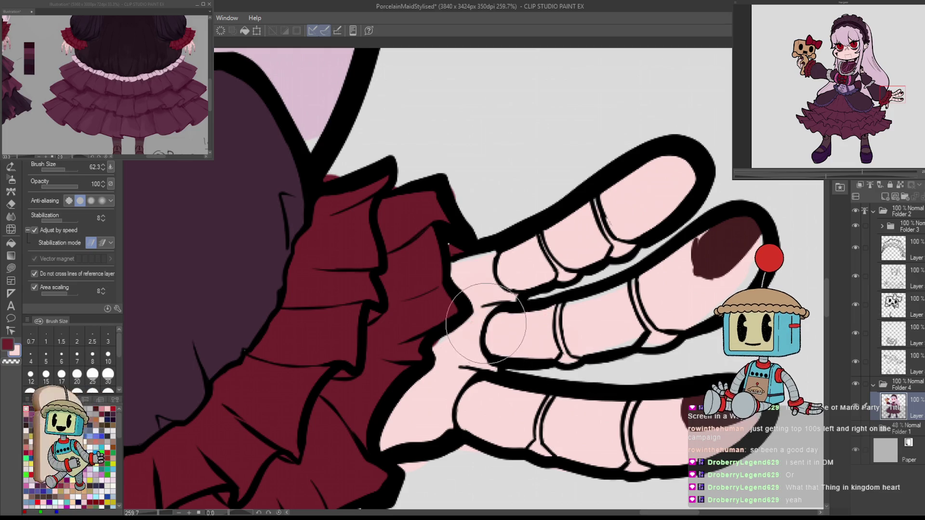
left_click_drag(665, 289, 713, 244)
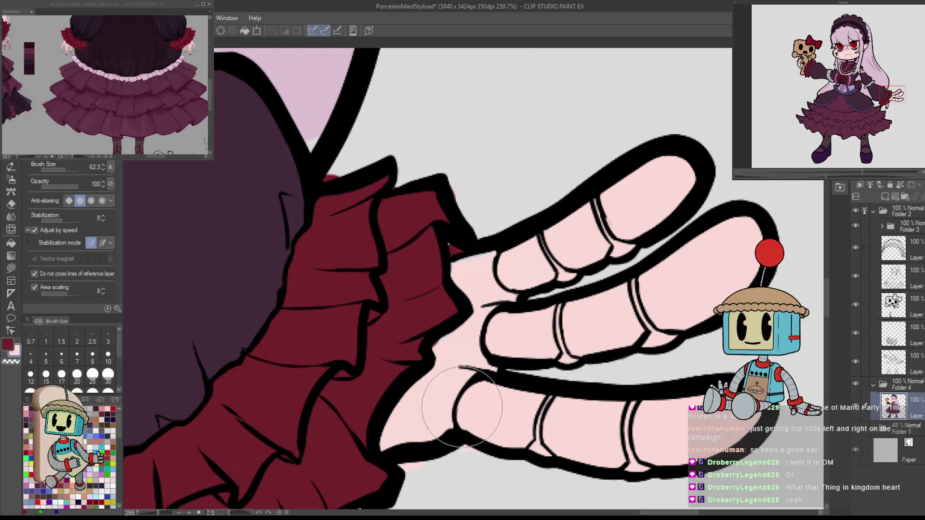
Paint over the lower fingers' nails, then view the whole upper body, corset and skirt.
left_click_drag(421, 464, 474, 380)
key("e")
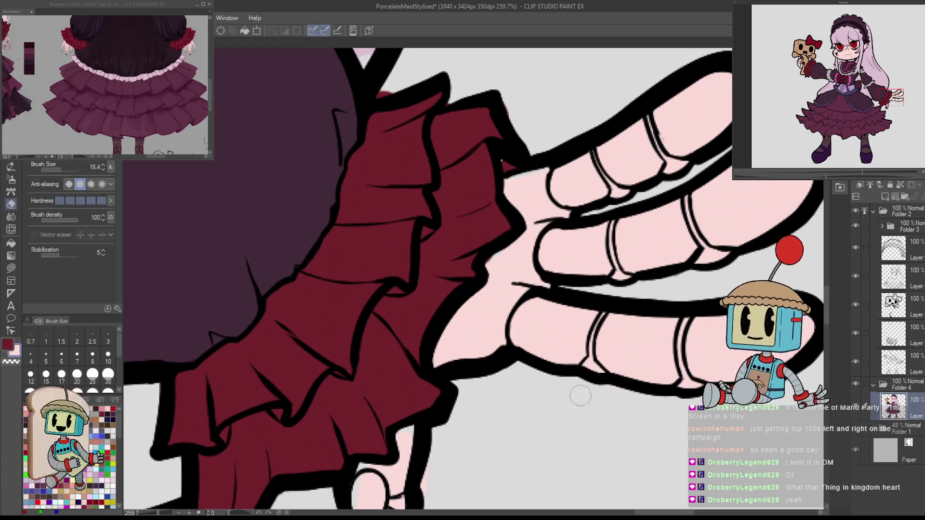
scroll(562, 364, "down", 3)
key("g")
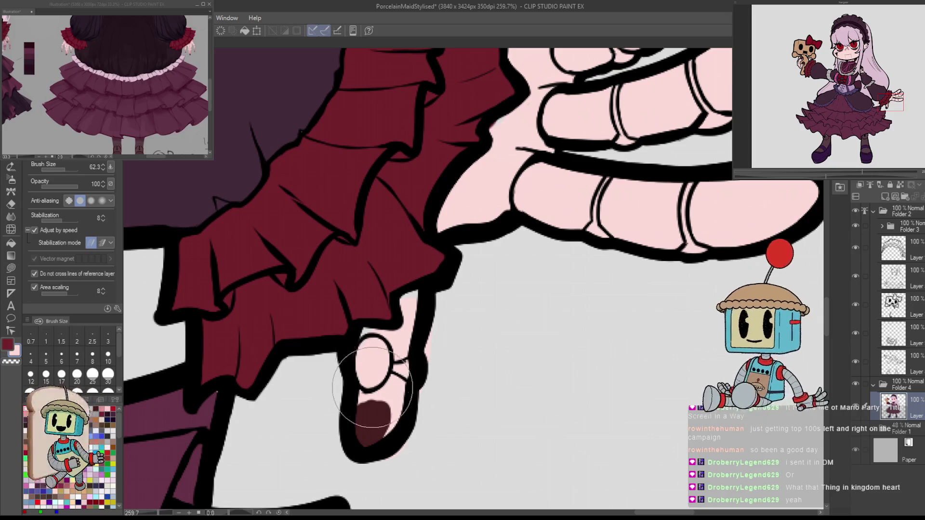
left_click_drag(372, 400, 370, 429)
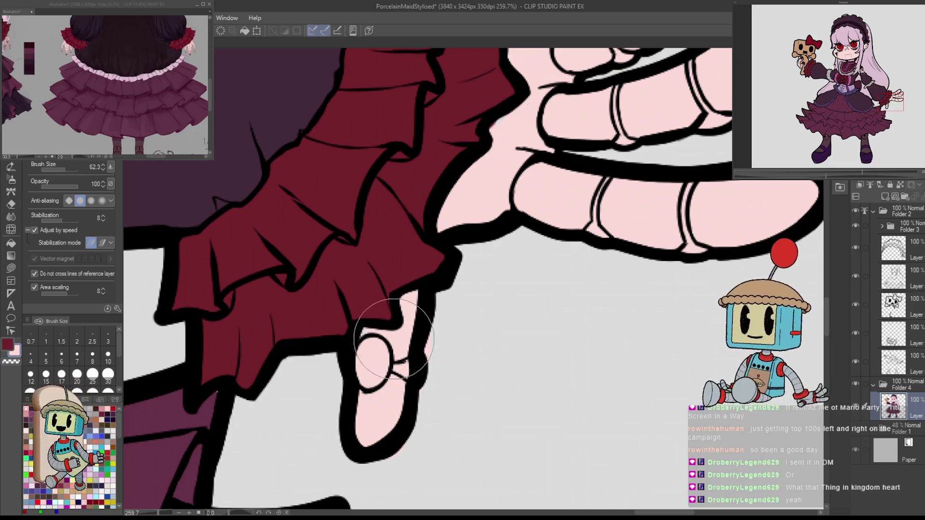
scroll(386, 385, "down", 5)
scroll(386, 385, "down", 3)
mouse_move(385, 253)
left_mouse_down()
mouse_move(548, 345)
mouse_move(421, 217)
left_mouse_up()
mouse_move(594, 326)
left_mouse_down()
mouse_move(642, 331)
mouse_move(661, 460)
left_mouse_up()
Cover the shading by the top corset button, the stripe's light line and the lower bow in dark purple.
scroll(511, 356, "up", 4)
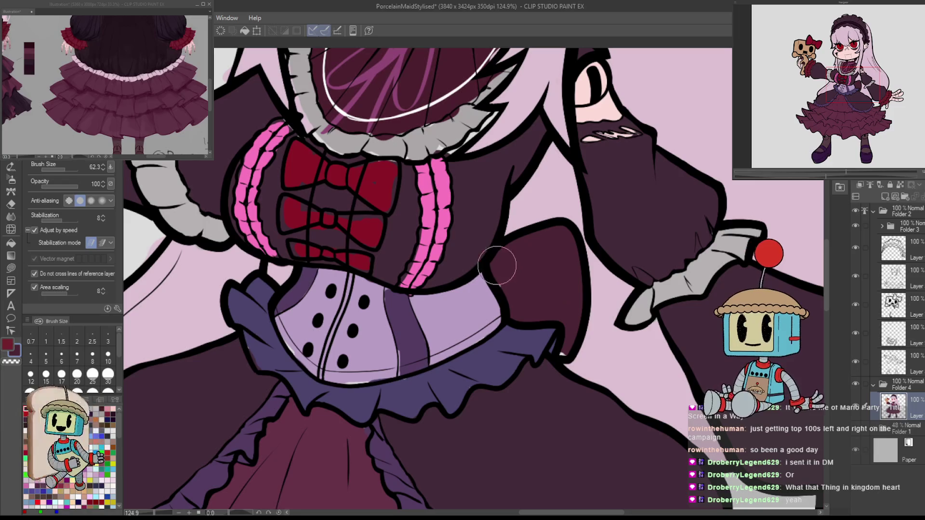
scroll(578, 294, "up", 5)
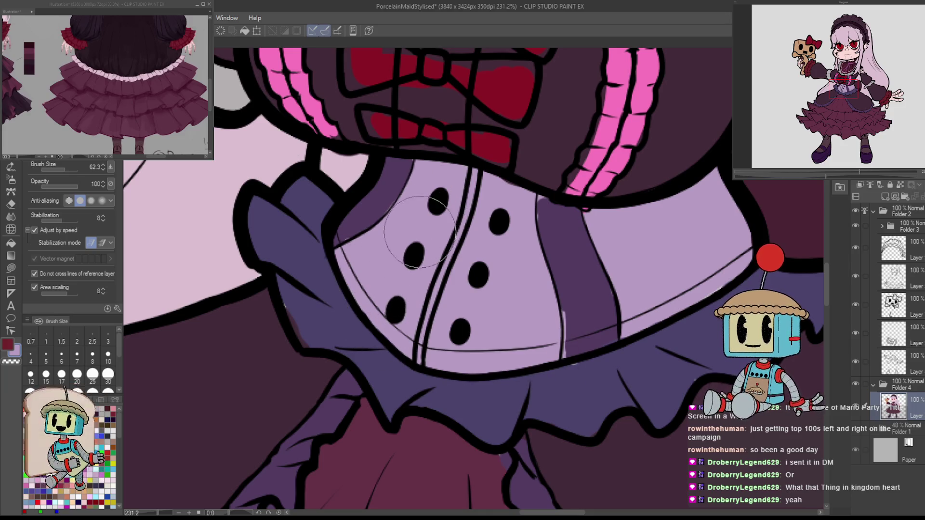
left_click_drag(406, 201, 380, 198)
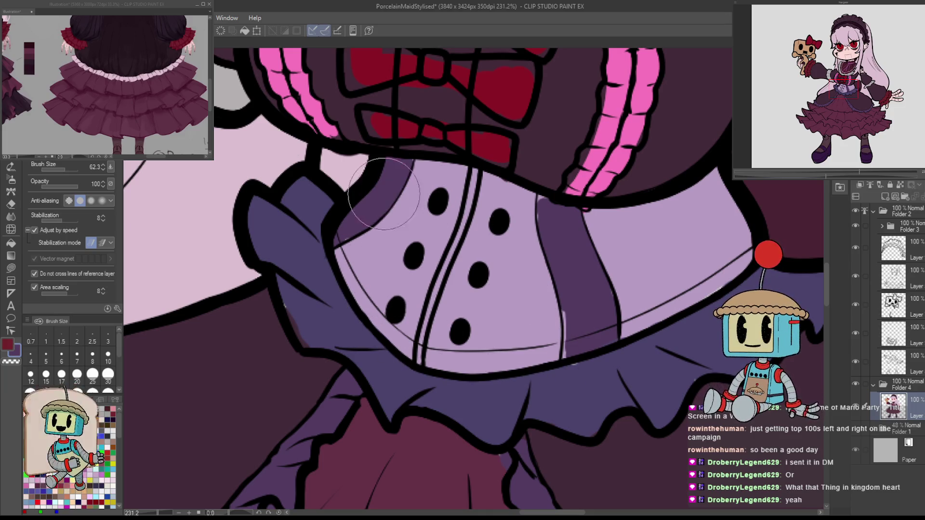
left_click(557, 231, "alt")
left_click_drag(554, 268, 583, 334)
mouse_move(490, 143)
left_mouse_down()
mouse_move(545, 309)
mouse_move(525, 296)
mouse_move(441, 289)
mouse_move(417, 207)
mouse_move(541, 241)
mouse_move(563, 213)
mouse_move(579, 145)
mouse_move(592, 163)
mouse_move(439, 128)
mouse_move(560, 160)
mouse_move(466, 245)
left_mouse_up()
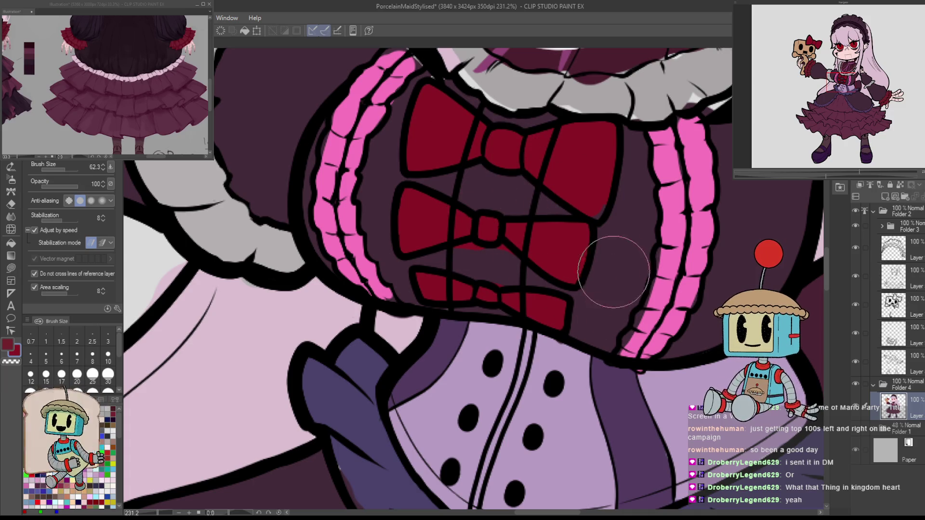
left_click(626, 261, "alt")
mouse_move(501, 270)
left_mouse_down()
mouse_move(444, 289)
mouse_move(452, 309)
left_mouse_up()
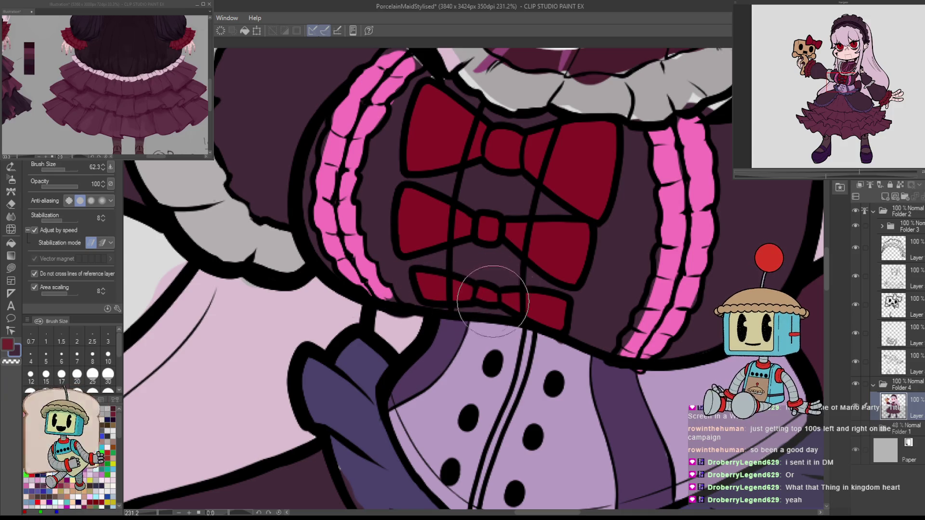
Bring the collar's top edge into view and sample its pink colour.
mouse_move(763, 233)
left_mouse_down()
mouse_move(693, 258)
mouse_move(630, 210)
mouse_move(635, 252)
left_mouse_up()
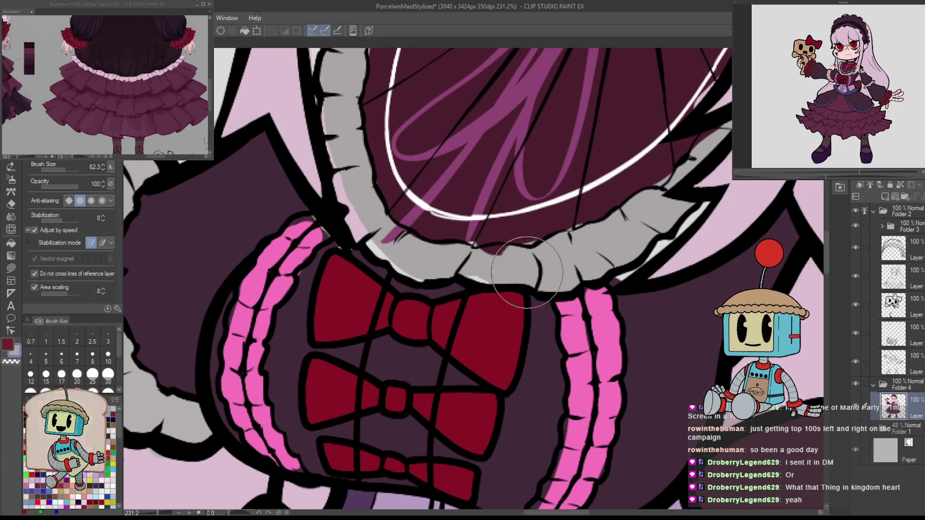
left_click_drag(375, 133, 408, 264)
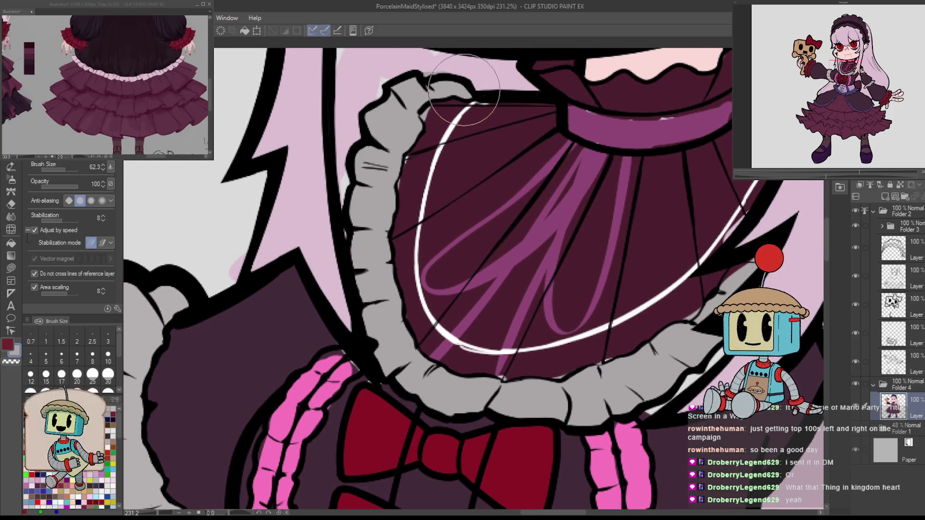
left_click_drag(464, 89, 469, 253)
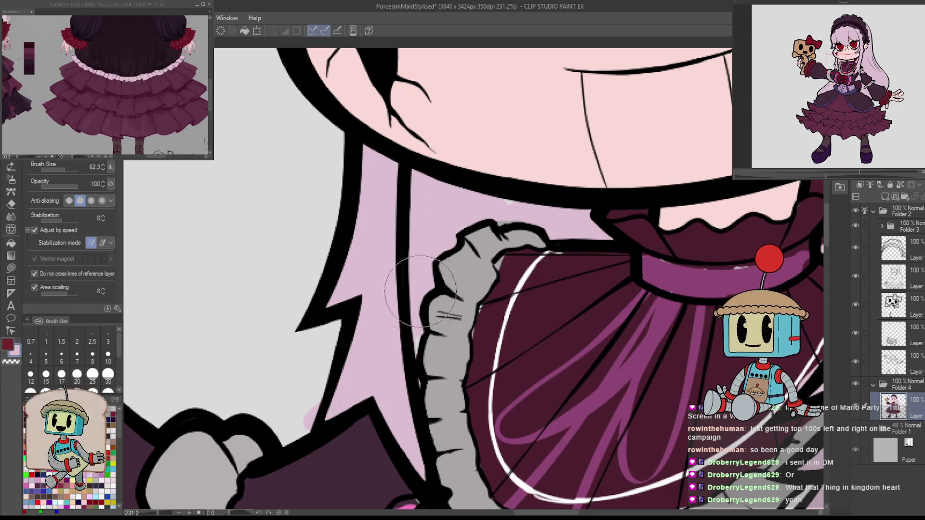
scroll(629, 232, "down", 5)
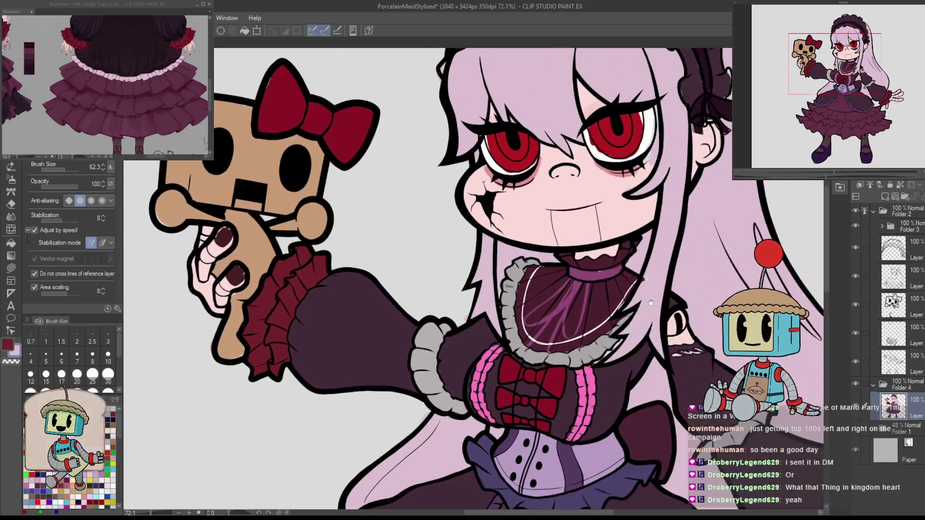
scroll(636, 270, "up", 4)
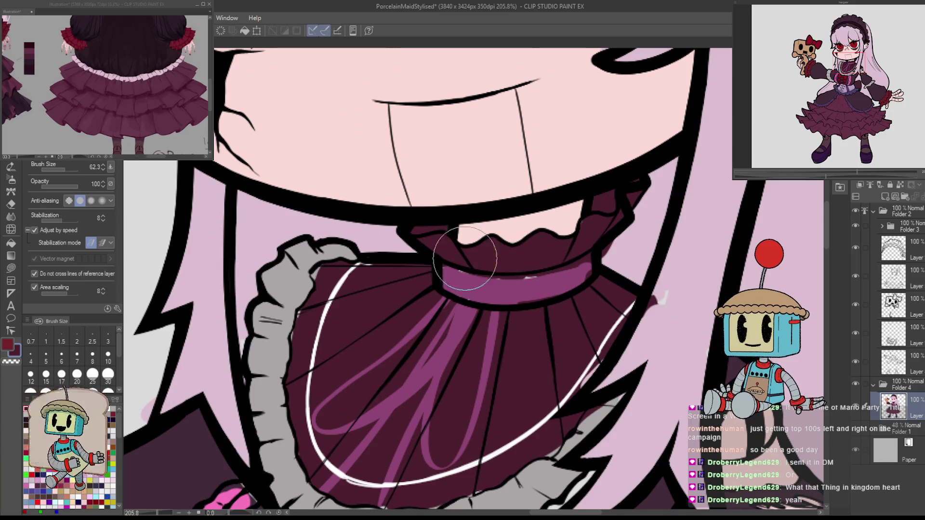
left_click(543, 271, "alt")
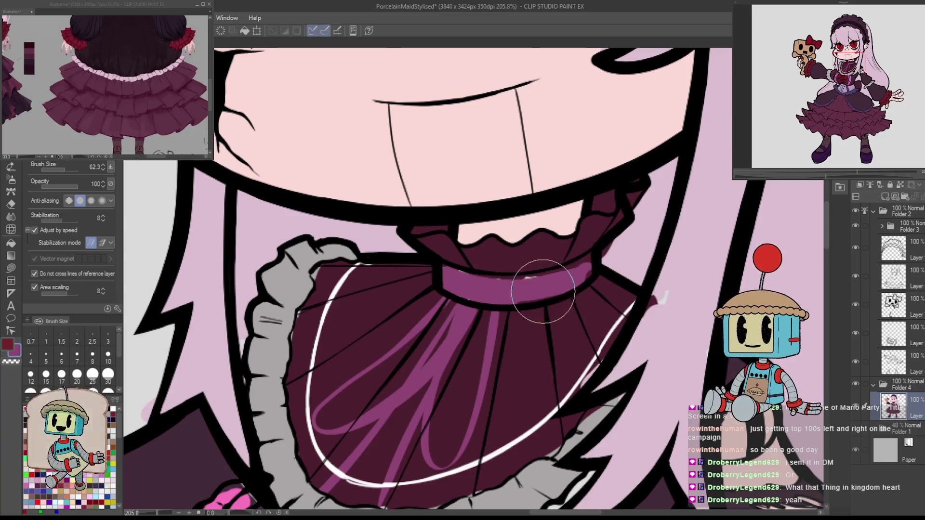
scroll(586, 314, "down", 3)
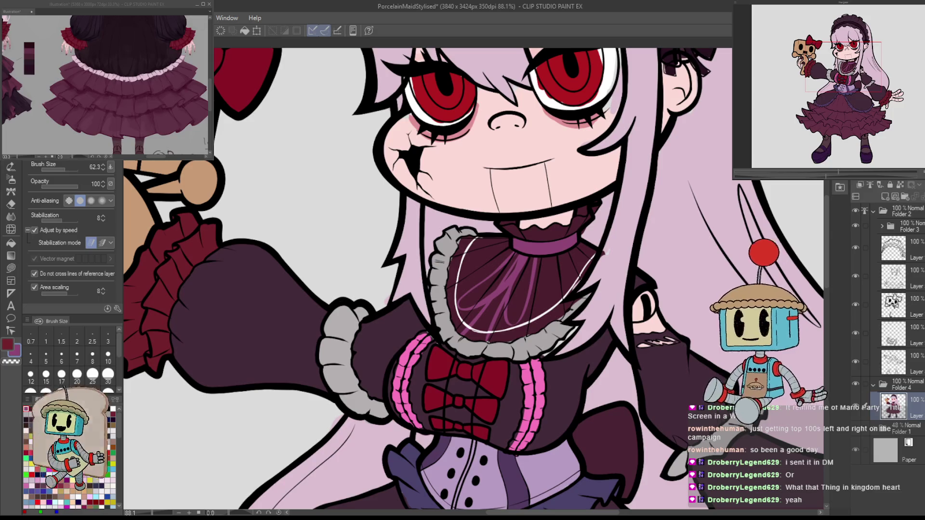
Check the line art by toggling the colour fills, target the top line layer, and centre the mirrored view on the collar.
left_click(857, 414)
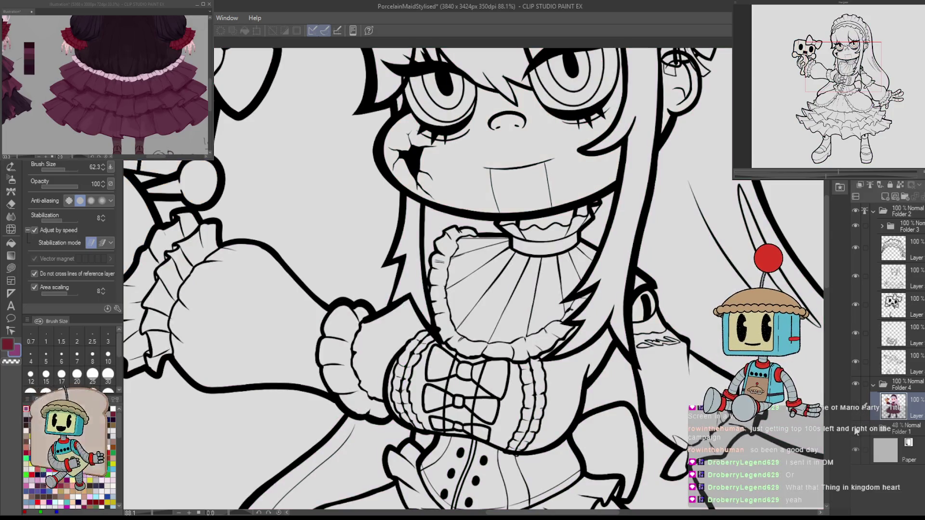
left_click(856, 408)
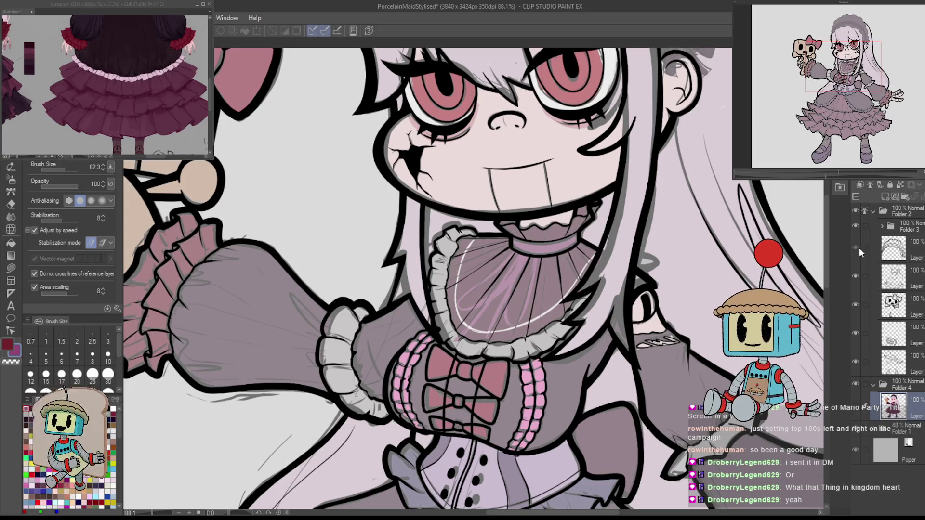
scroll(552, 397, "up", 3)
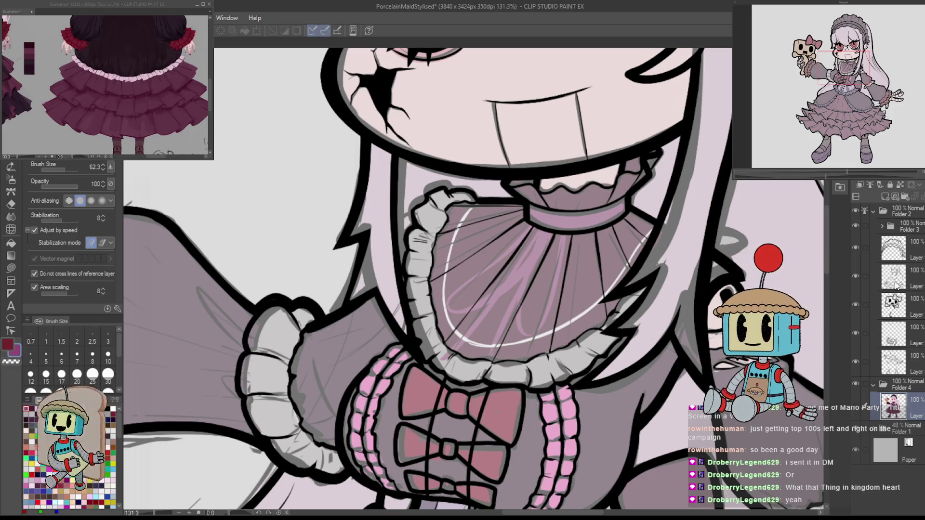
left_click(894, 250)
key("h")
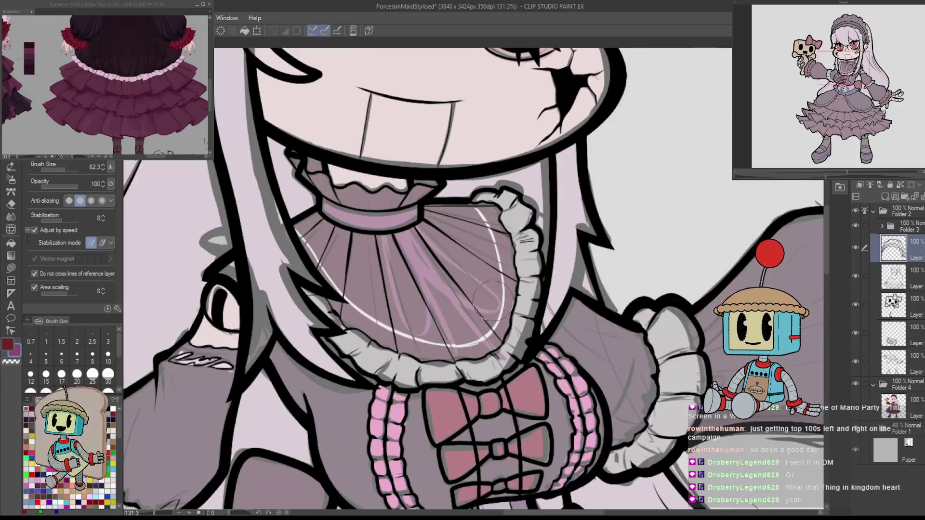
left_click_drag(489, 299, 629, 396)
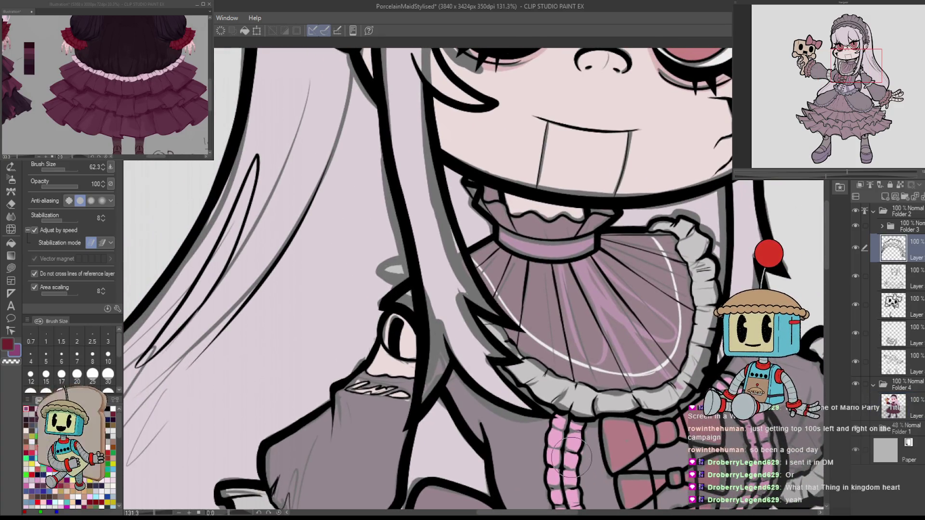
scroll(521, 235, "up", 3)
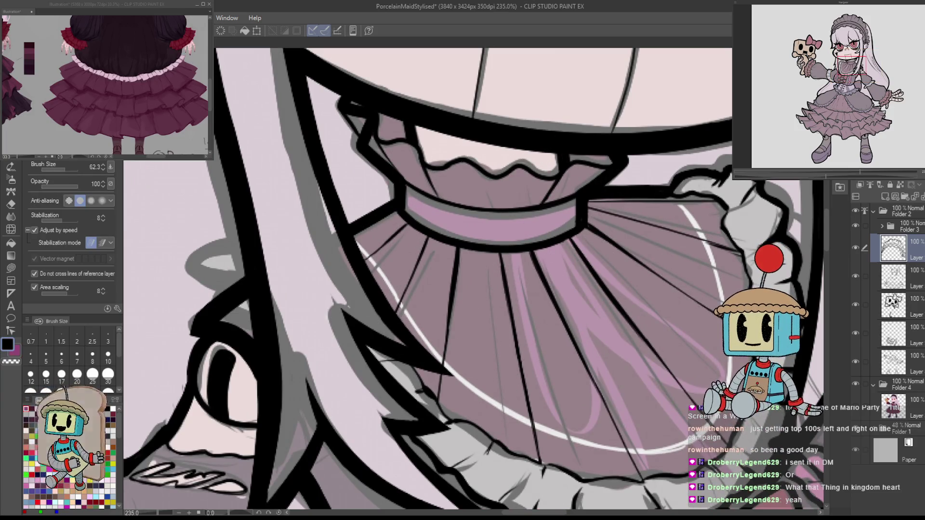
left_click_drag(586, 237, 599, 208)
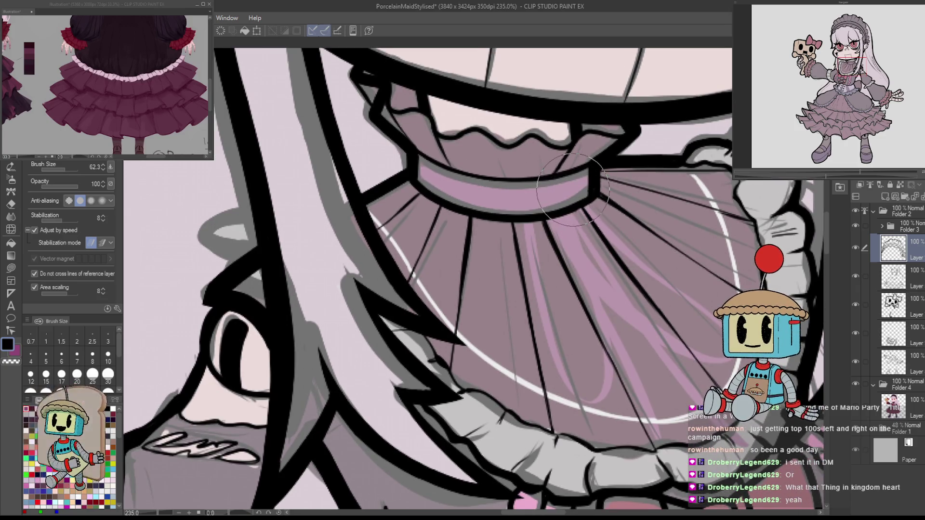
With a thinner inking pen, ink a short line on the collar band.
key("e")
scroll(572, 198, "down", 4)
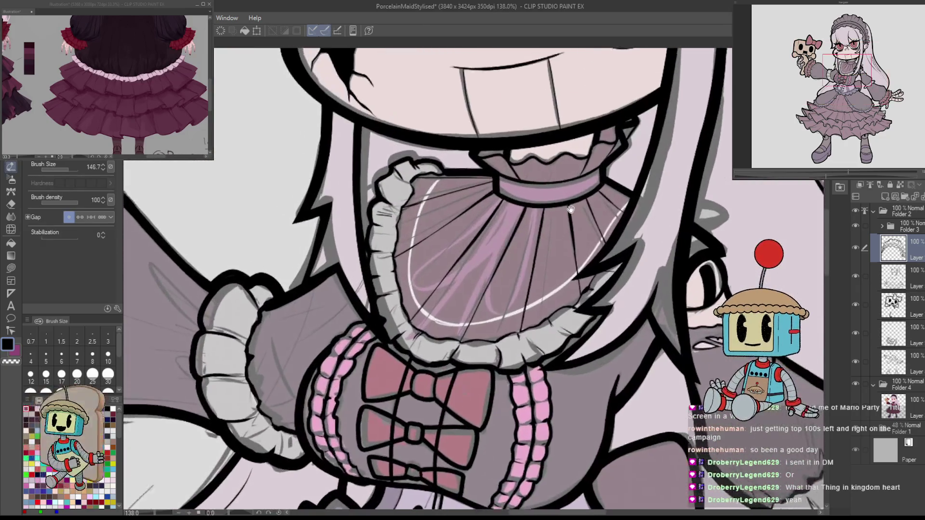
scroll(570, 208, "up", 2)
key("p")
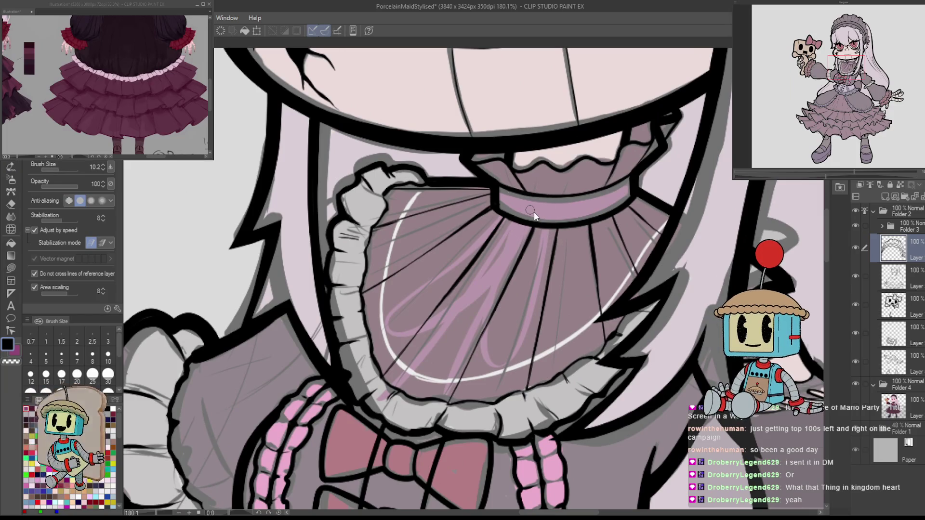
key("bracketleft")
key("bracketleft")
mouse_move(549, 223)
left_mouse_down()
mouse_move(558, 205)
mouse_move(548, 207)
mouse_move(584, 204)
left_mouse_up()
key("bracketleft")
key("bracketleft")
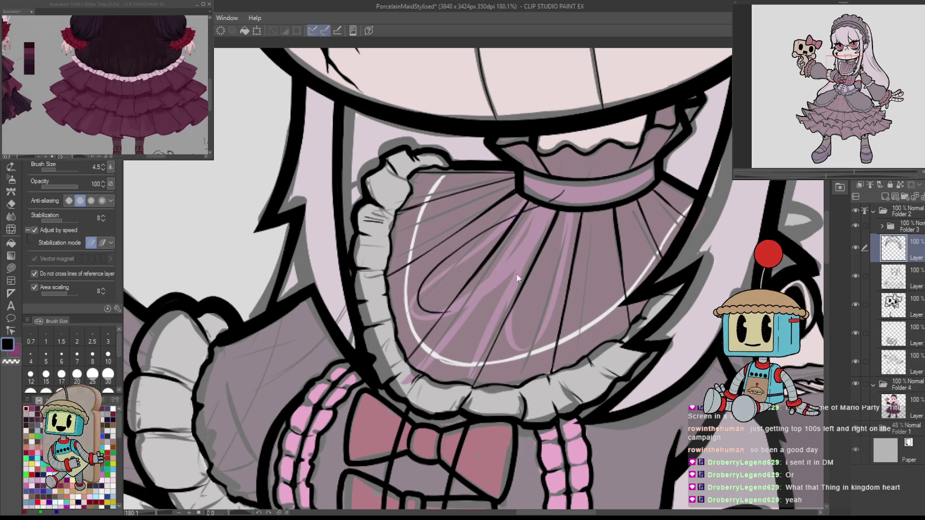
left_click_drag(516, 278, 630, 132)
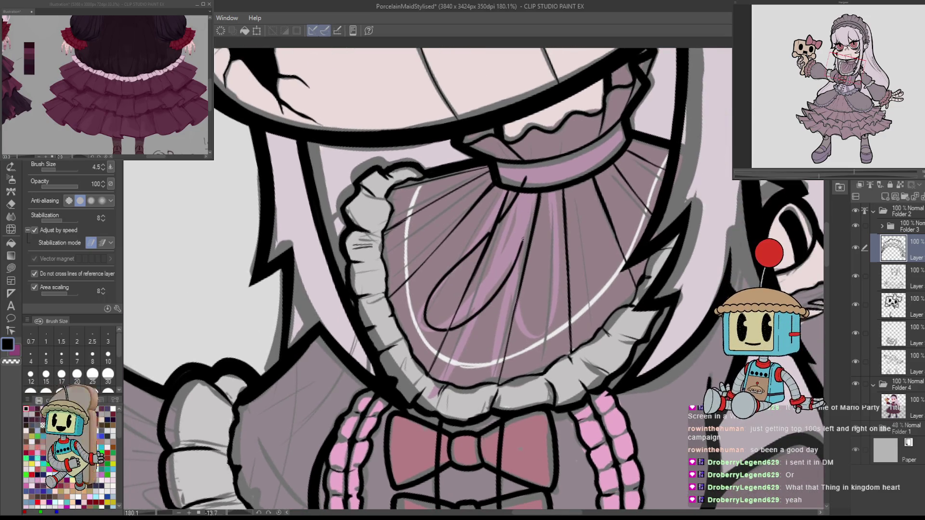
Undo the failed looped strokes on the collar and straighten the view upright.
key("ctrl+z")
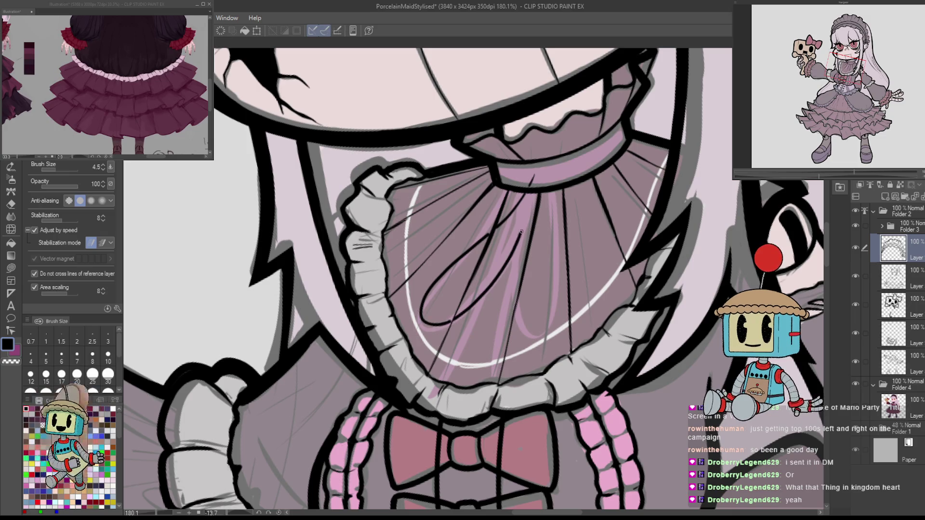
key("ctrl+at")
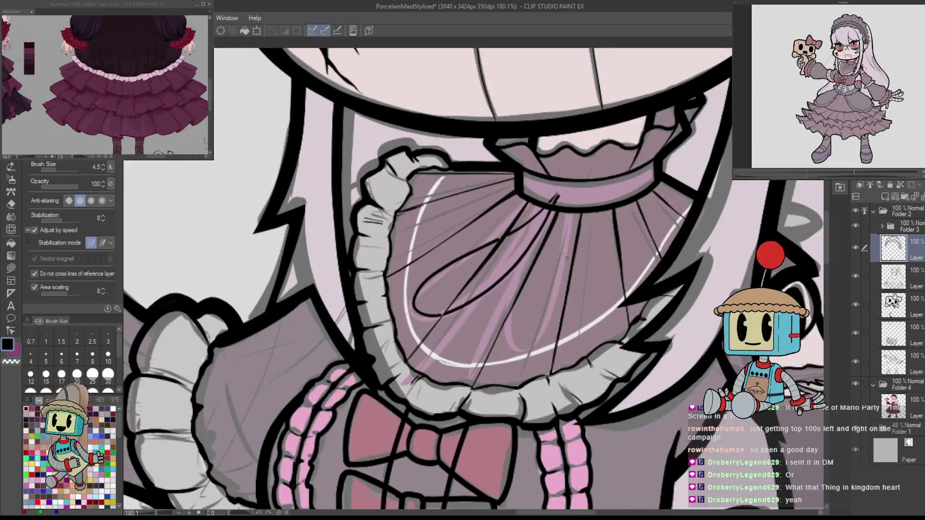
key("ctrl+z")
mouse_move(627, 282)
left_mouse_down()
mouse_move(536, 251)
mouse_move(535, 225)
left_mouse_up()
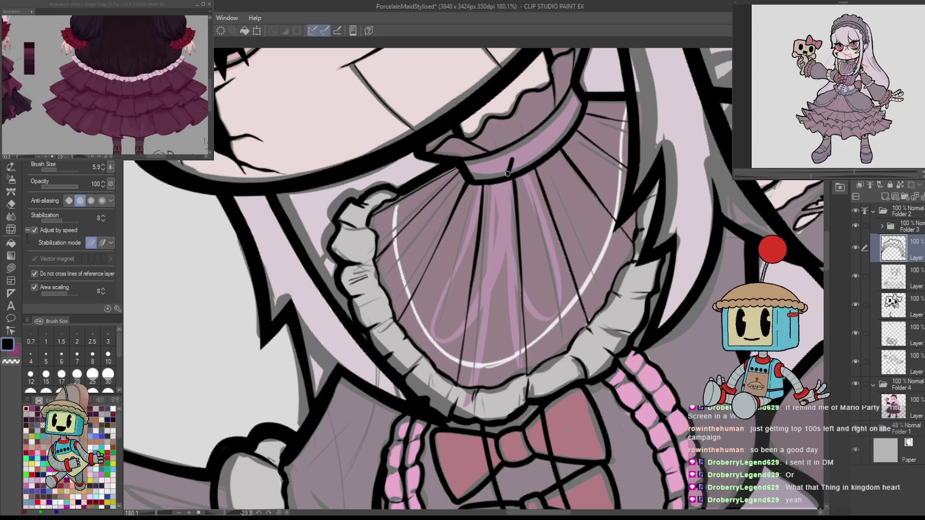
key("ctrl+z")
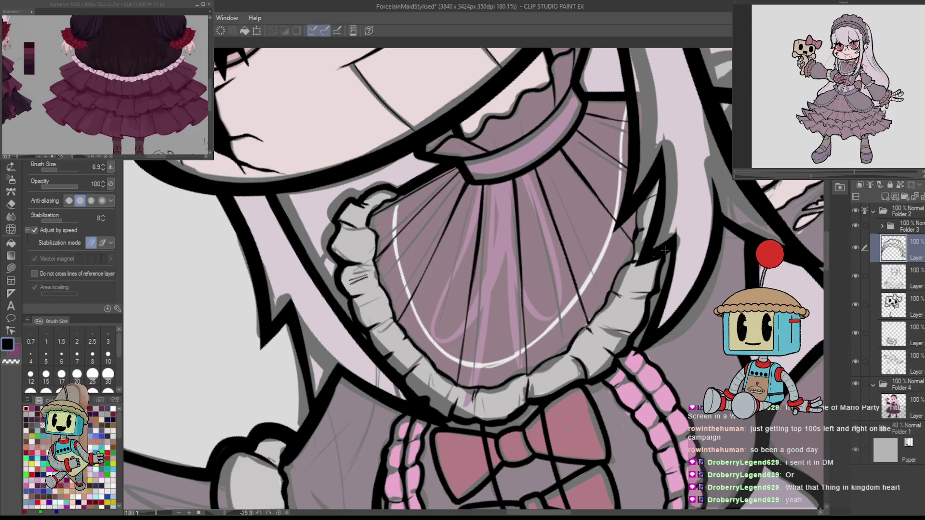
scroll(733, 233, "down", 5)
scroll(596, 231, "up", 5)
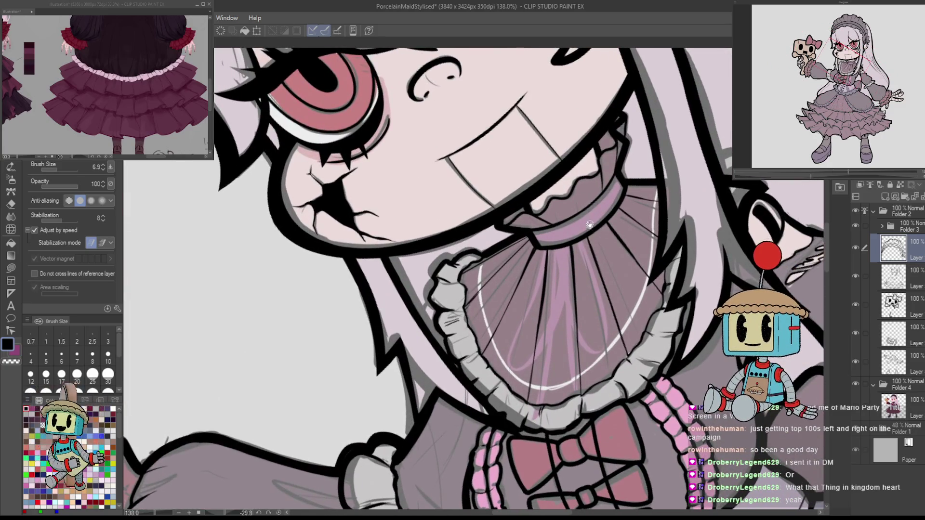
scroll(588, 225, "up", 2)
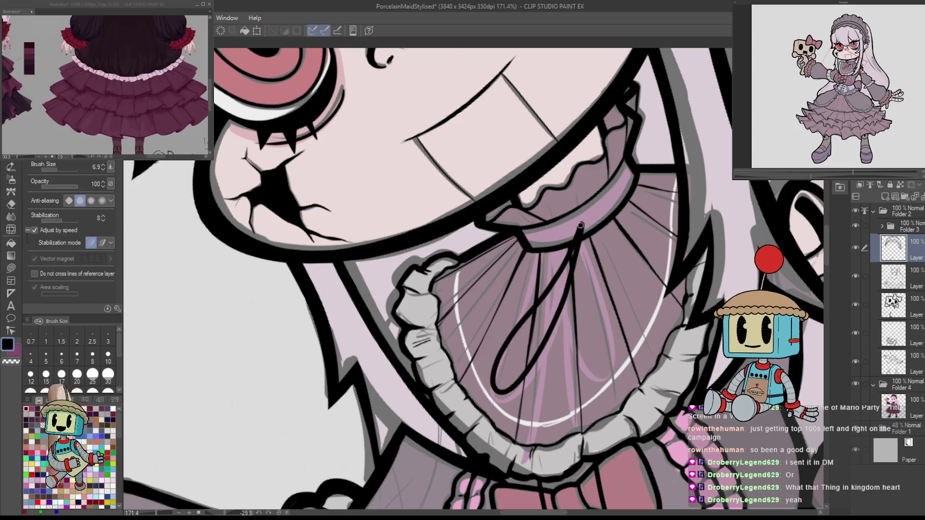
key("ctrl+at")
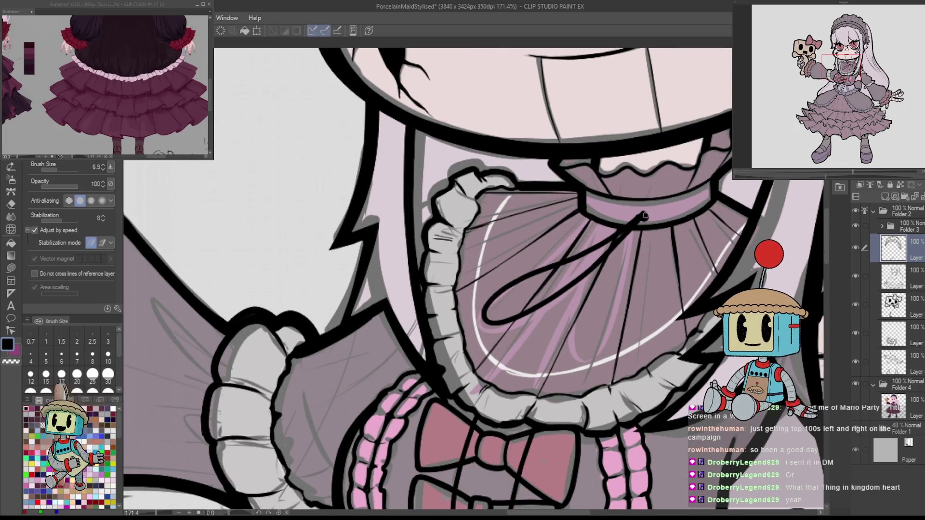
key("ctrl+z")
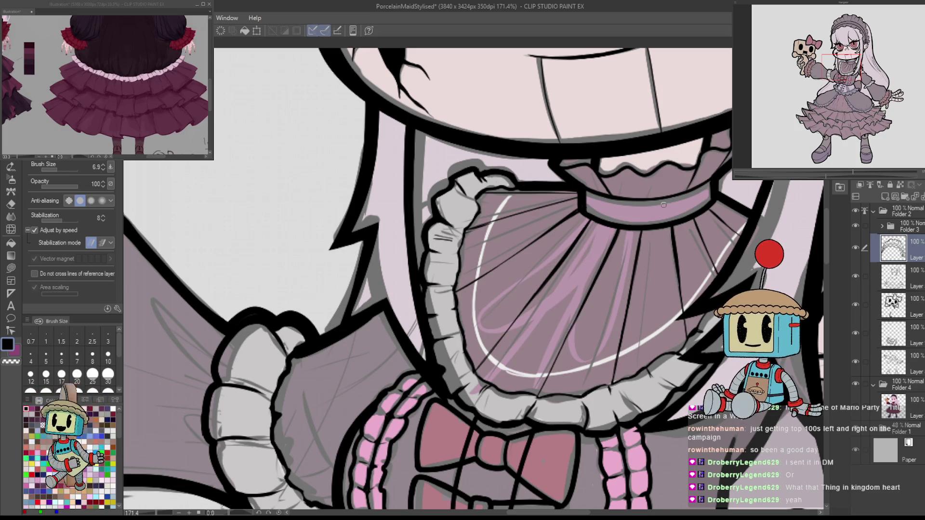
On a new layer, paint a black button on the collar and draw a ribbon loop hanging below it.
left_click(882, 198)
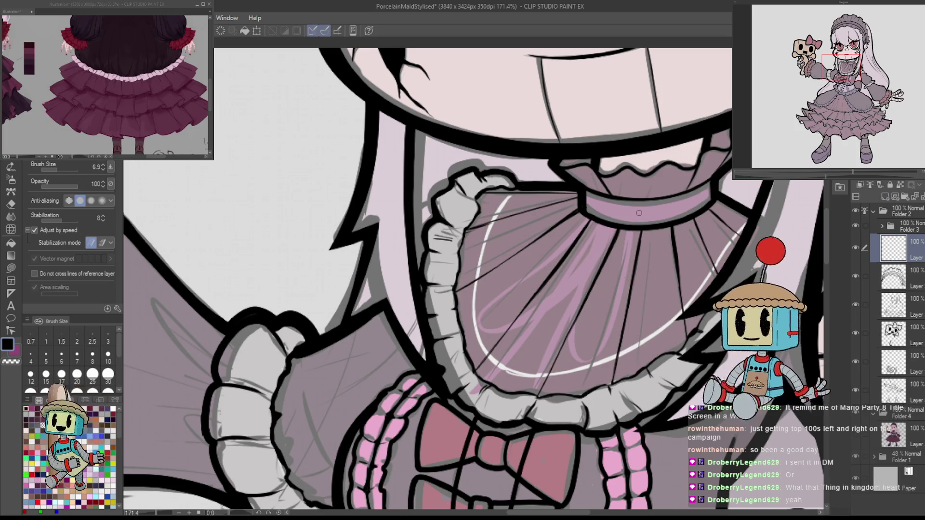
left_click_drag(658, 212, 647, 245)
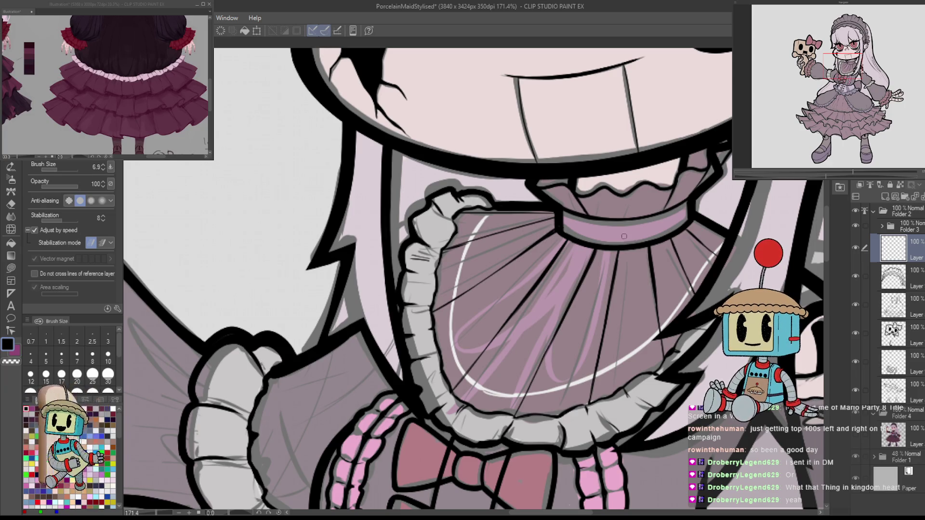
scroll(634, 248, "down", 4)
scroll(634, 248, "up", 2)
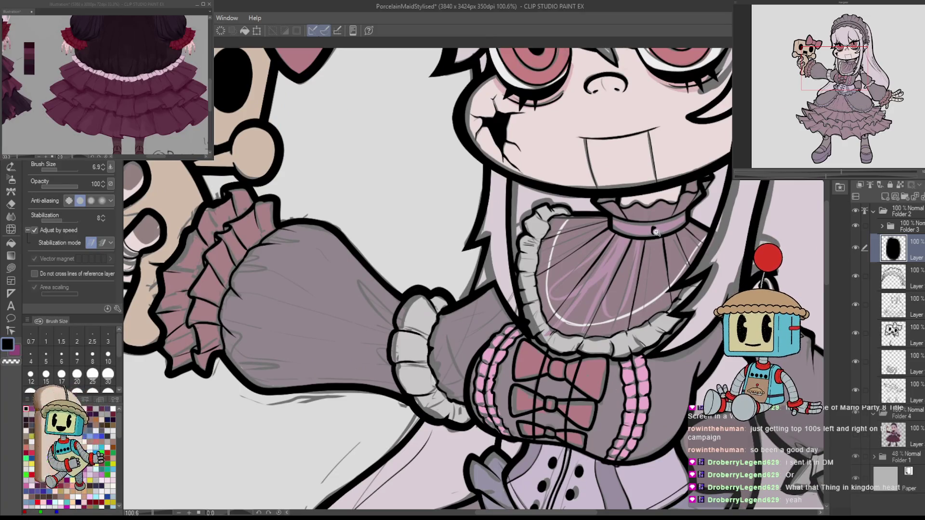
scroll(654, 230, "up", 4)
mouse_move(644, 219)
left_mouse_down()
mouse_move(650, 238)
mouse_move(650, 220)
mouse_move(606, 261)
mouse_move(444, 356)
mouse_move(641, 248)
left_mouse_up()
key("ctrl+z")
scroll(640, 248, "down", 3)
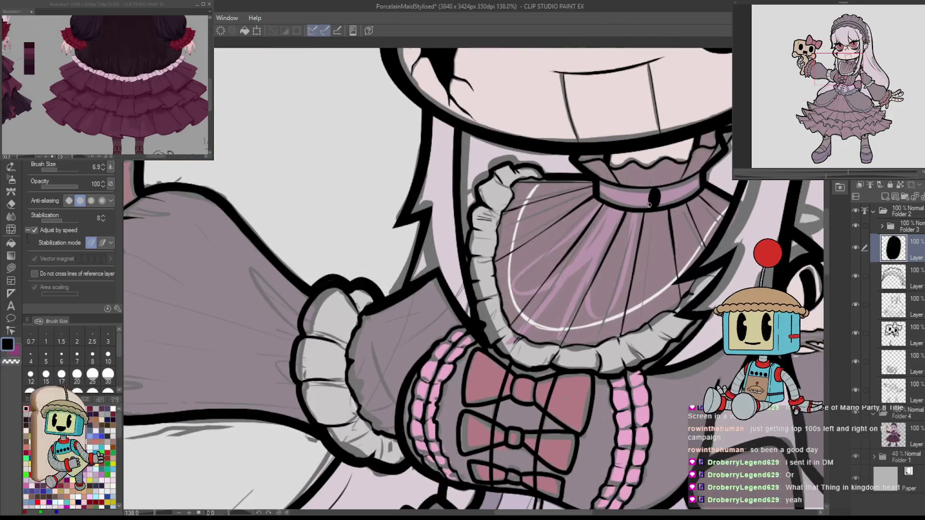
mouse_move(641, 214)
left_mouse_down()
mouse_move(559, 322)
mouse_move(654, 204)
left_mouse_up()
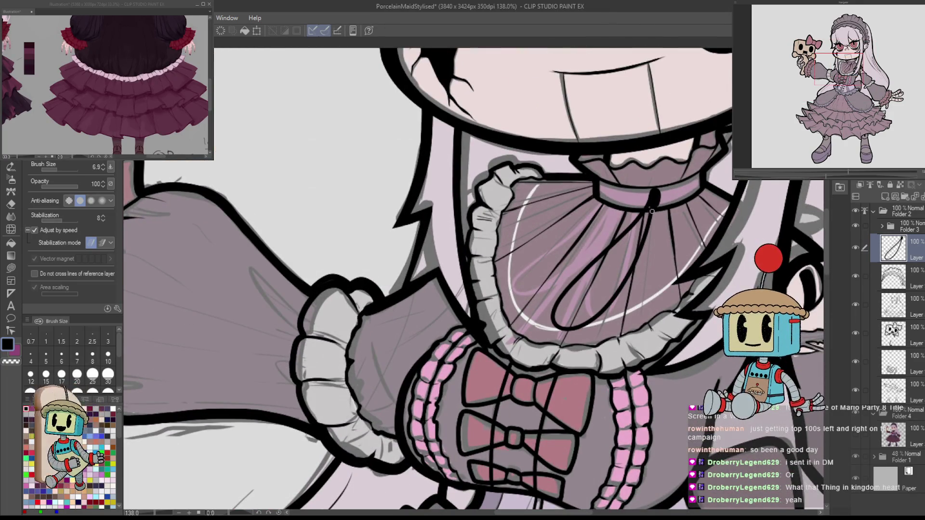
key("e")
scroll(655, 198, "down", 3)
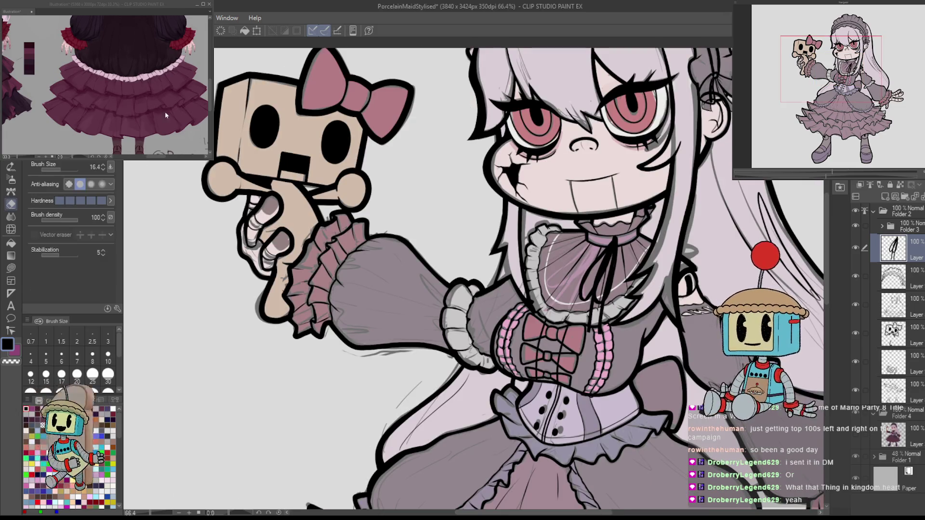
Pick a purple from the reference dress image.
scroll(162, 111, "down", 1)
scroll(163, 111, "up", 3)
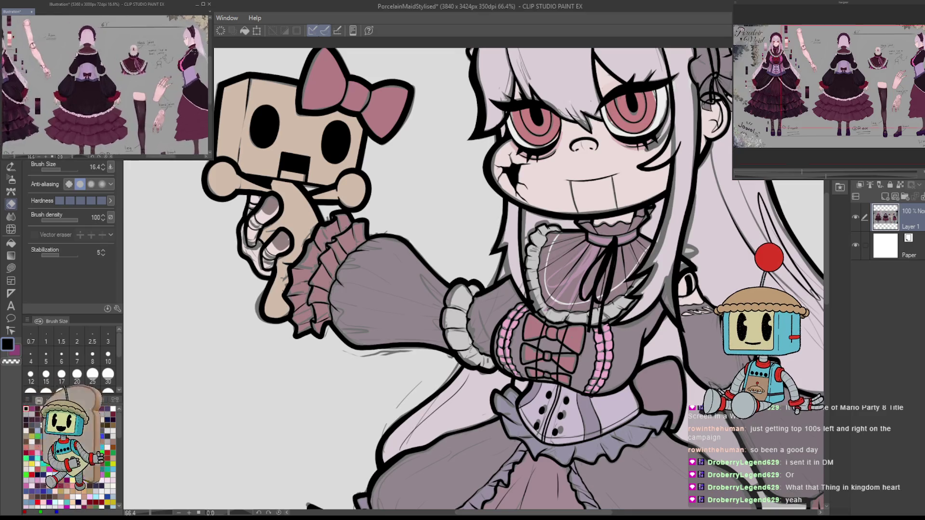
scroll(162, 111, "up", 4)
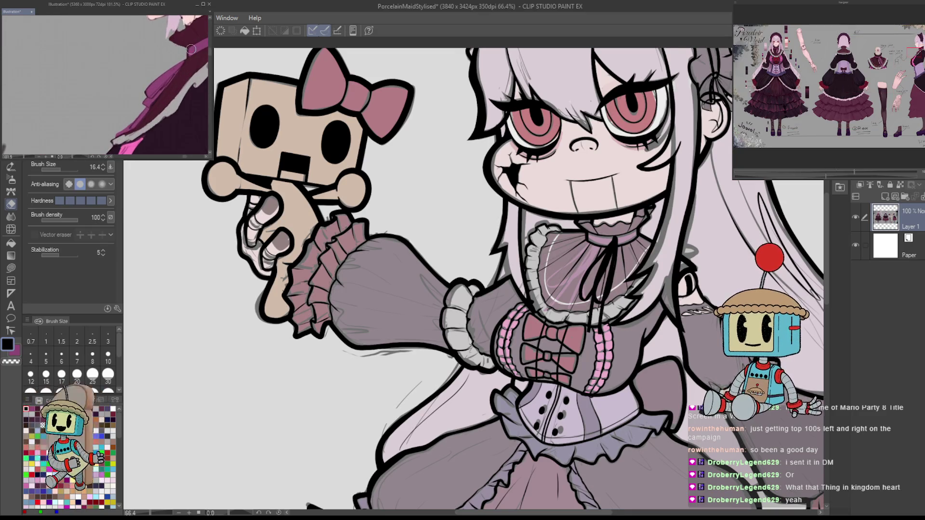
left_click(190, 48, "alt")
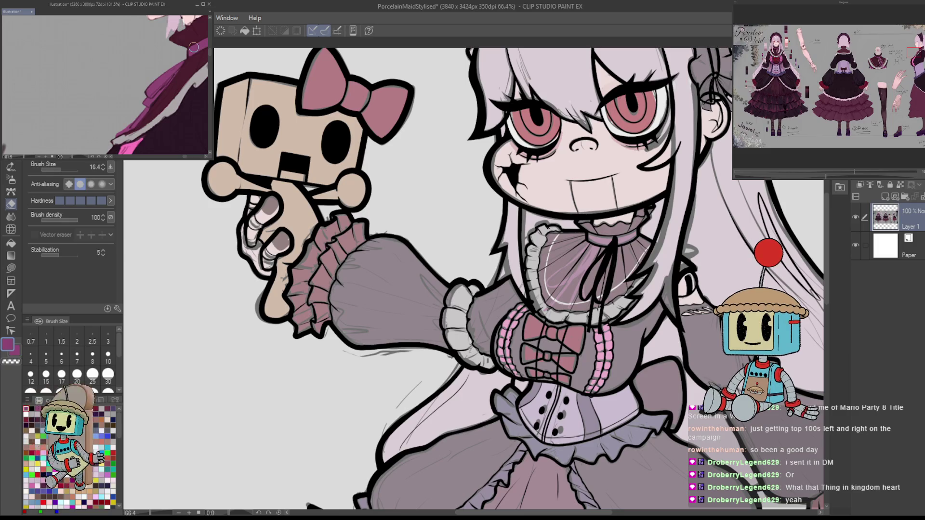
left_click_drag(724, 352, 570, 368)
Show the colour layer, target the lower layer with the pen, and zoom to about 199% on the collar.
left_click(856, 439)
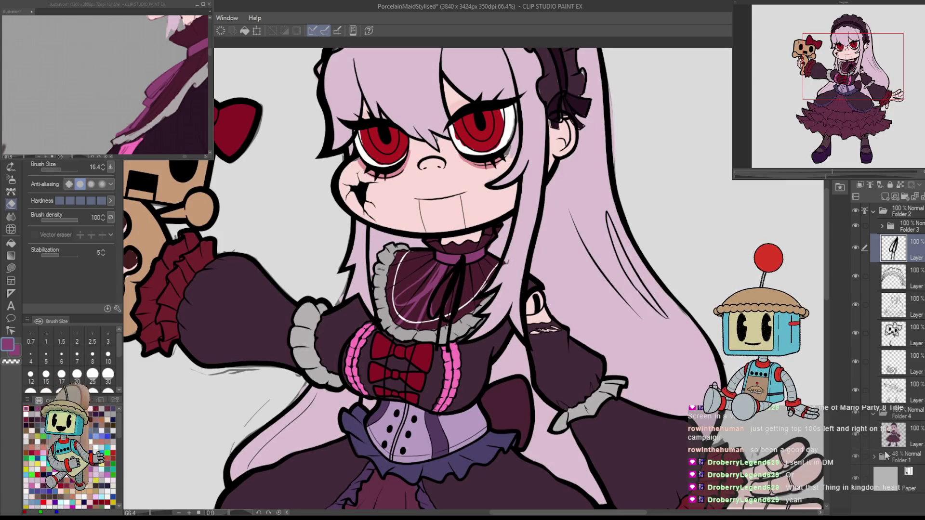
left_click(895, 436)
left_click_drag(772, 292, 570, 271)
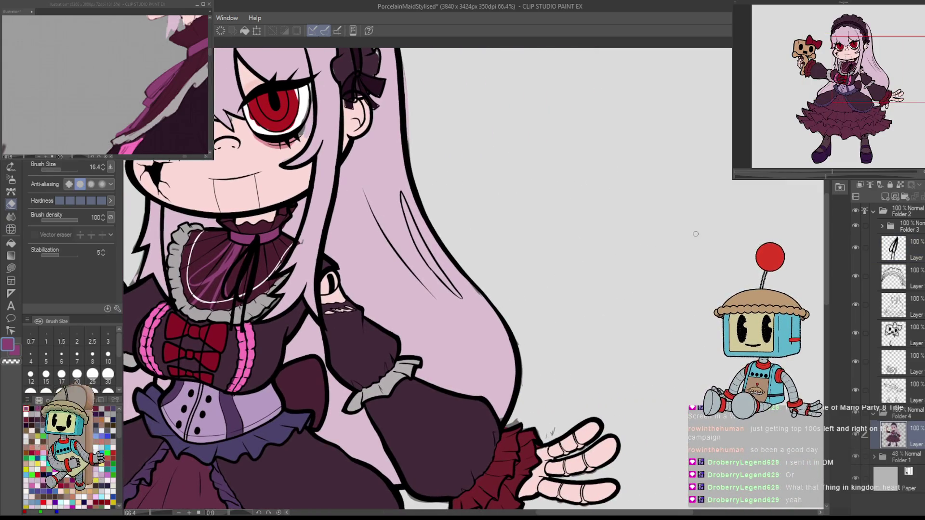
key("p")
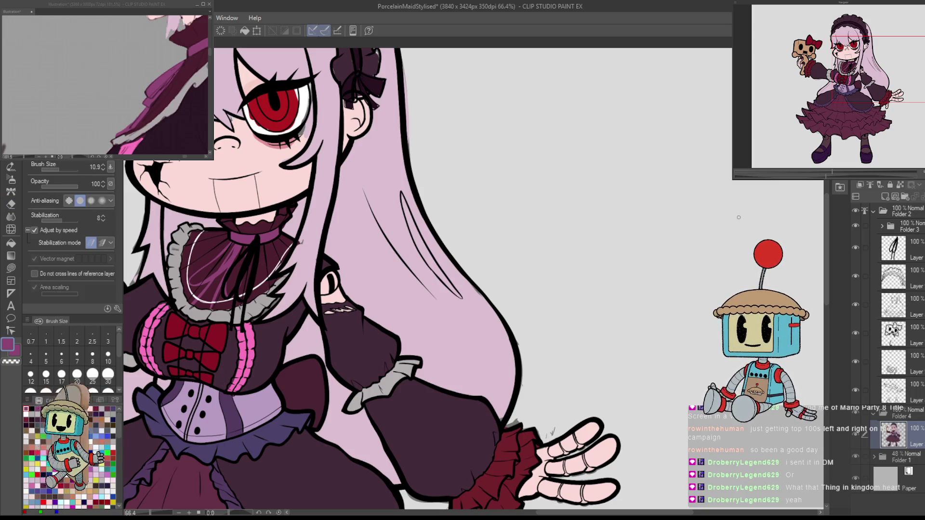
mouse_move(205, 260)
left_mouse_down()
mouse_move(389, 222)
mouse_move(413, 245)
left_mouse_up()
left_click(413, 246)
Paint over the collar streaks in dark purple with an enlarged pen brush.
key("b")
key("p")
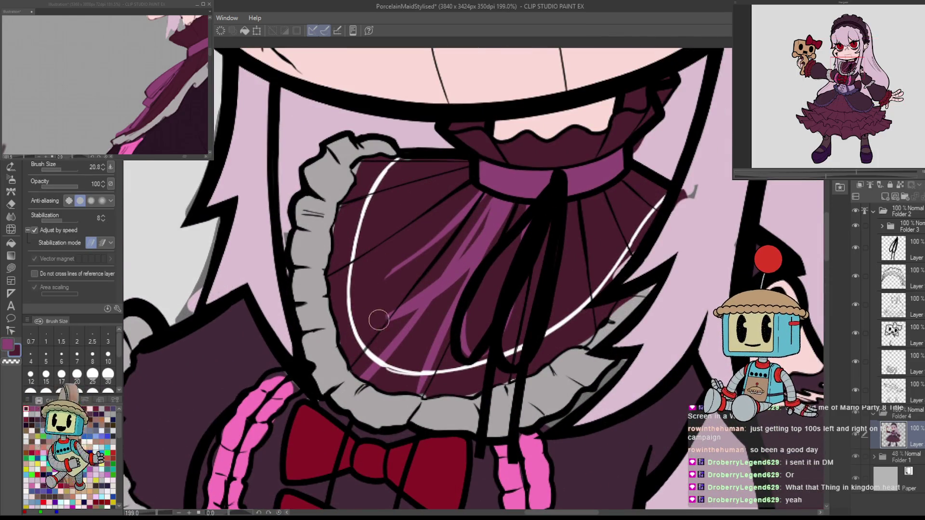
mouse_move(381, 327)
left_mouse_down()
mouse_move(419, 273)
mouse_move(377, 337)
mouse_move(381, 359)
mouse_move(413, 357)
mouse_move(417, 384)
mouse_move(462, 327)
mouse_move(463, 221)
mouse_move(477, 200)
mouse_move(496, 206)
mouse_move(472, 244)
mouse_move(468, 293)
left_mouse_up()
mouse_move(506, 246)
left_mouse_down()
mouse_move(541, 246)
mouse_move(542, 270)
mouse_move(438, 333)
mouse_move(550, 314)
mouse_move(506, 357)
mouse_move(464, 357)
mouse_move(471, 372)
mouse_move(424, 388)
left_mouse_up()
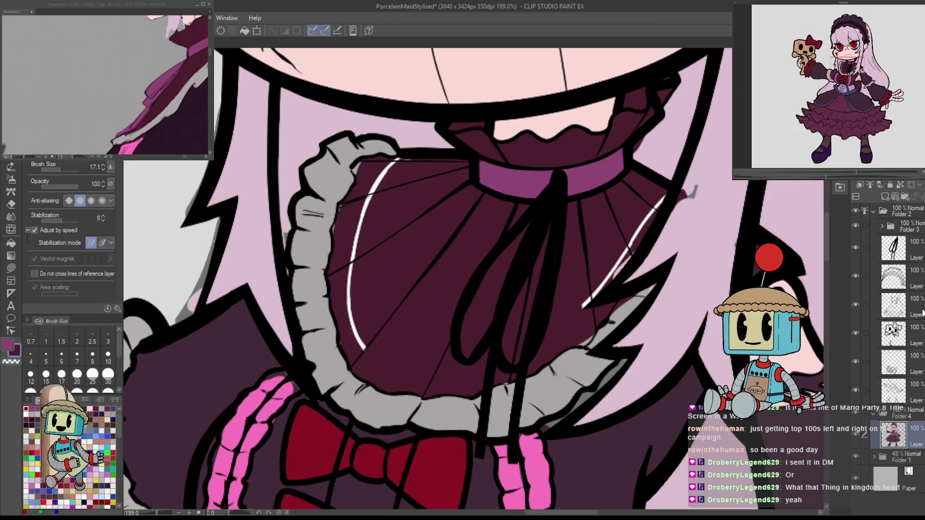
Select the ribbon line layer and turn on its blue layer colour.
left_click(919, 261)
scroll(836, 339, "right", 5)
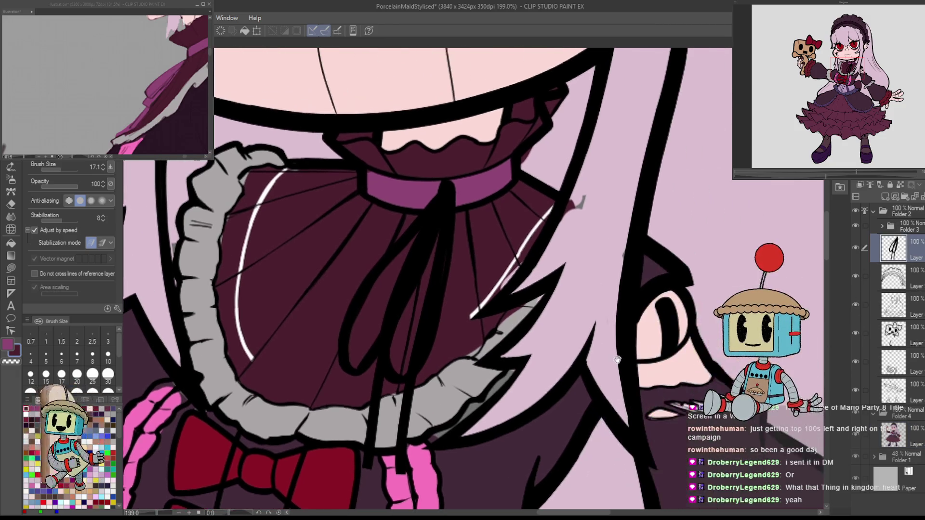
left_click(895, 237)
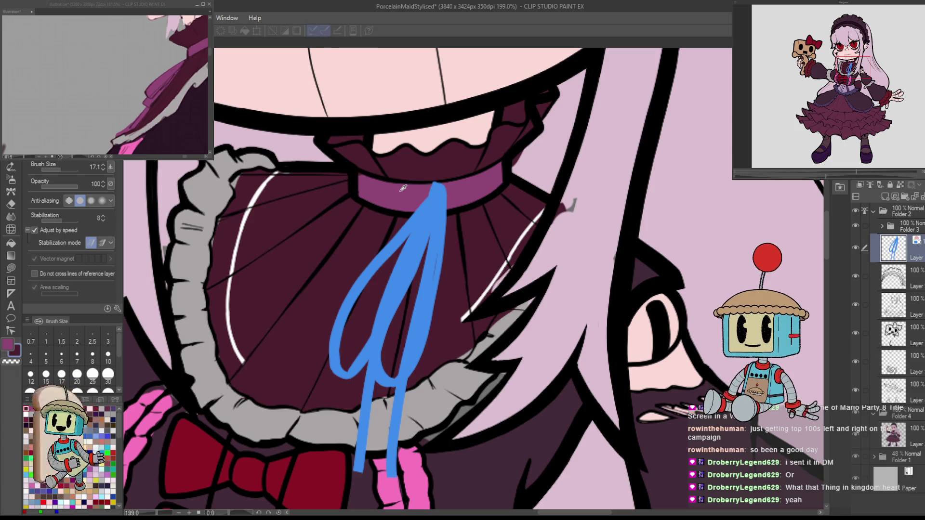
Turn off the ribbon layer's highlight colour and switch to the Eraser.
key("ctrl+z")
scroll(527, 136, "down", 2)
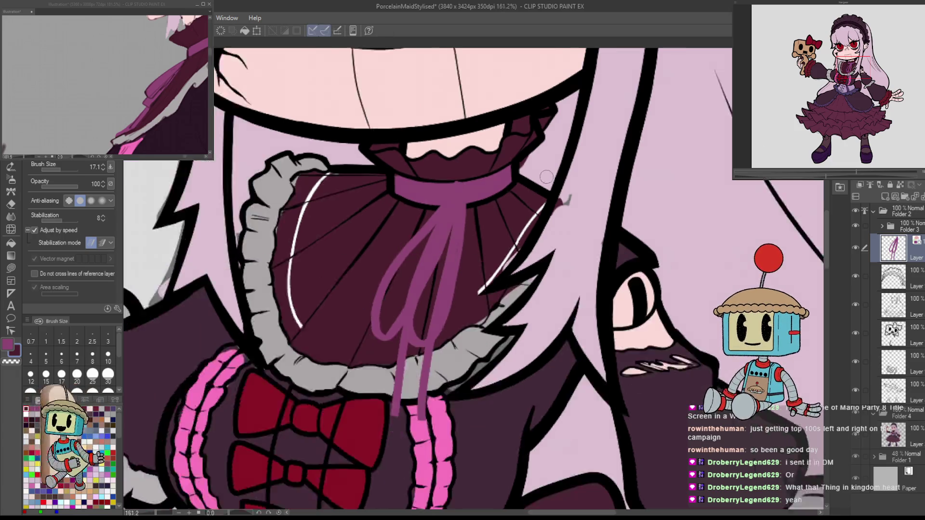
key("e")
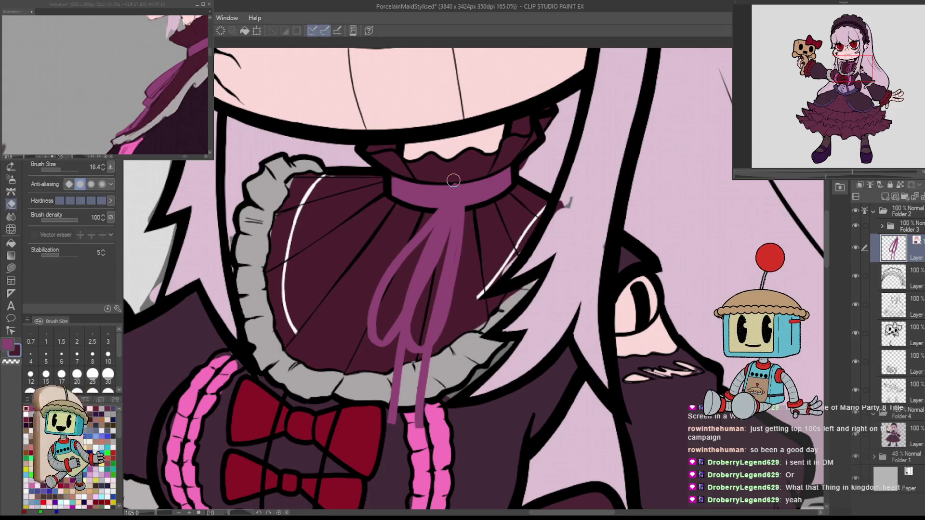
scroll(487, 262, "down", 3)
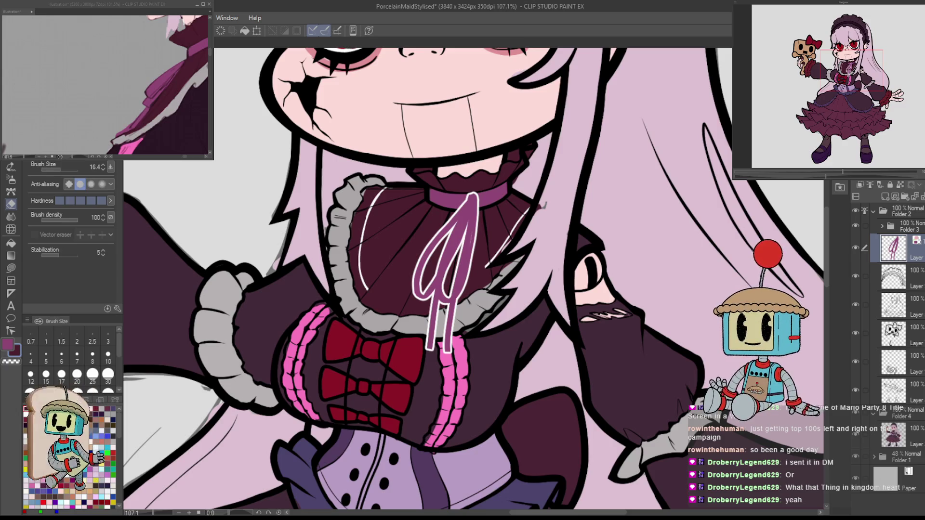
Fit the whole drawing in the window and make the ribbon layer's border dark.
key("ctrl+0")
scroll(559, 319, "up", 5)
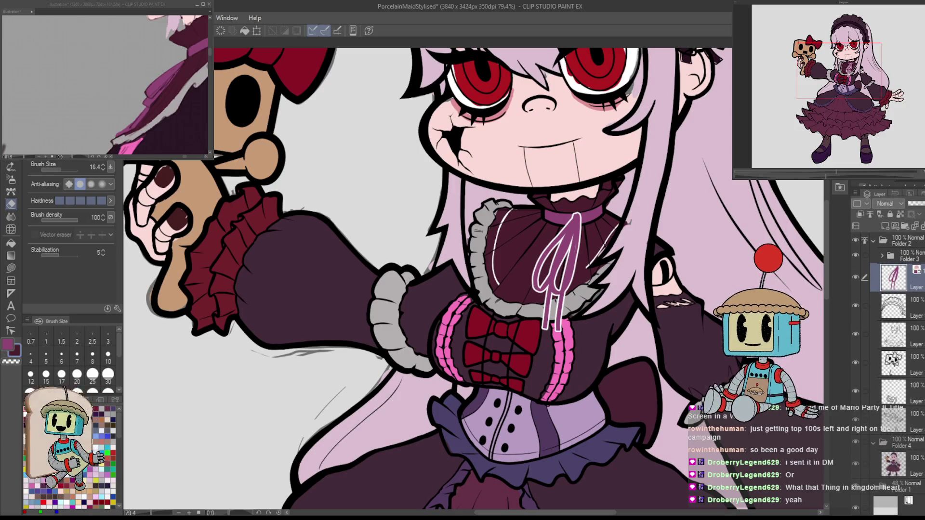
key("ctrl+z")
key("ctrl+y")
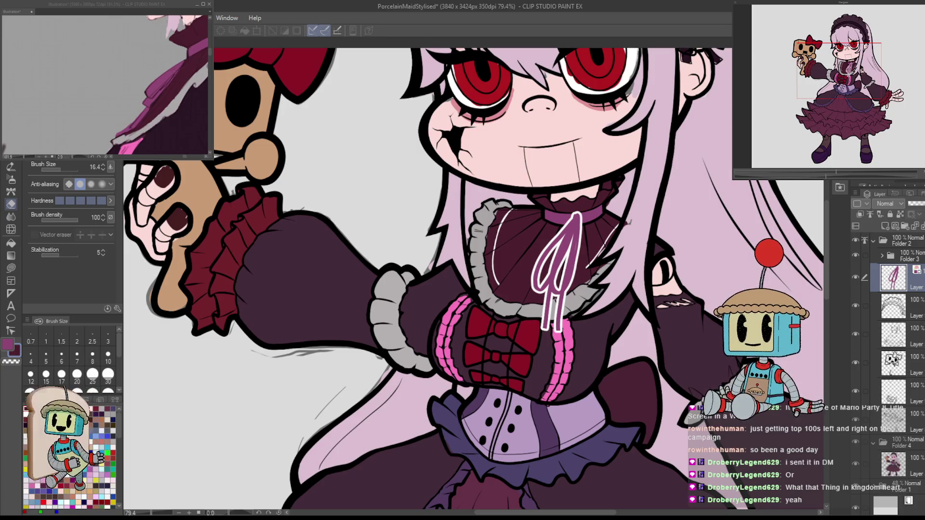
key("ctrl+z")
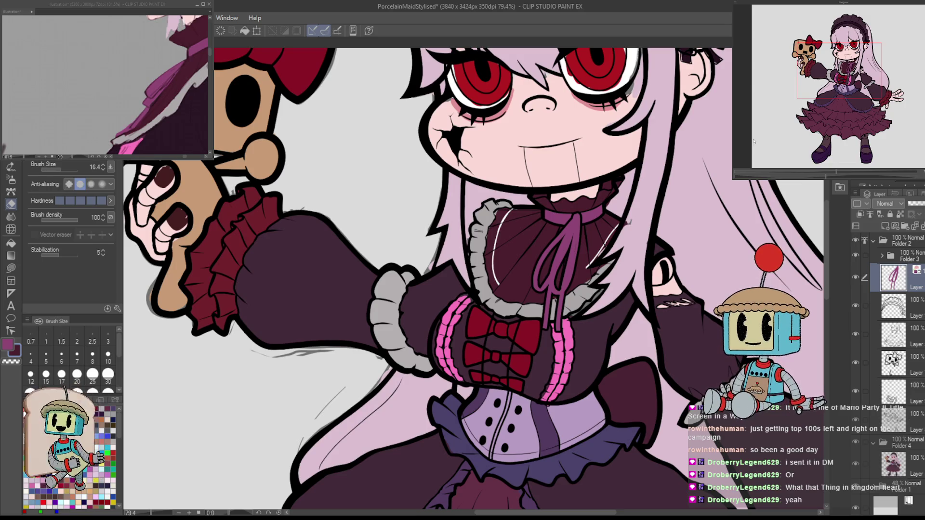
scroll(562, 275, "up", 5)
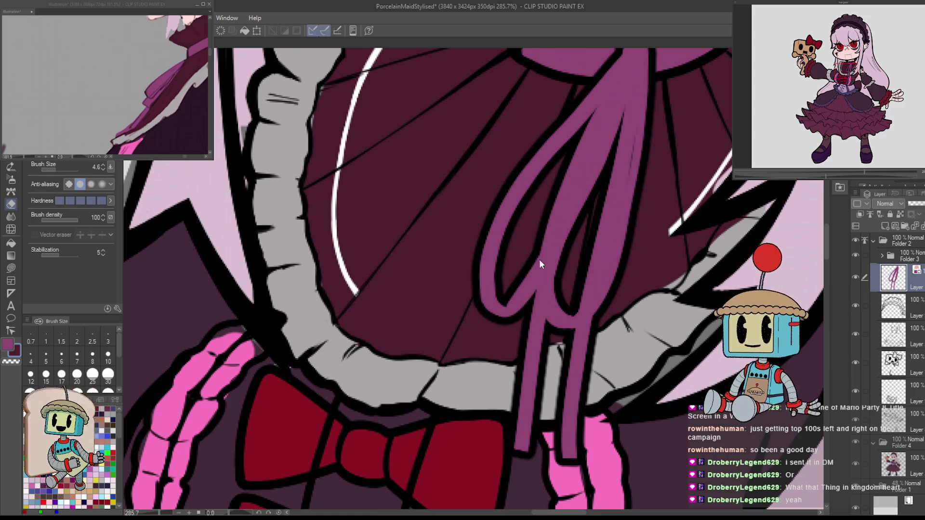
Ink a dark outline along the ribbon loop, flipping the canvas to check it.
left_click_drag(540, 260, 548, 326)
scroll(557, 267, "down", 5)
scroll(603, 272, "up", 5)
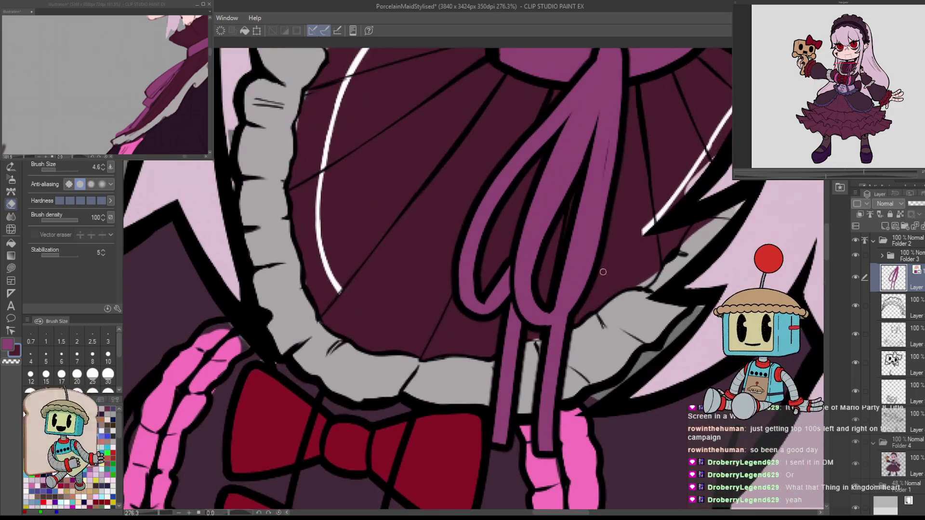
left_click_drag(550, 312, 586, 240)
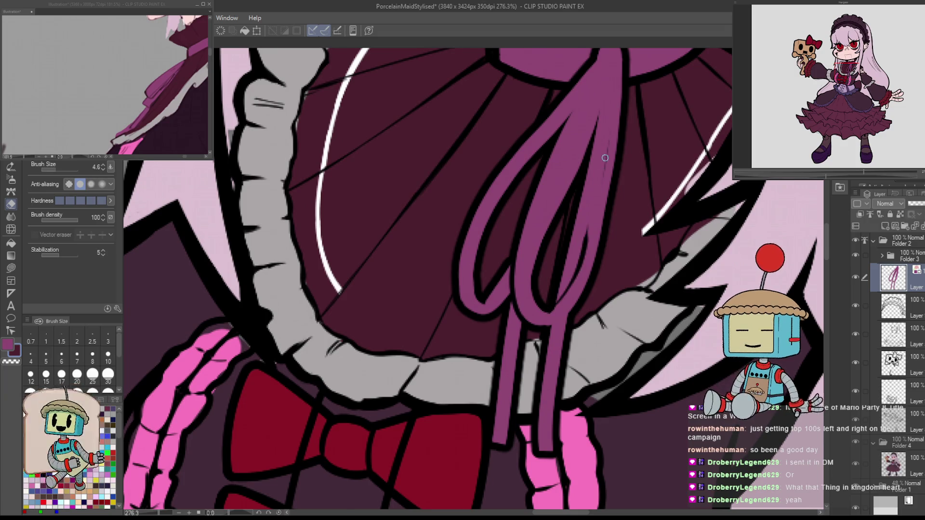
key("h")
left_click_drag(410, 301, 526, 342)
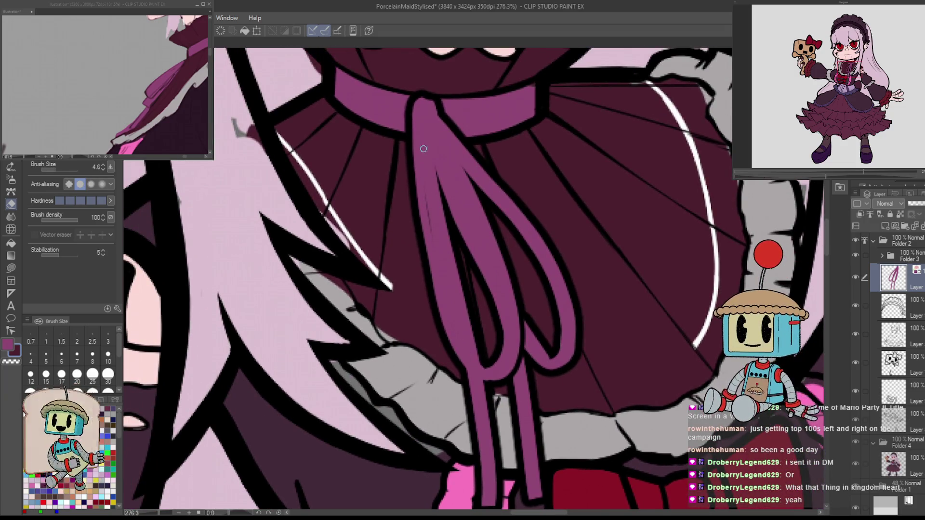
key("h")
Outline the ribbon knot's left edge and the inner ribbon strand, redoing misplaced strokes.
left_click_drag(509, 102, 521, 137)
key("ctrl+z")
left_click_drag(446, 332, 487, 193)
key("ctrl+z")
left_click_drag(441, 340, 503, 161)
left_click_drag(476, 197, 497, 141)
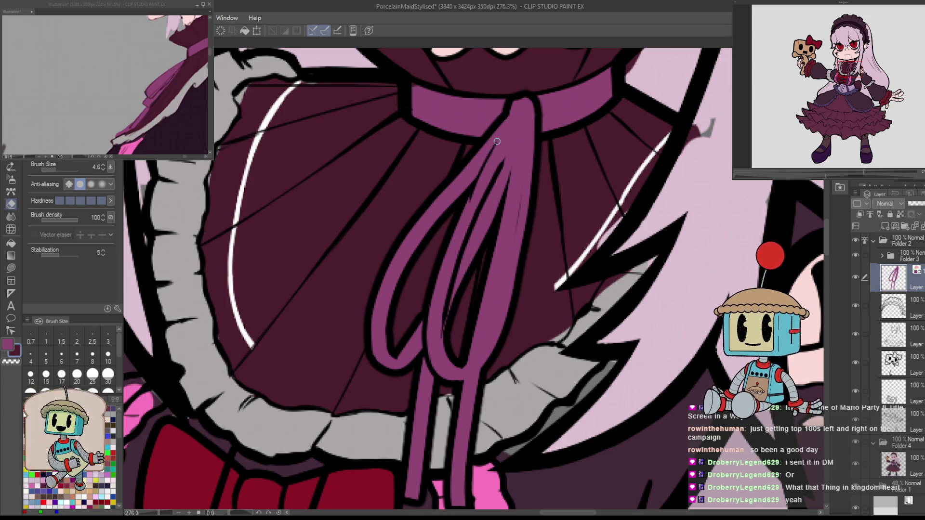
Continue the inner strand outline up to the top of the ribbon.
left_click_drag(474, 179, 512, 118)
key("ctrl+z")
key("ctrl+z")
left_click_drag(473, 188, 523, 106)
key("ctrl+z")
left_click_drag(464, 211, 516, 125)
key("ctrl+z")
left_click_drag(492, 157, 521, 108)
left_click_drag(500, 172, 529, 111)
Add a short line on the ribbon knot, then tilt and mirror the view.
left_click_drag(538, 149, 554, 204)
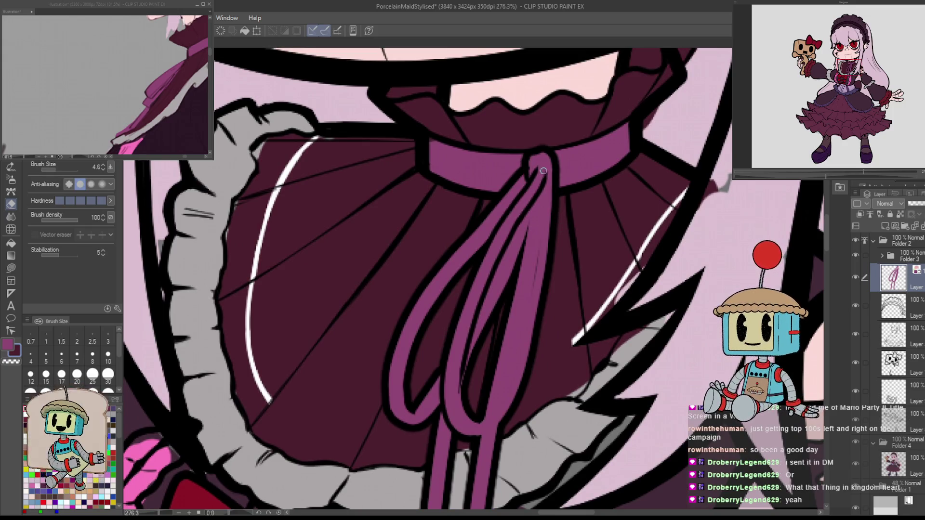
left_click_drag(545, 177, 549, 157)
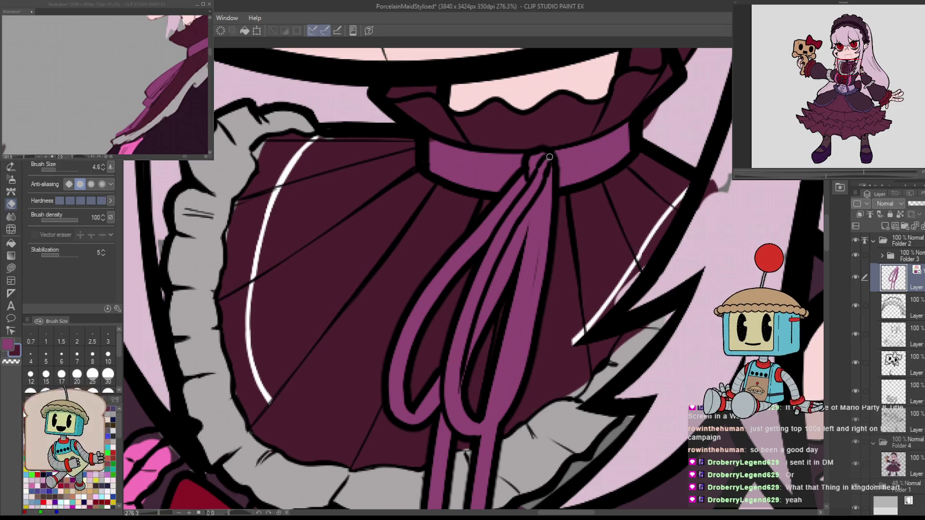
key("h")
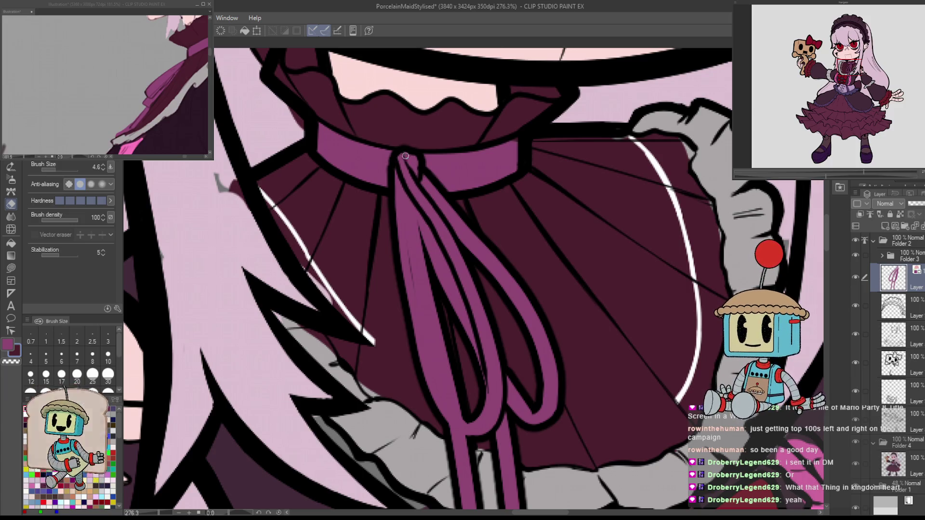
key("h")
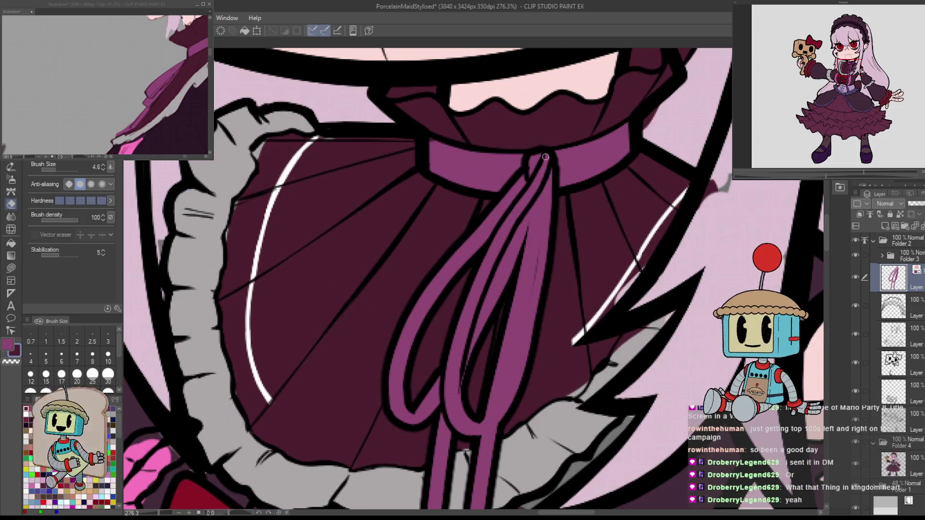
key("h")
key("h")
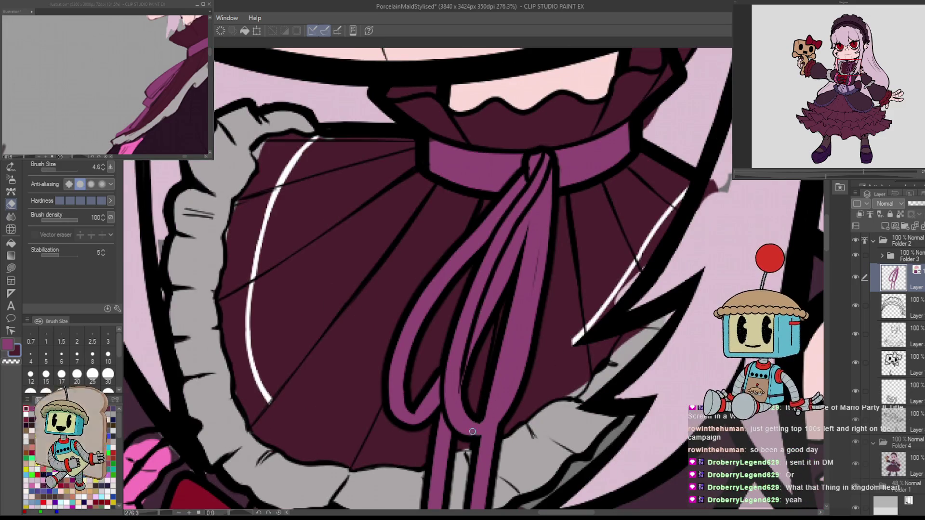
left_click_drag(509, 422, 562, 396)
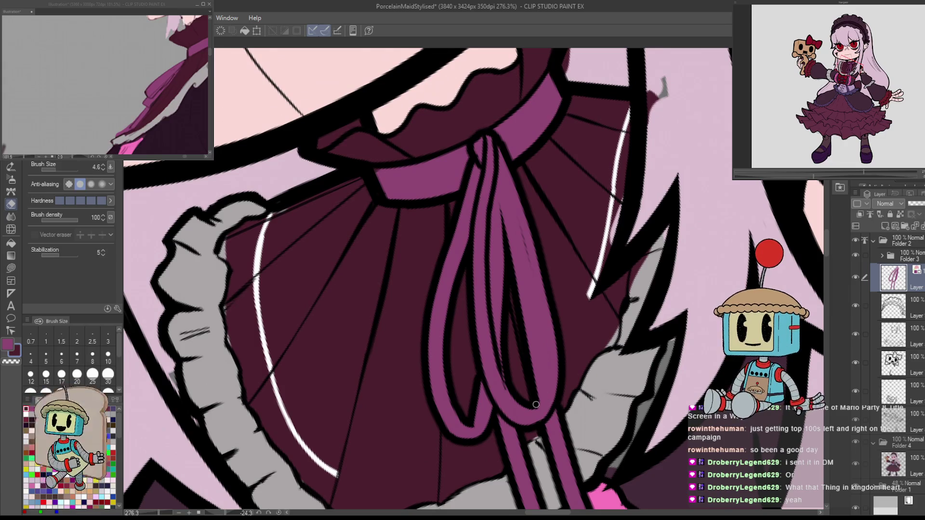
key("h")
Ink the left ribbon loop's outer and inner edges, then level and unmirror the view.
mouse_move(408, 403)
left_mouse_down()
mouse_move(405, 361)
mouse_move(424, 270)
mouse_move(406, 366)
mouse_move(403, 301)
mouse_move(419, 293)
left_mouse_up()
left_click_drag(405, 353, 448, 169)
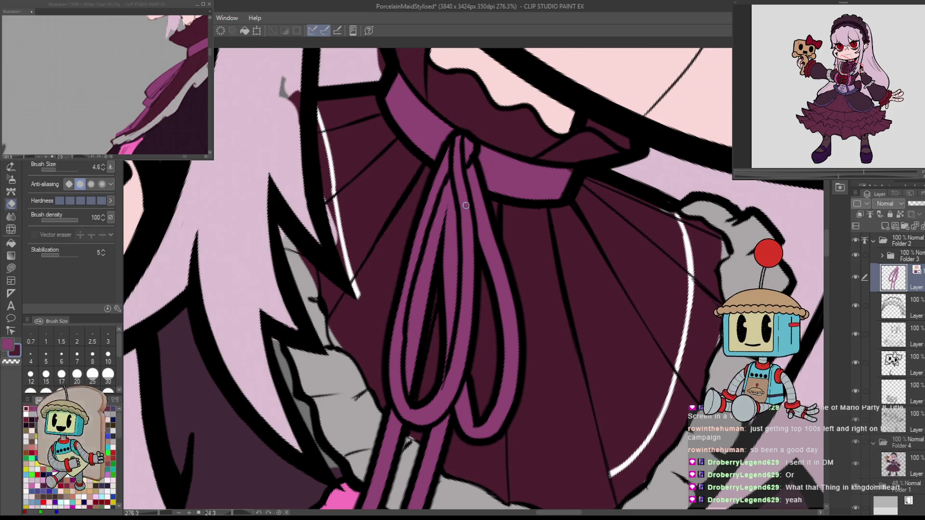
key("h")
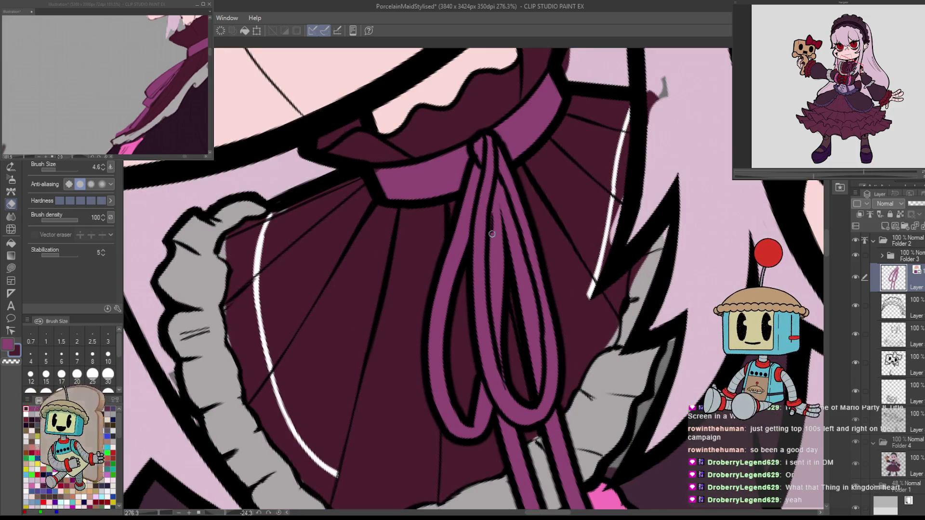
mouse_move(519, 234)
left_mouse_down()
mouse_move(541, 324)
mouse_move(535, 356)
mouse_move(571, 339)
left_mouse_up()
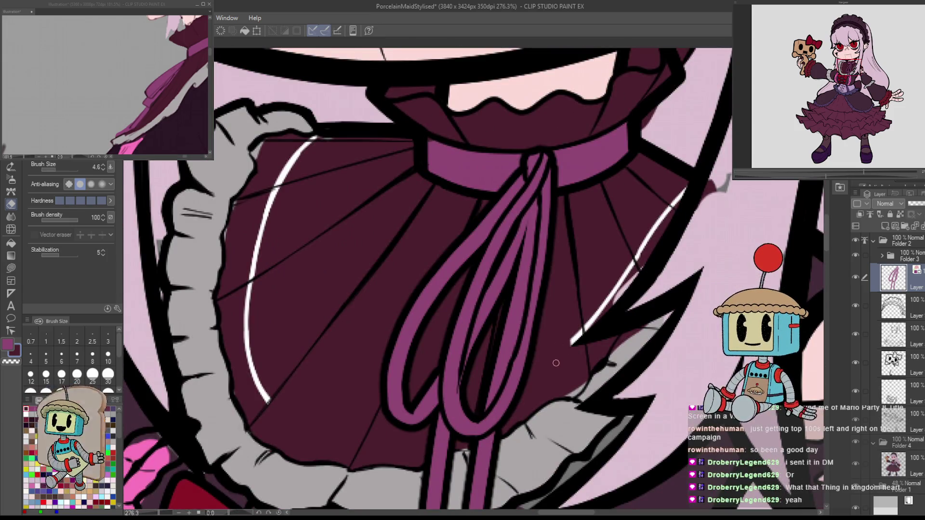
key("h")
key("h")
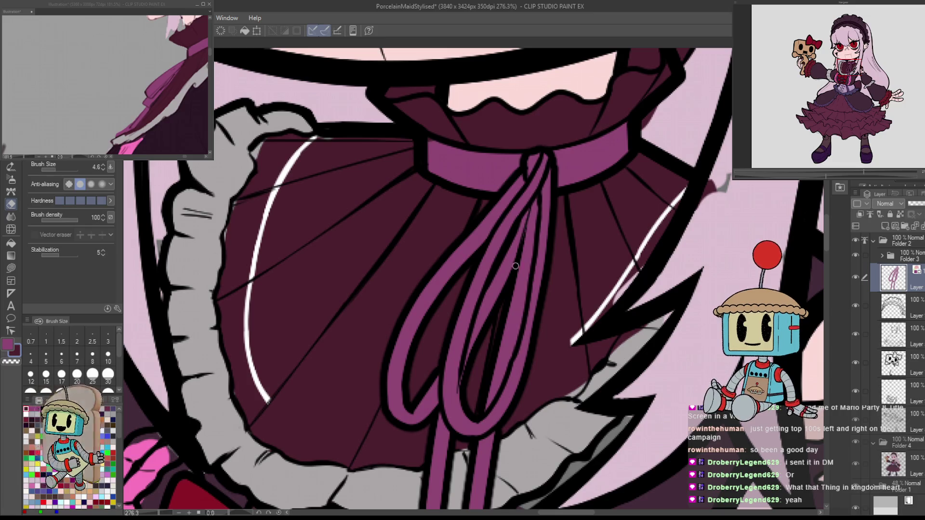
Switch to the Pen and shrink the brush to a fine size.
scroll(550, 227, "down", 3)
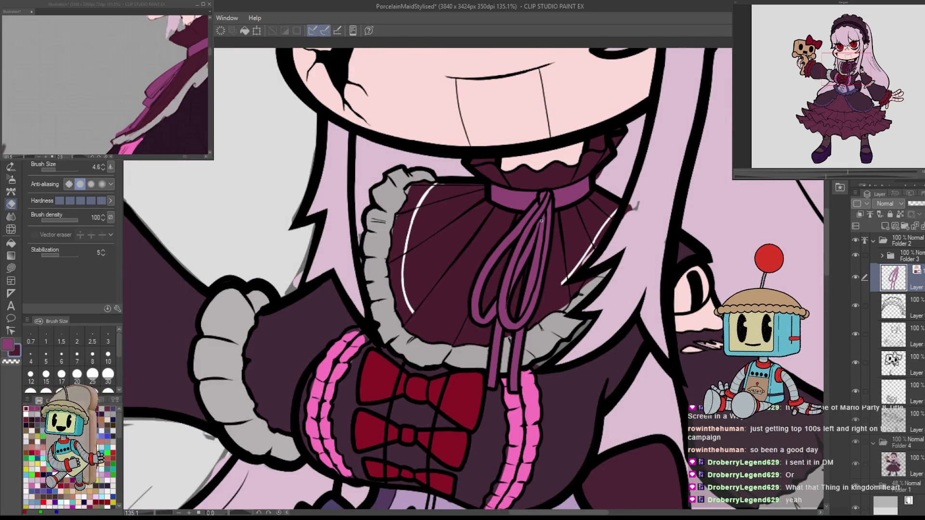
key("h")
key("h")
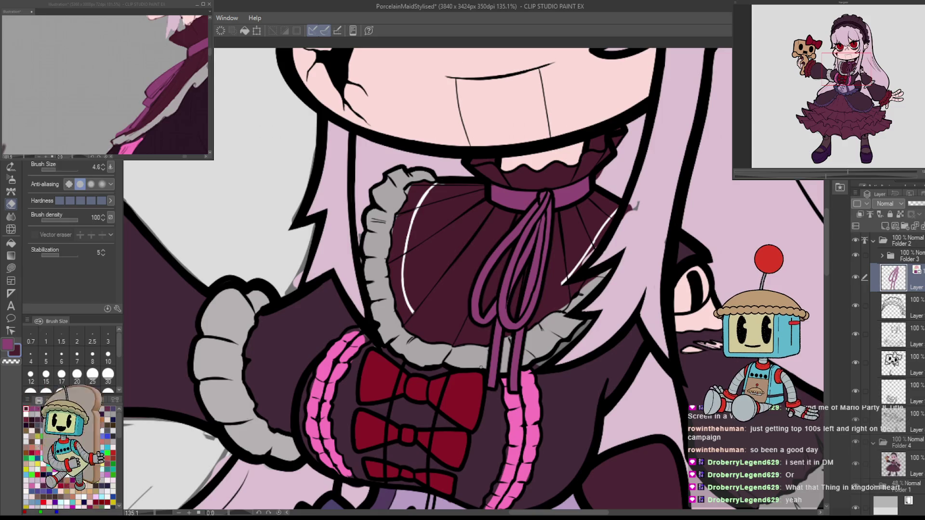
scroll(481, 367, "down", 3)
scroll(560, 279, "up", 8)
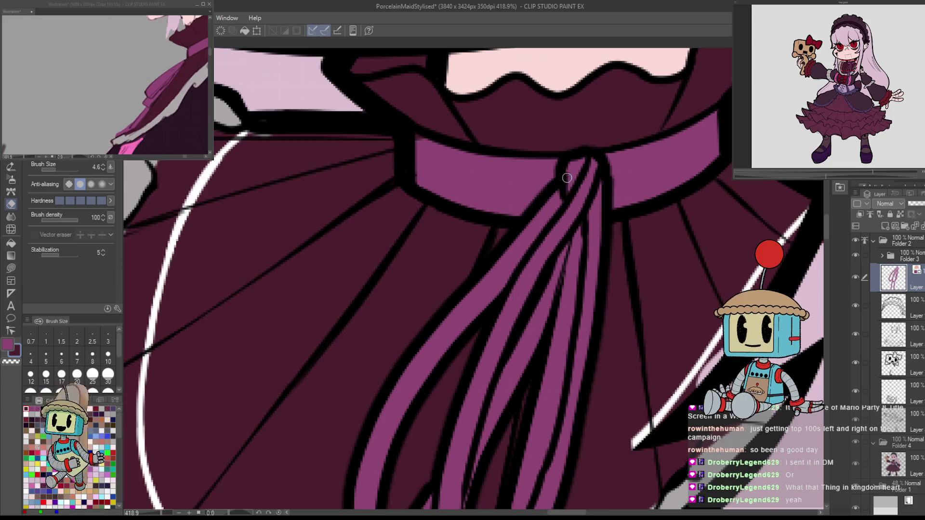
scroll(557, 190, "down", 3)
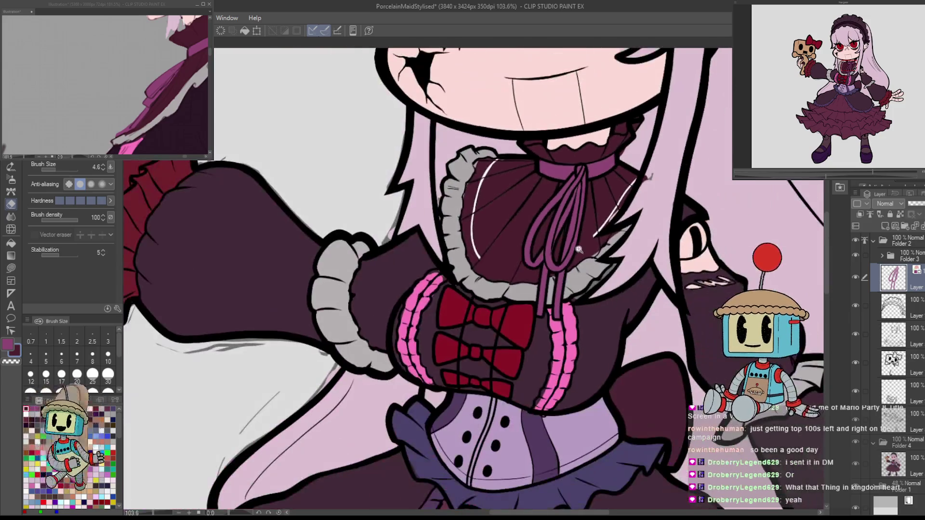
scroll(623, 135, "up", 5)
key("p")
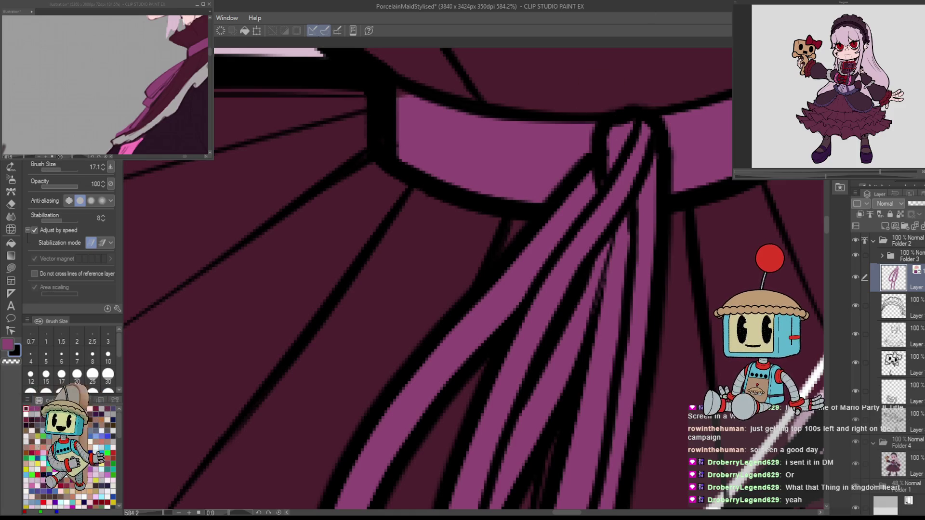
key("bracketleft")
mouse_move(613, 149)
left_mouse_down()
mouse_move(611, 132)
mouse_move(606, 170)
left_mouse_up()
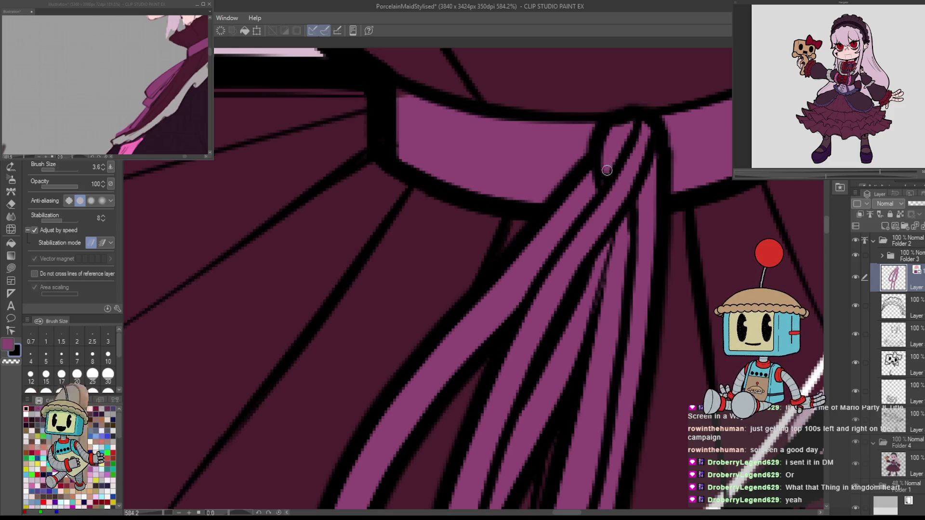
Paint ribbon colour over the stray black line on the loop.
key("e")
scroll(605, 188, "down", 5)
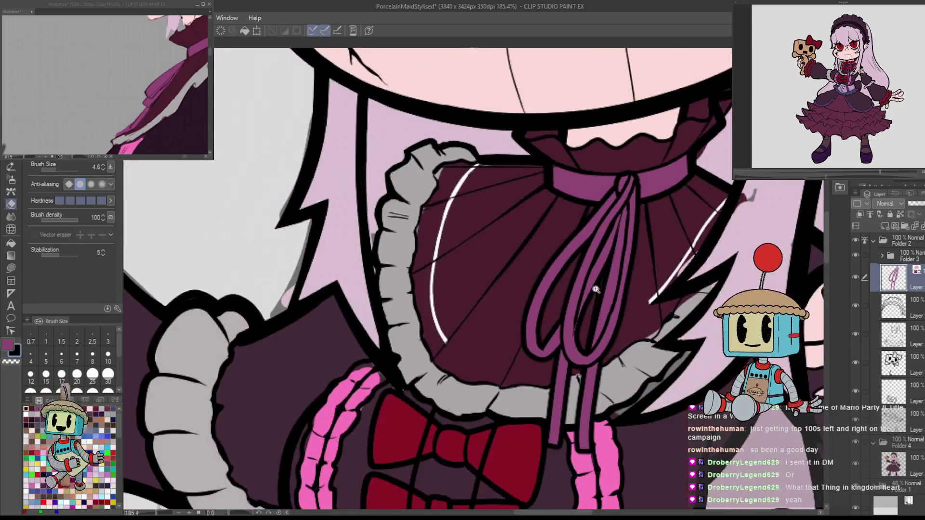
scroll(656, 267, "up", 7)
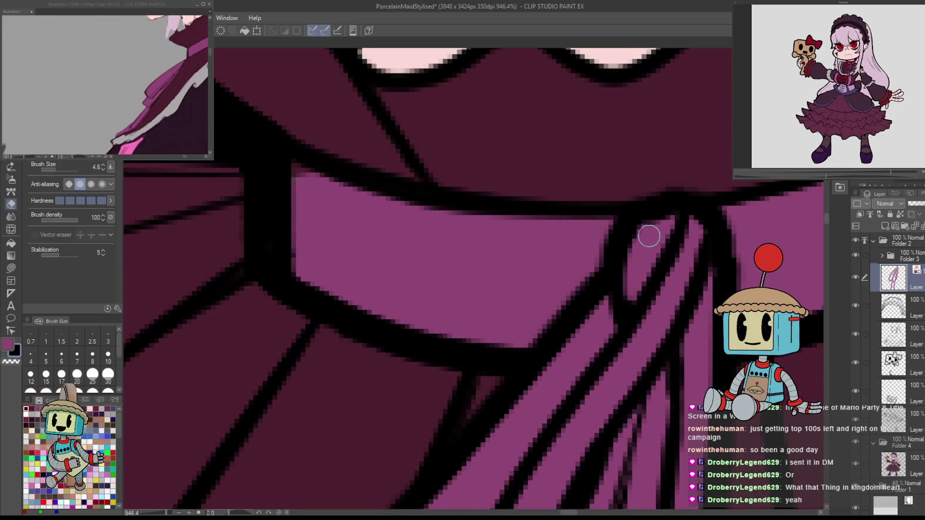
key("p")
mouse_move(653, 223)
left_mouse_down()
mouse_move(665, 215)
mouse_move(668, 225)
left_mouse_up()
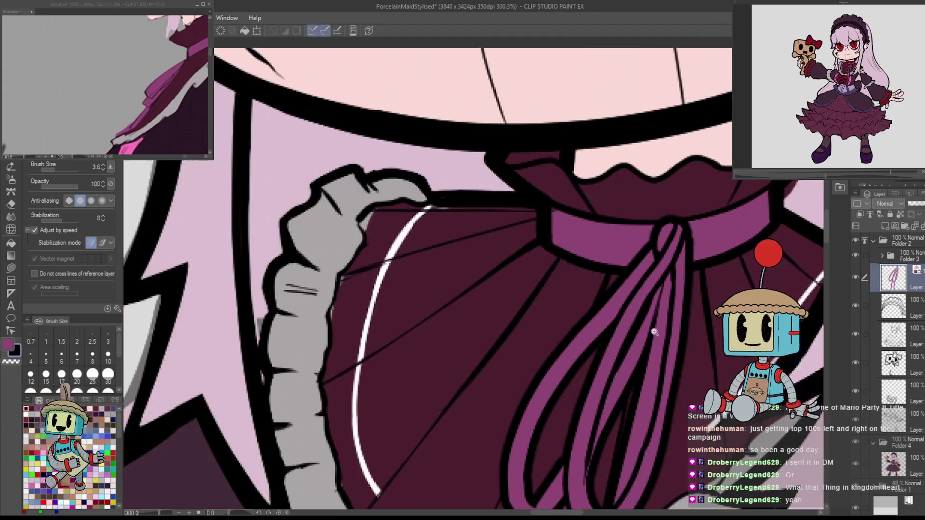
scroll(655, 332, "down", 9)
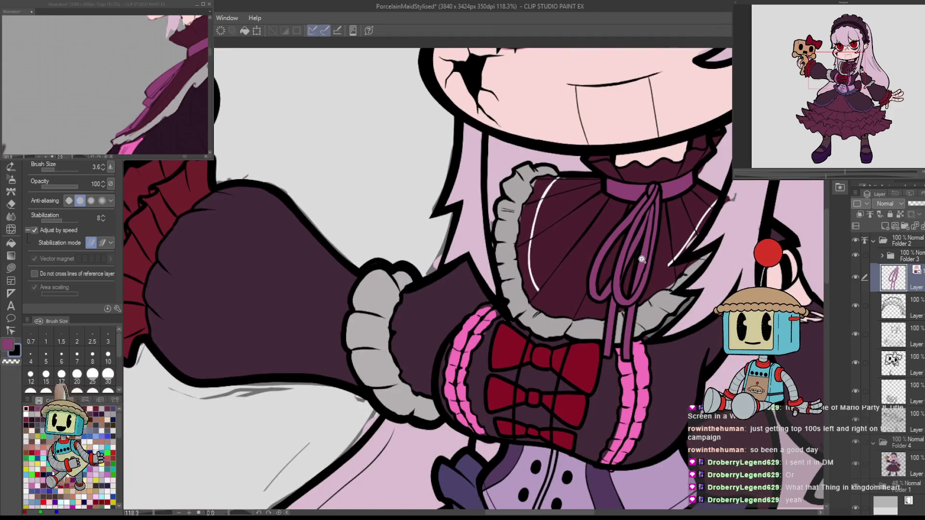
scroll(641, 260, "up", 5)
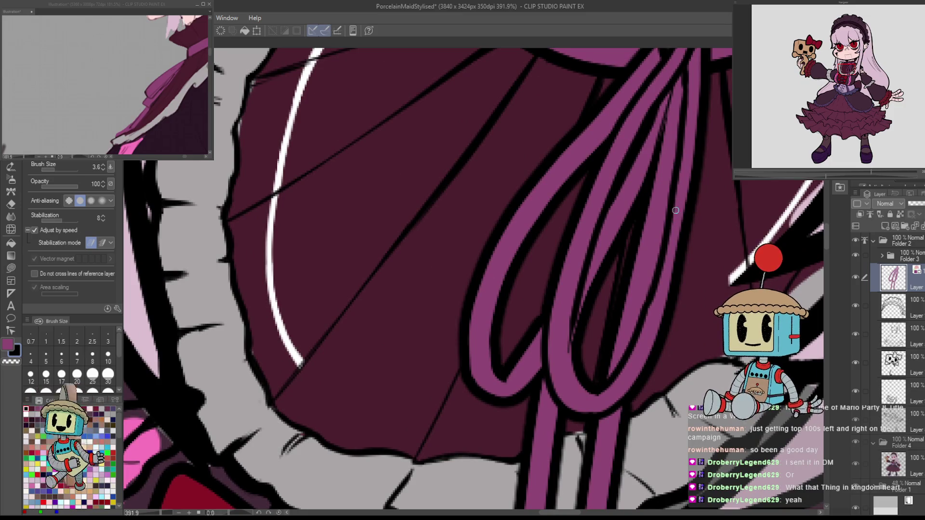
key("e")
key("p")
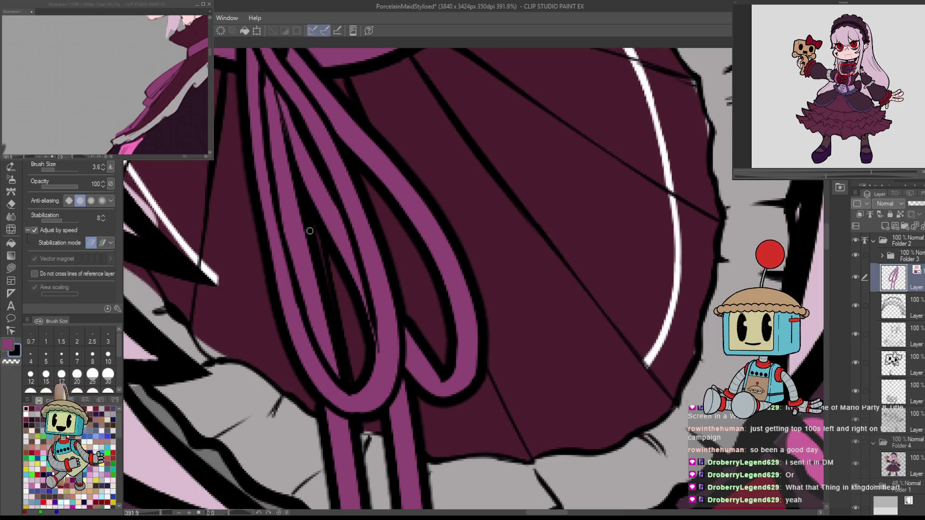
Bring the ribbon knot into view, undoing an accidental stroke.
left_click_drag(295, 204, 424, 309)
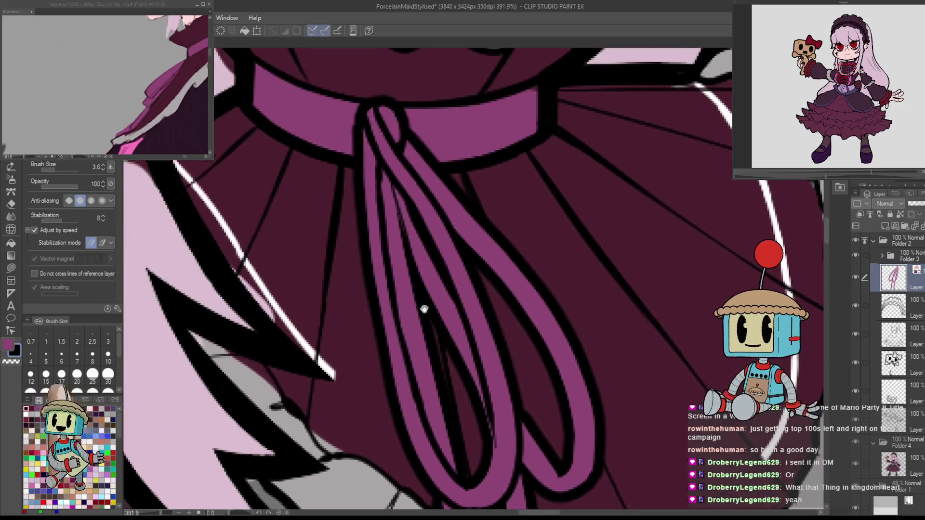
key("e")
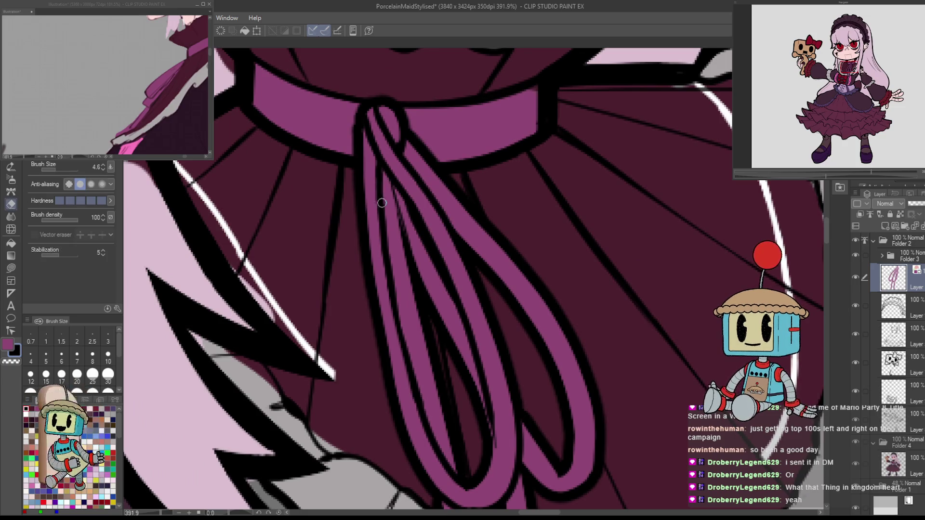
key("p")
left_click_drag(385, 178, 626, 270)
key("ctrl+z")
scroll(380, 273, "down", 3)
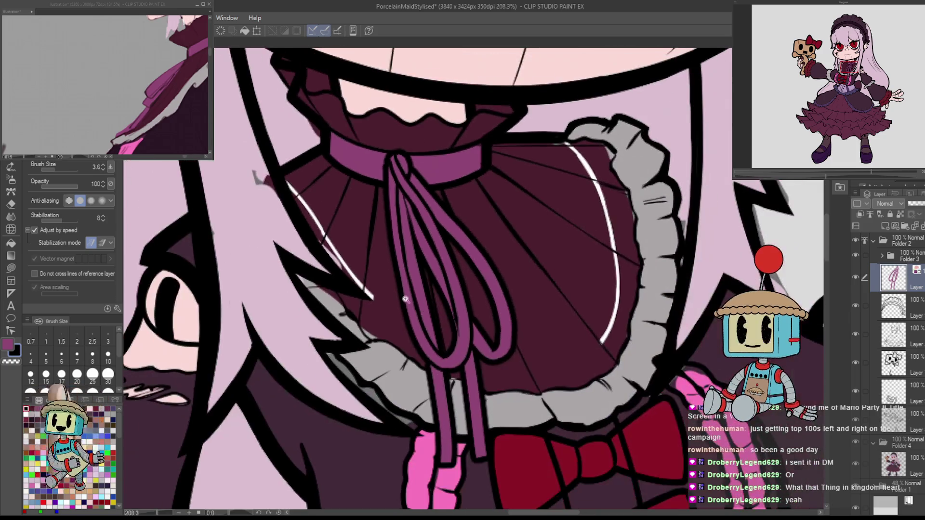
scroll(536, 369, "up", 3)
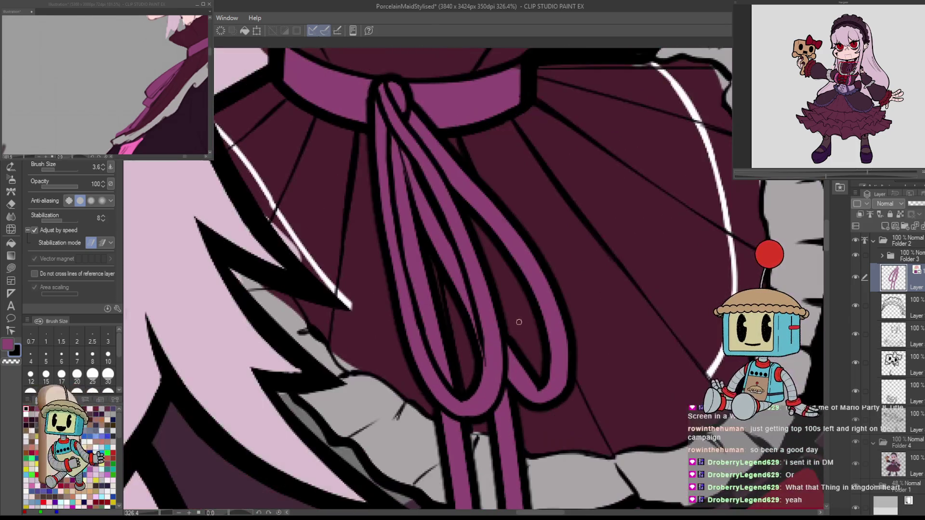
Erase stray marks along the left ribbon loop's edge and mirror the view to check.
key("e")
left_click_drag(400, 224, 412, 294)
left_click_drag(393, 212, 400, 269)
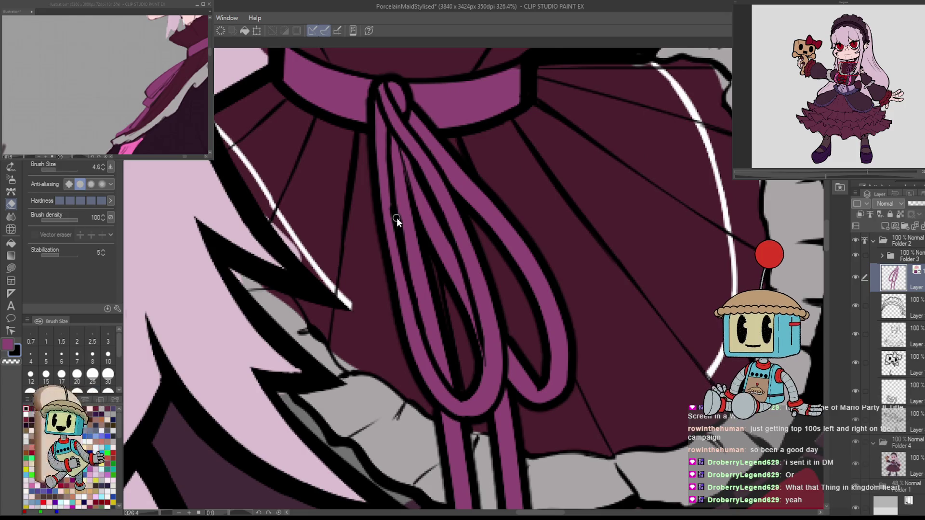
left_click_drag(399, 221, 415, 289)
left_click_drag(410, 246, 416, 287)
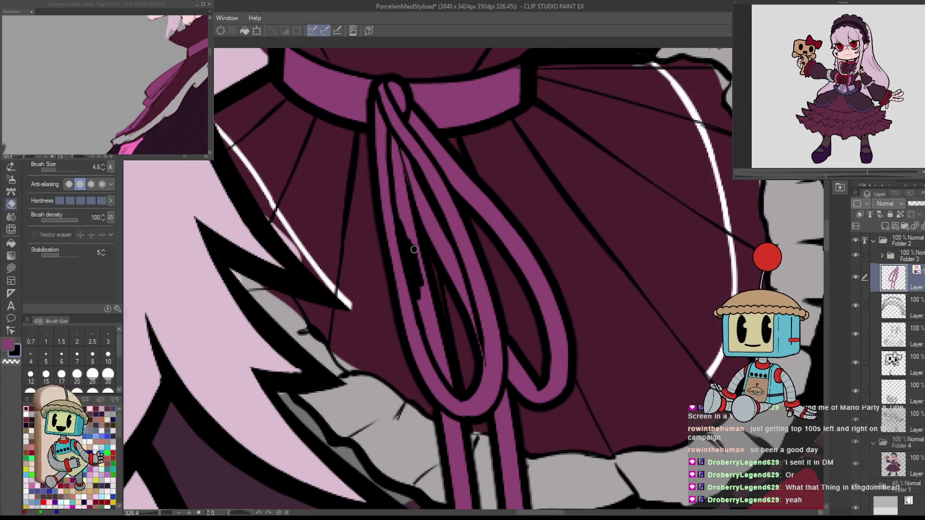
key("h")
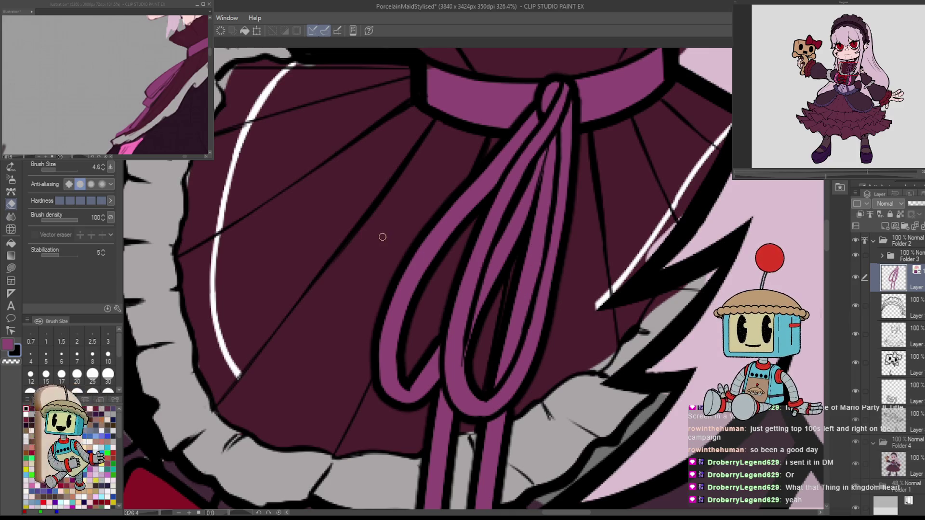
Save the illustration and select the illustration layer under Folder 4.
key("]")
key("]")
key("]")
scroll(528, 295, "down", 6)
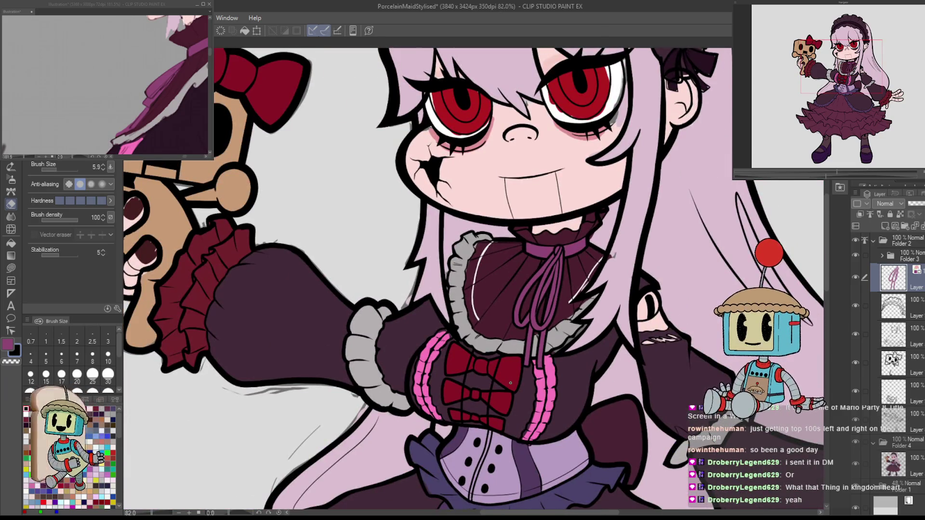
scroll(567, 263, "up", 6)
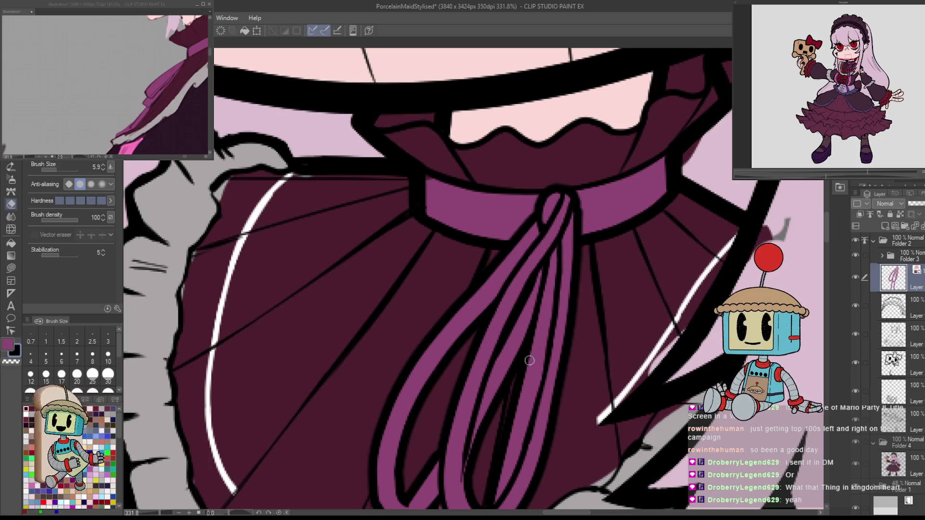
scroll(550, 373, "down", 6)
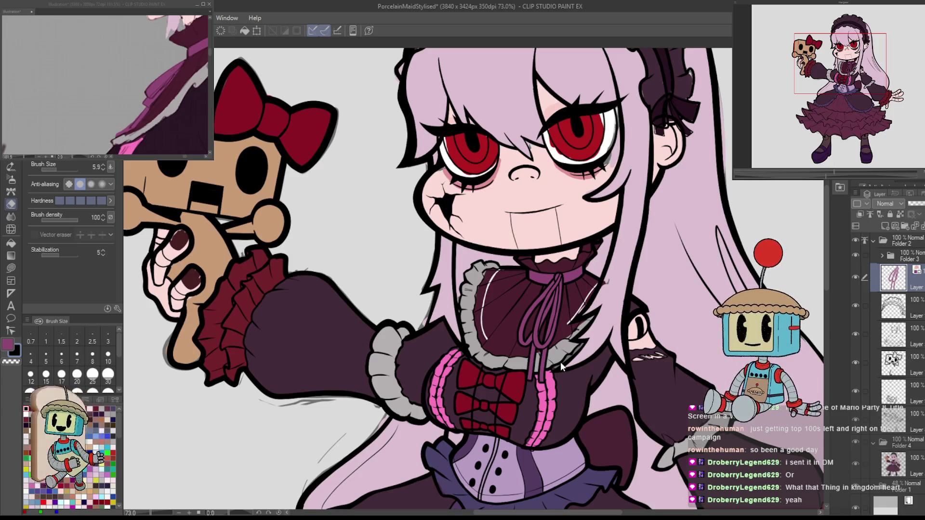
key("ctrl+s")
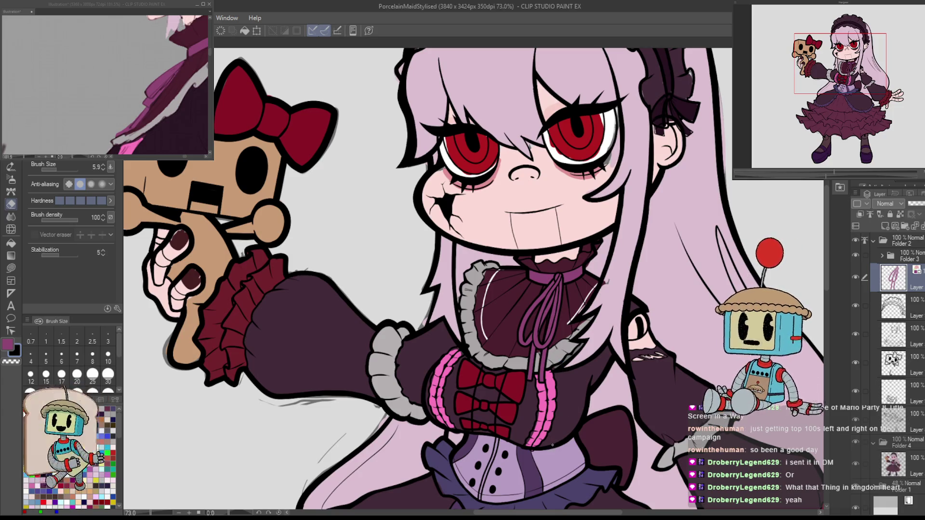
left_click_drag(552, 445, 541, 329)
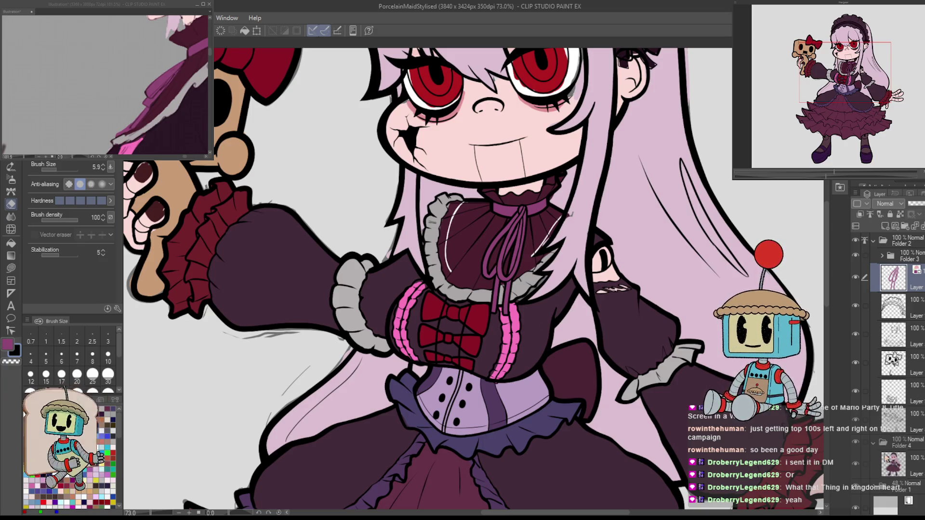
left_click(922, 466)
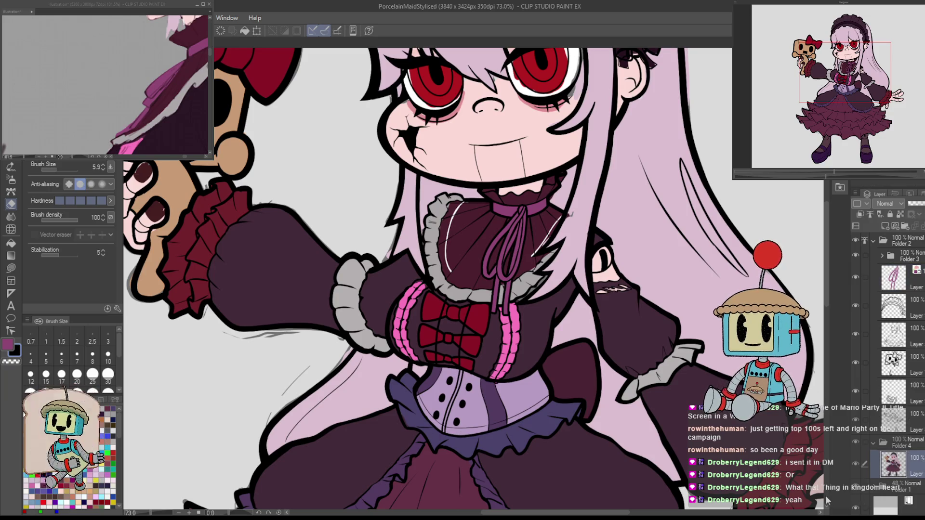
Extend the white highlight line along the cape curve, down the side and bottom.
scroll(440, 219, "up", 6)
left_click(534, 237, "alt")
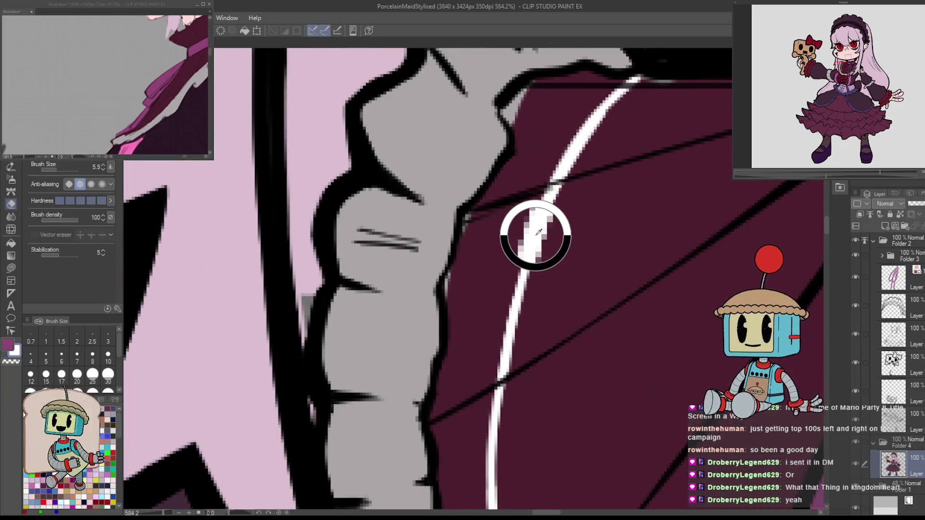
scroll(554, 281, "down", 6)
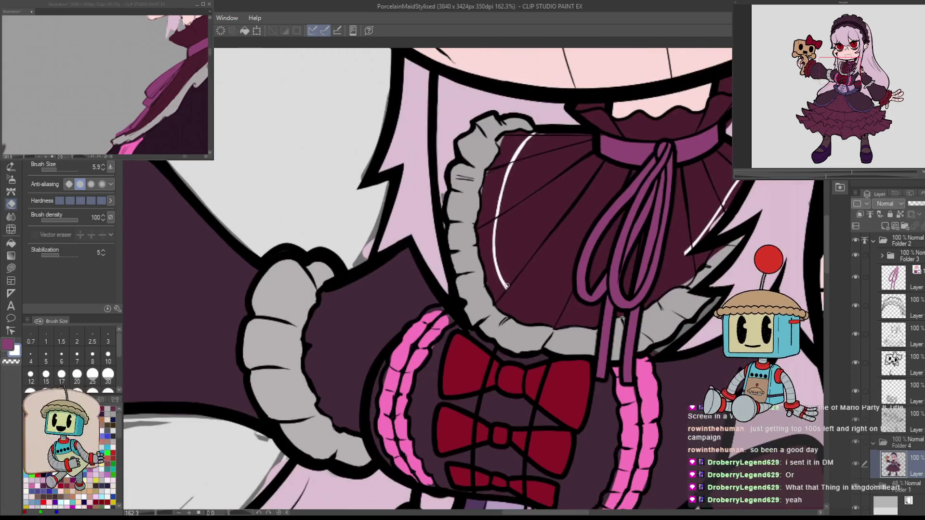
key("p")
mouse_move(543, 273)
left_mouse_down()
mouse_move(494, 331)
mouse_move(476, 310)
left_mouse_up()
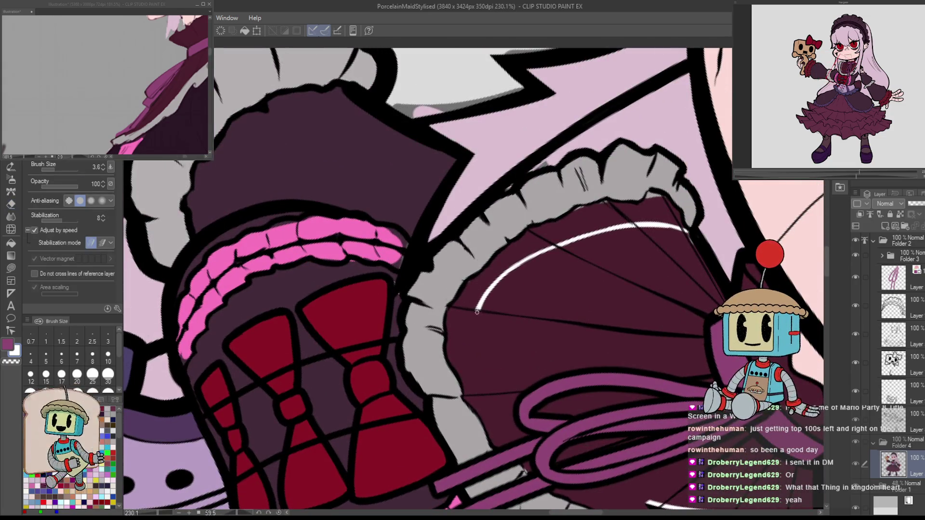
mouse_move(479, 311)
left_mouse_down()
mouse_move(474, 380)
mouse_move(503, 436)
mouse_move(452, 310)
left_mouse_up()
key("ctrl+z")
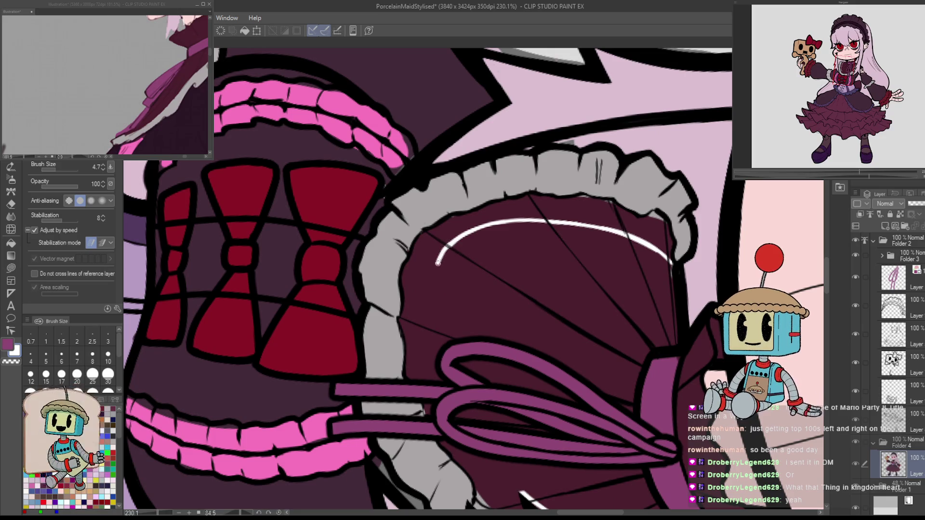
mouse_move(452, 245)
left_mouse_down()
mouse_move(423, 298)
mouse_move(428, 381)
mouse_move(532, 498)
left_mouse_up()
mouse_move(532, 499)
left_mouse_down()
mouse_move(557, 226)
mouse_move(658, 282)
left_mouse_up()
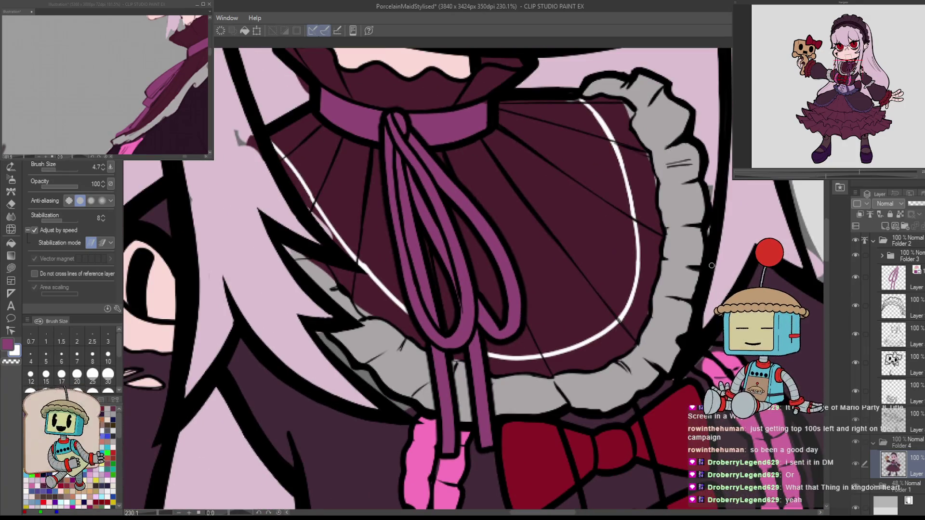
Paint the dark maroon cape colour over part of the white highlight.
scroll(711, 265, "down", 1)
scroll(710, 241, "down", 3)
scroll(709, 213, "up", 6)
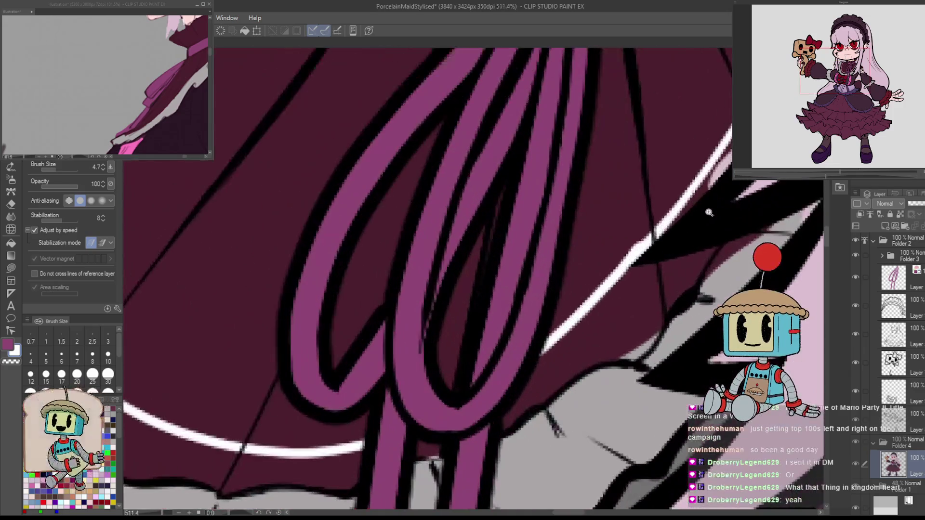
key("e")
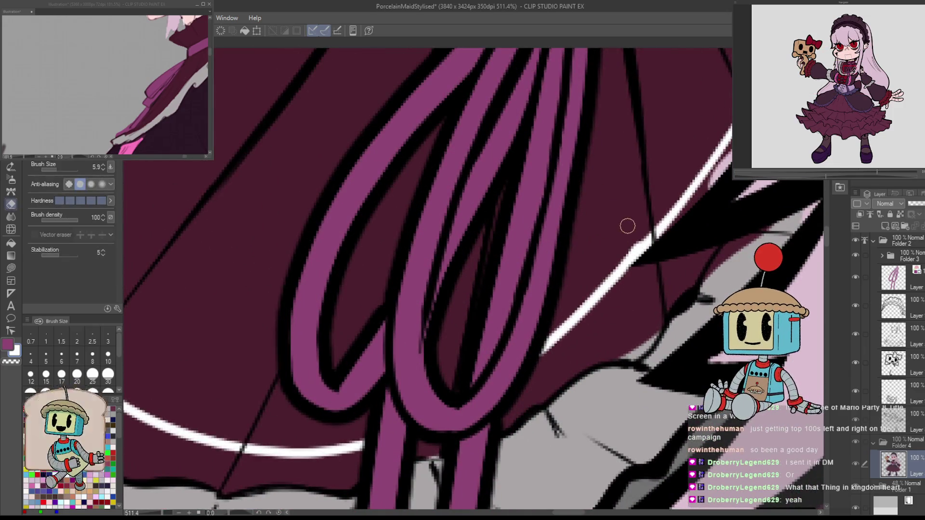
left_click(631, 227, "alt")
key("p")
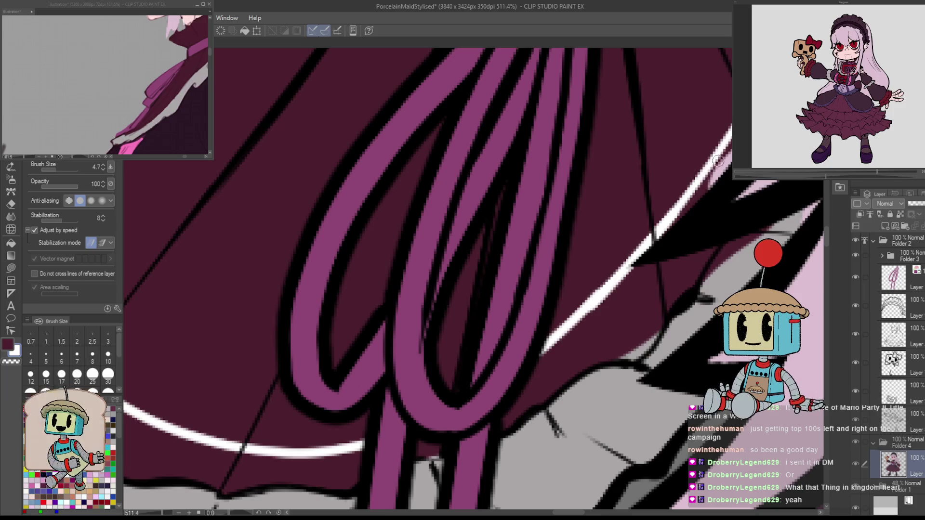
scroll(718, 162, "down", 5)
scroll(608, 217, "up", 3)
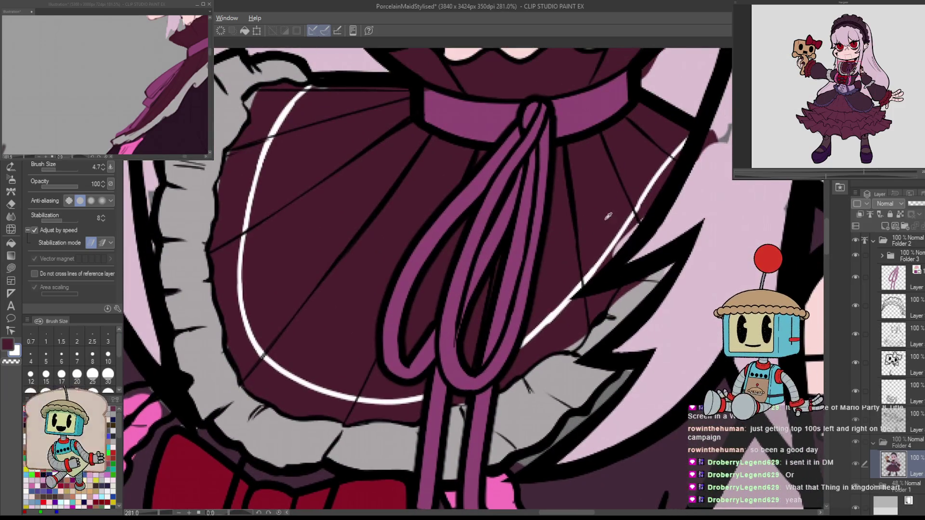
left_click_drag(616, 259, 632, 234)
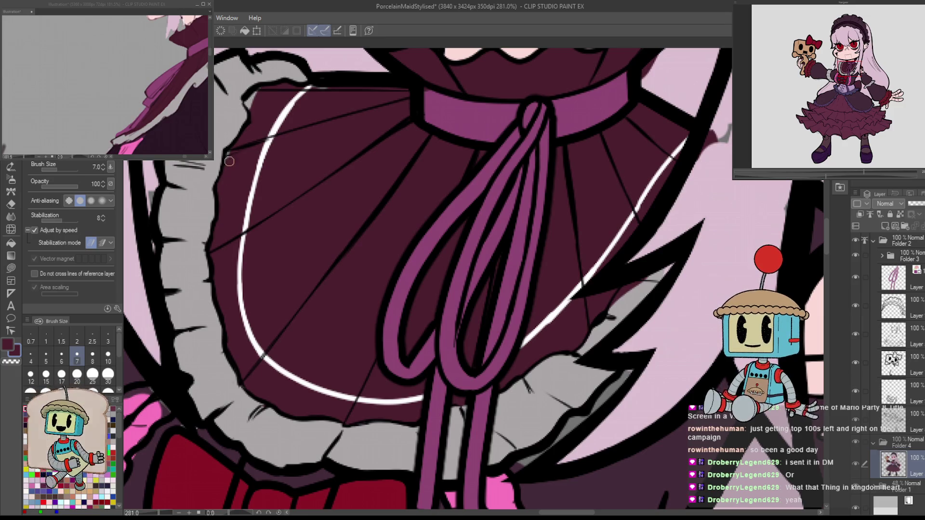
Pan across the collar to bring the collar and face into view.
left_click_drag(372, 141, 459, 209)
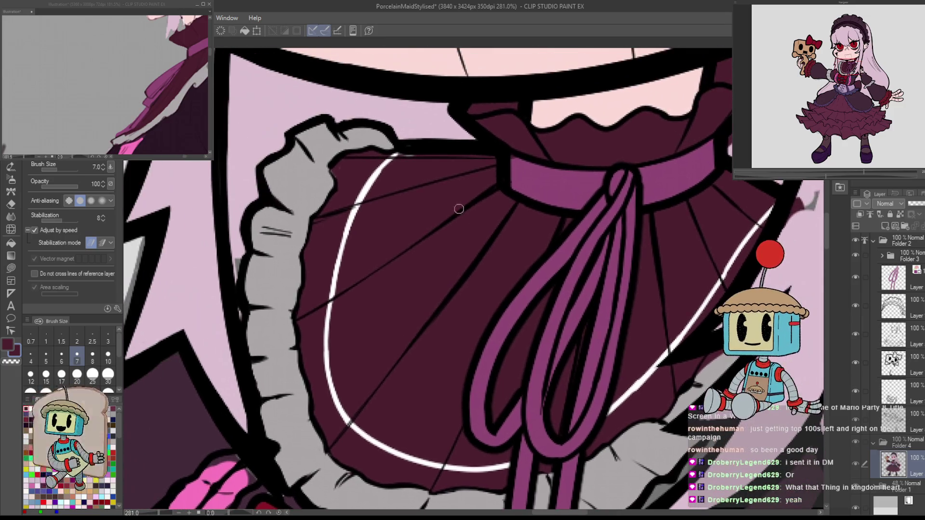
left_click_drag(731, 290, 693, 305)
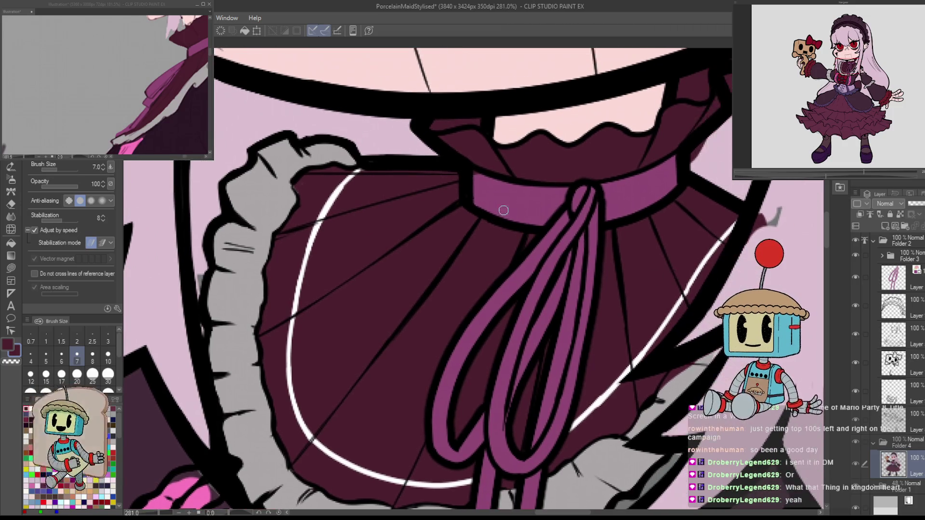
key("e")
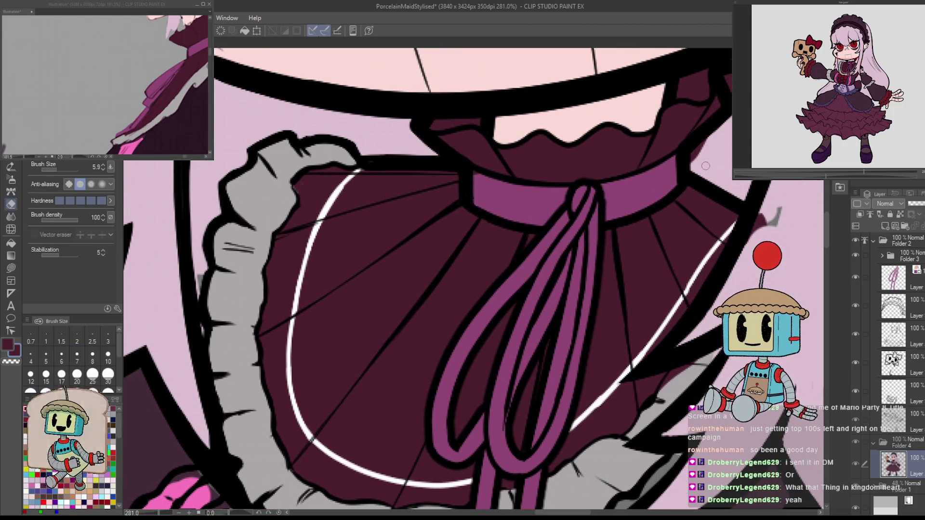
key("p")
mouse_move(730, 156)
left_mouse_down()
mouse_move(638, 261)
mouse_move(657, 227)
left_mouse_up()
Erase the stray pink strip along the hair outline beside the collar ruffle.
left_click(661, 239, "alt")
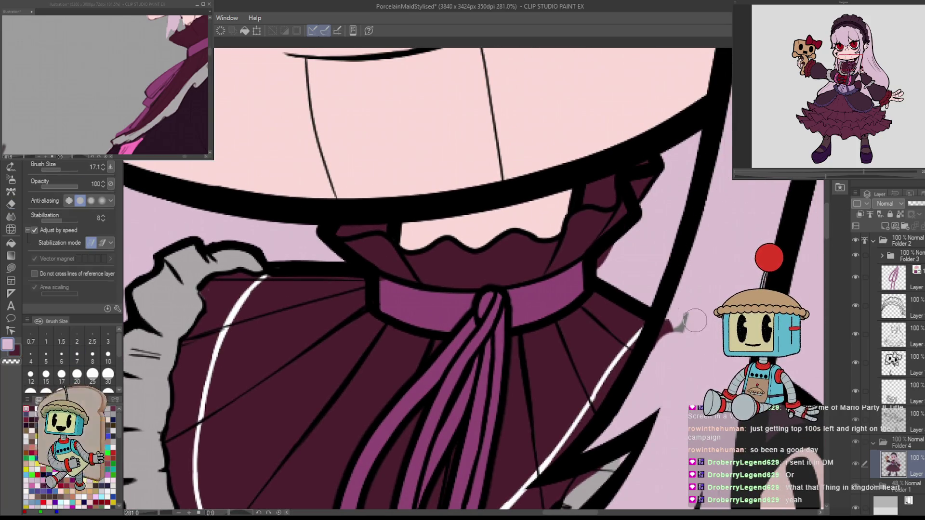
scroll(584, 450, "up", 1)
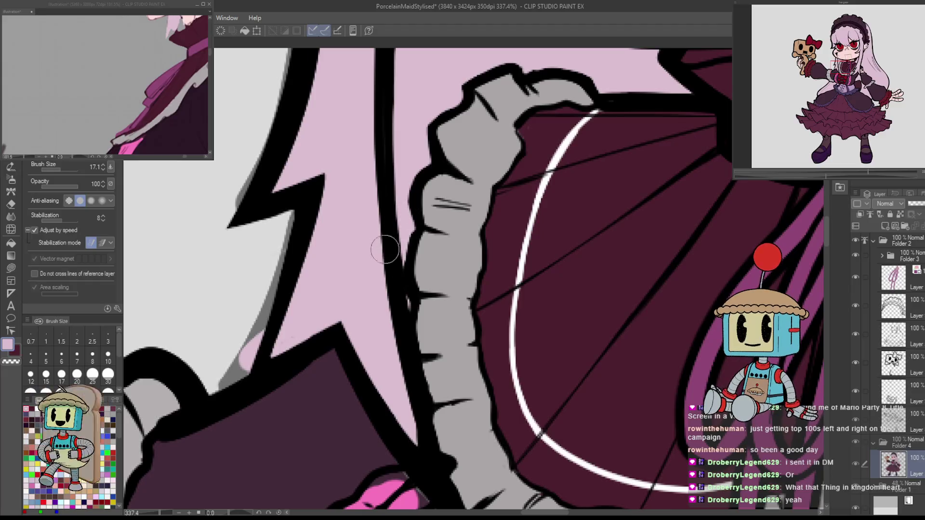
key("e")
mouse_move(249, 332)
left_mouse_down()
mouse_move(239, 376)
mouse_move(257, 320)
left_mouse_up()
scroll(258, 146, "down", 8)
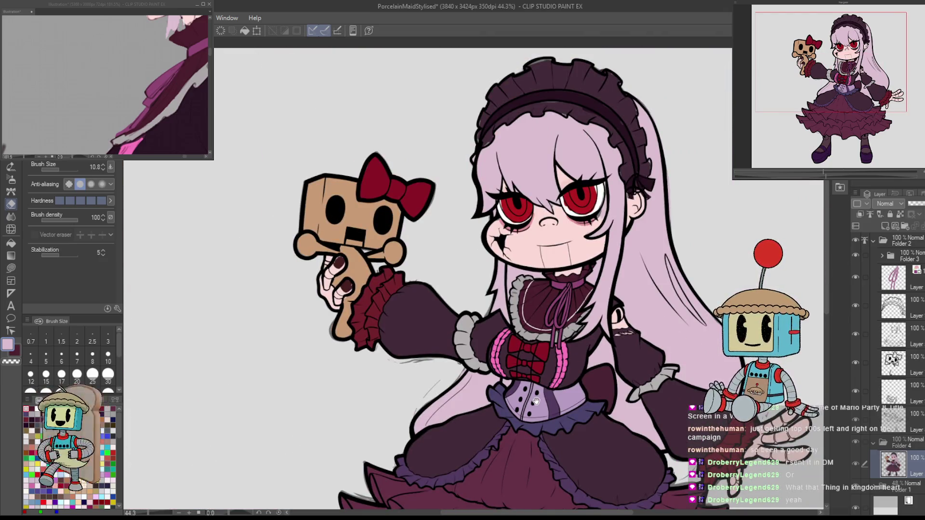
Review the skirt and shoes, then rotate the canvas toward the headdress edge.
mouse_move(537, 401)
left_mouse_down()
mouse_move(437, 277)
mouse_move(471, 285)
left_mouse_up()
left_click_drag(600, 307, 641, 294)
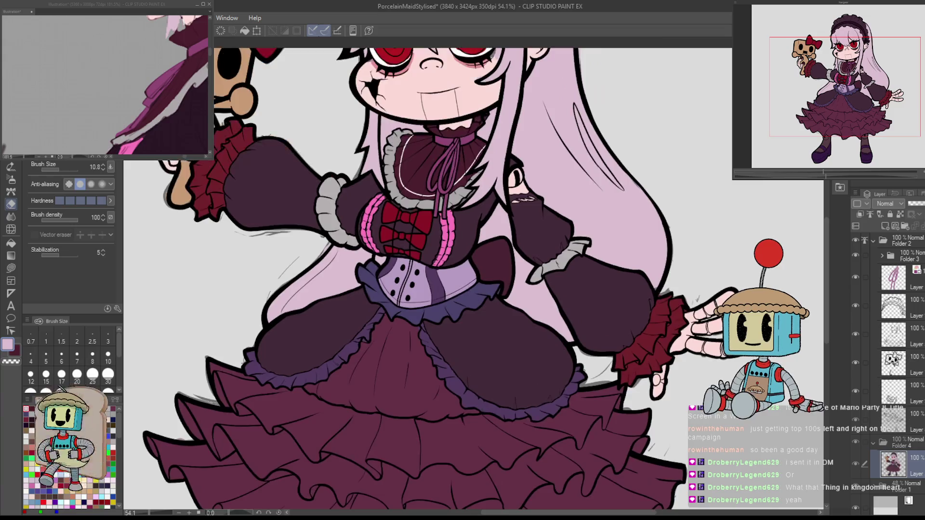
scroll(641, 294, "down", 2)
scroll(690, 364, "up", 3)
scroll(690, 365, "down", 3)
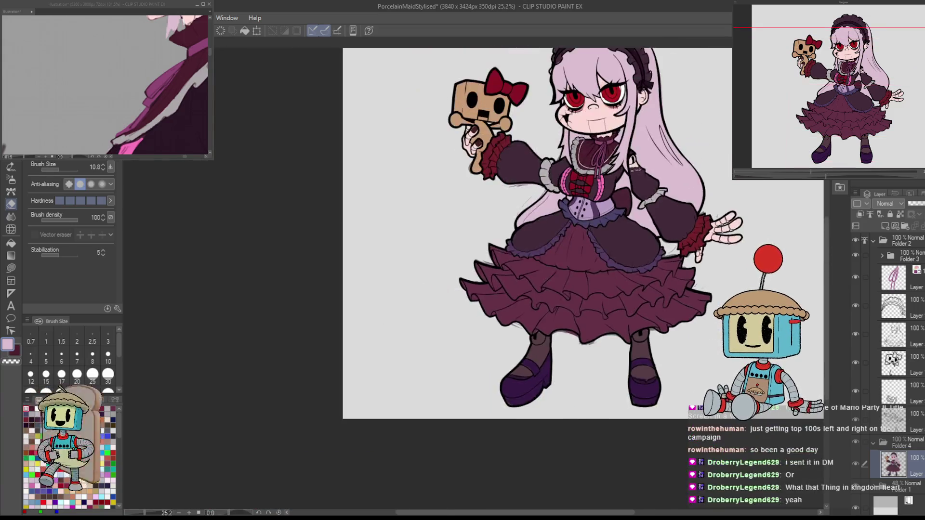
scroll(687, 385, "up", 1)
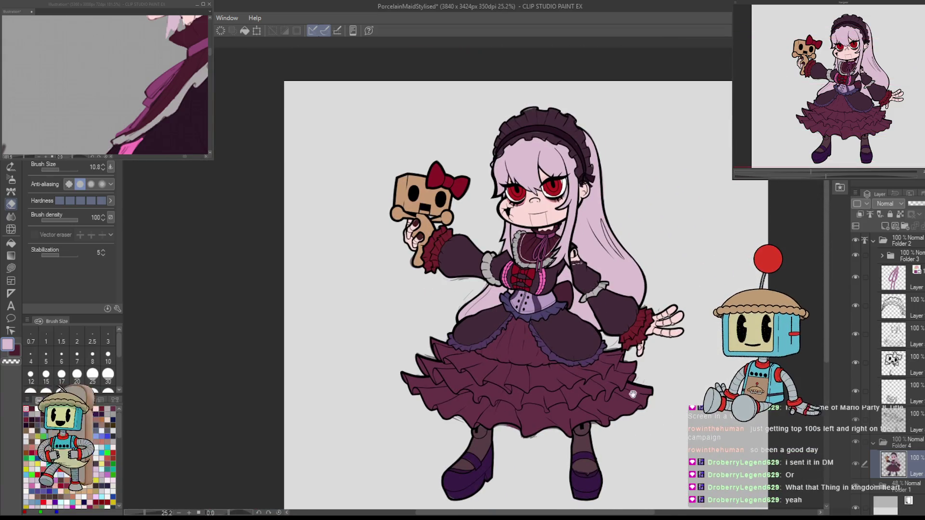
scroll(579, 281, "up", 5)
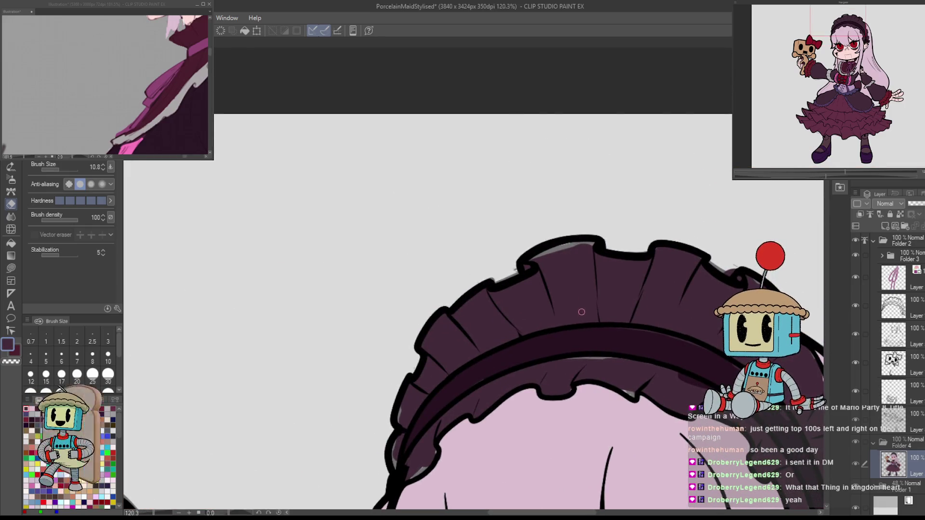
key("p")
left_click_drag(596, 337, 538, 359)
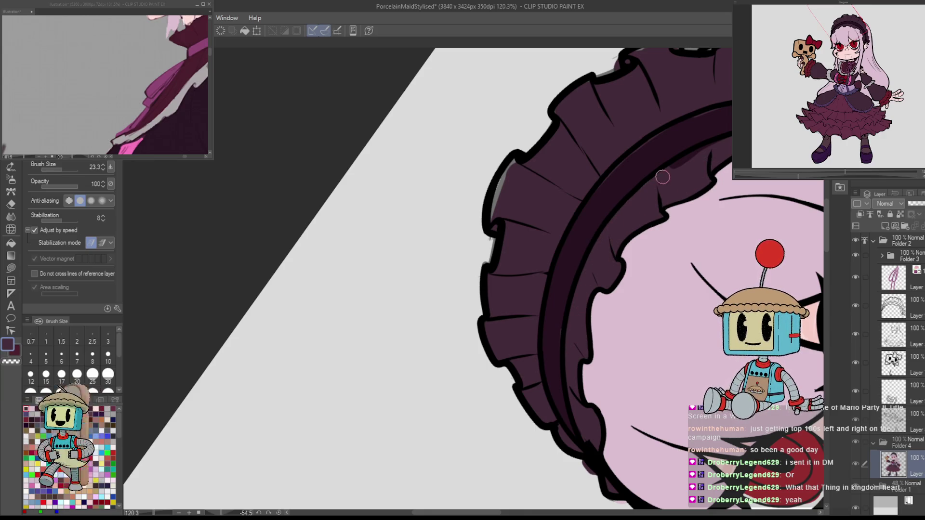
Turn the canvas upright and paint dark maroon into the bow's gaps, lower ribbon end and right loop.
left_click_drag(662, 177, 502, 276)
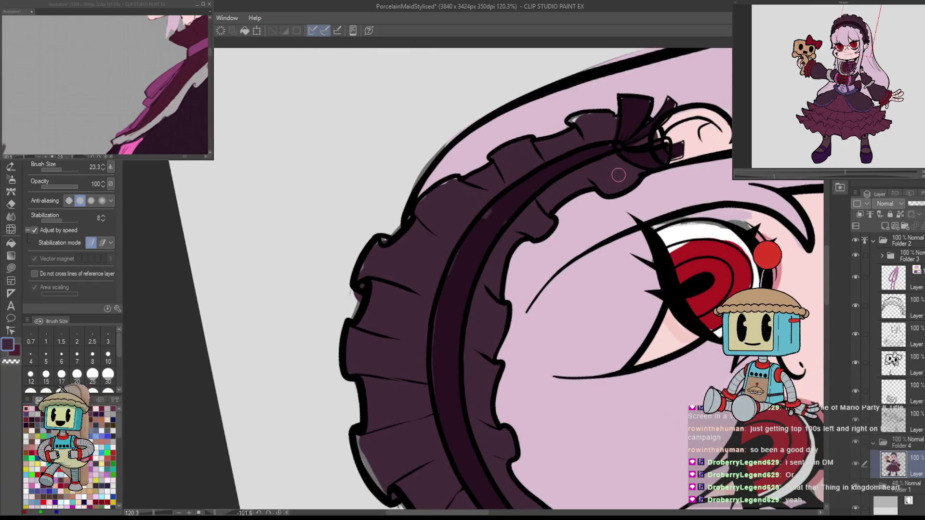
mouse_move(692, 196)
left_mouse_down()
mouse_move(626, 269)
mouse_move(535, 335)
left_mouse_up()
left_click(535, 334, "alt")
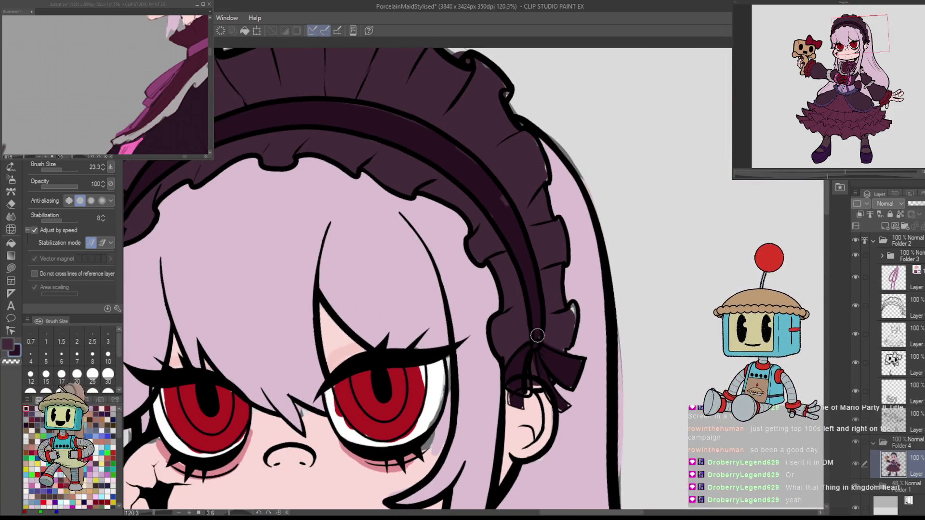
left_click(512, 330, "alt")
left_click(530, 374, "alt")
left_click_drag(522, 386, 515, 402)
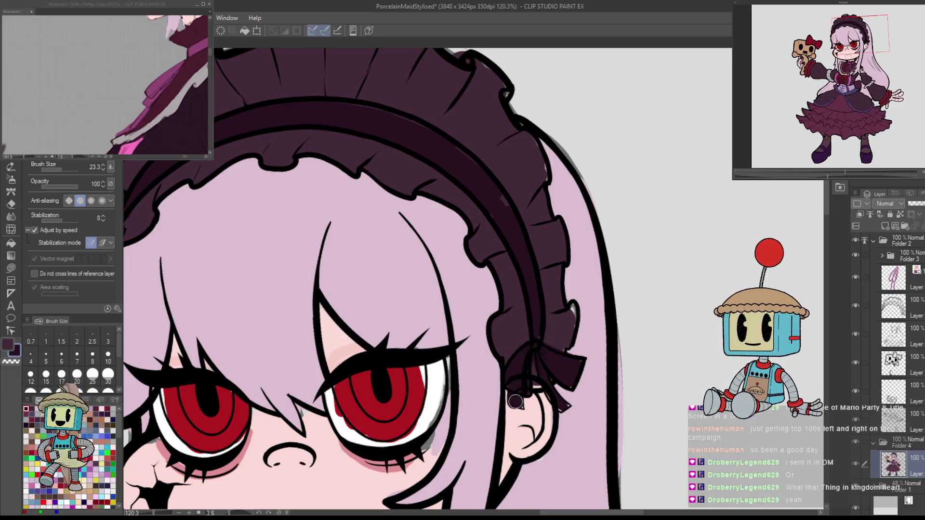
scroll(521, 404, "up", 5)
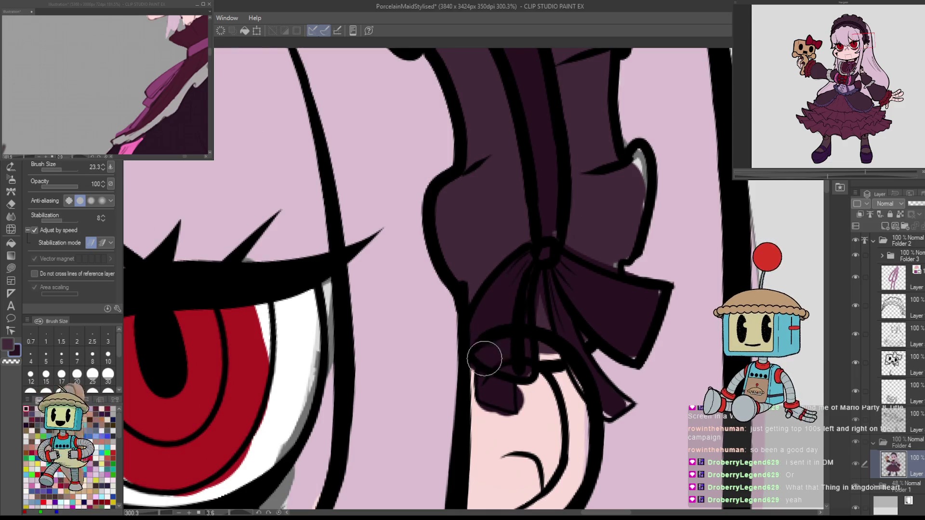
left_click_drag(602, 388, 624, 414)
left_click_drag(636, 347, 655, 300)
Cover the grey patch inside the bow loop with the bow's maroon.
left_click(602, 240, "alt")
left_click_drag(626, 190, 636, 168)
scroll(617, 159, "up", 3)
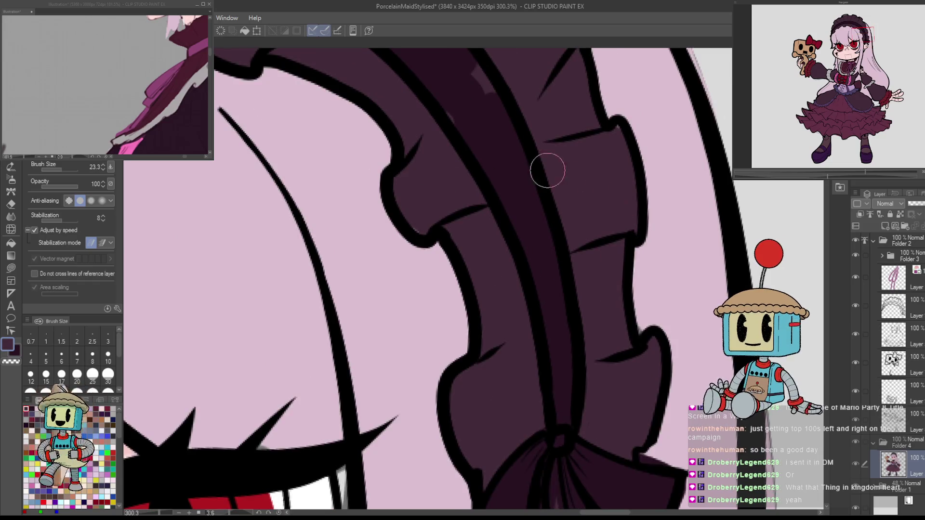
scroll(501, 183, "up", 3)
left_click(503, 225, "alt")
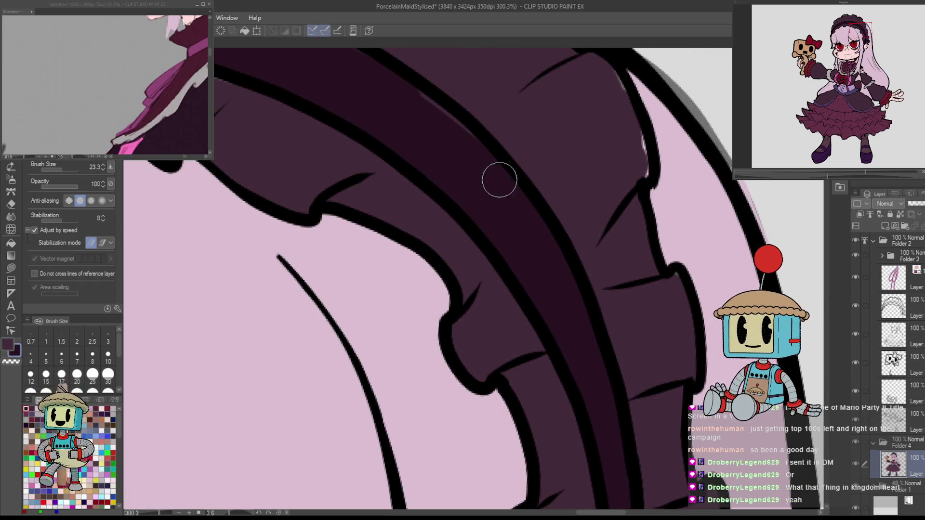
scroll(479, 163, "down", 3)
scroll(578, 358, "up", 3)
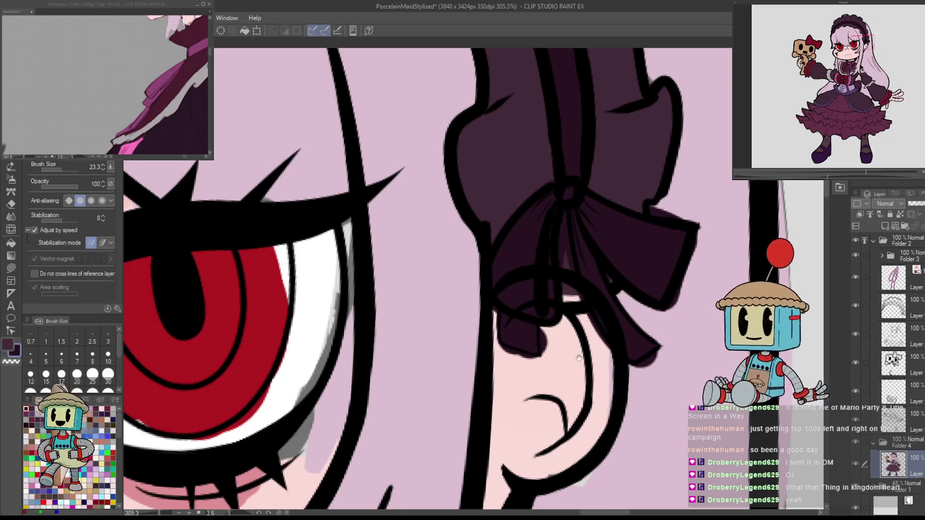
Erase the stray sketch lines on the bow from the sketch layer.
left_click(894, 335)
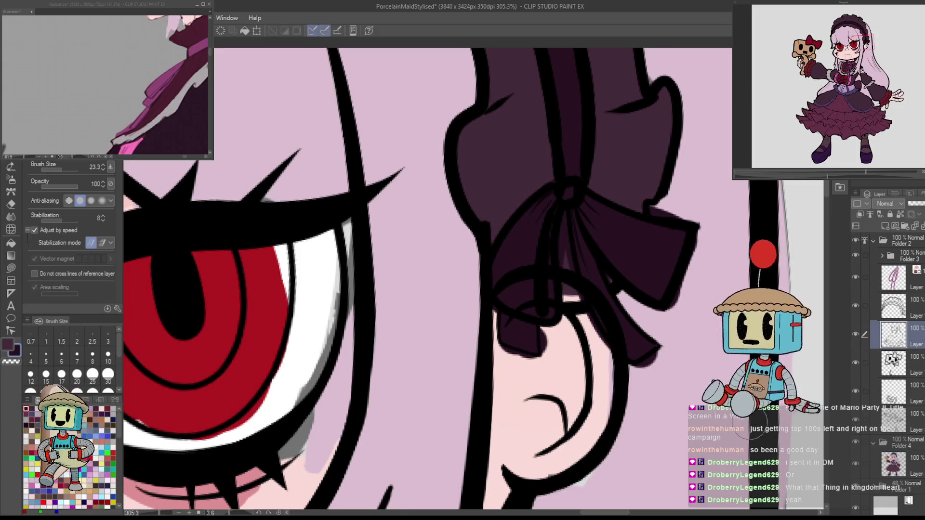
key("e")
mouse_move(525, 289)
left_mouse_down()
mouse_move(501, 266)
mouse_move(525, 266)
left_mouse_up()
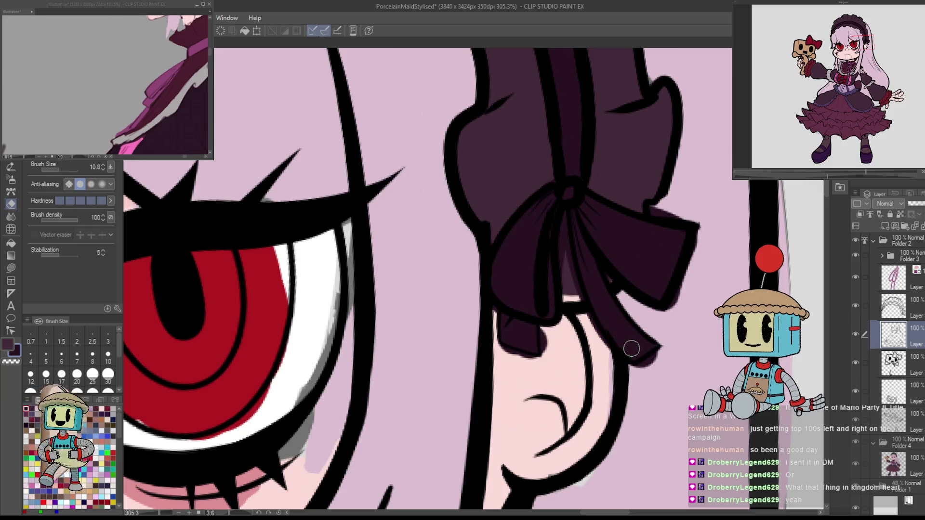
scroll(659, 390, "down", 5)
scroll(648, 328, "up", 2)
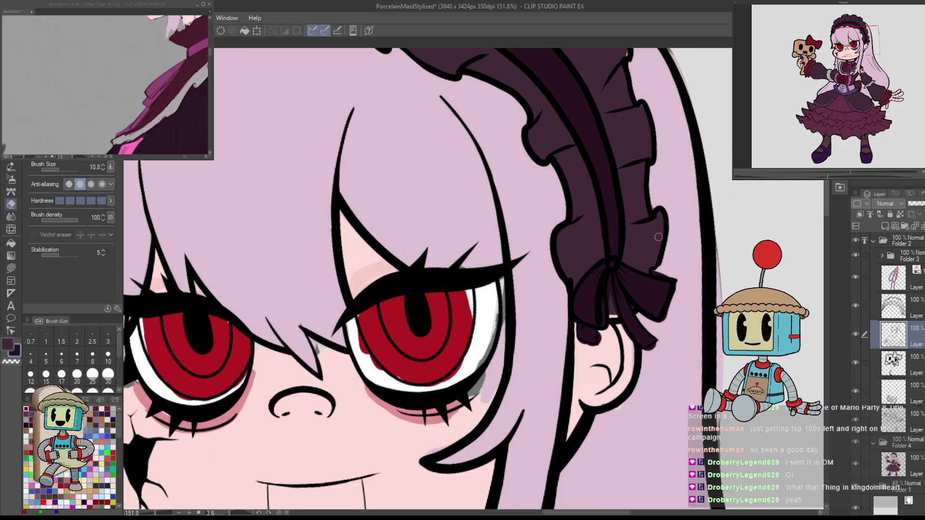
scroll(658, 237, "up", 6)
scroll(710, 120, "down", 3)
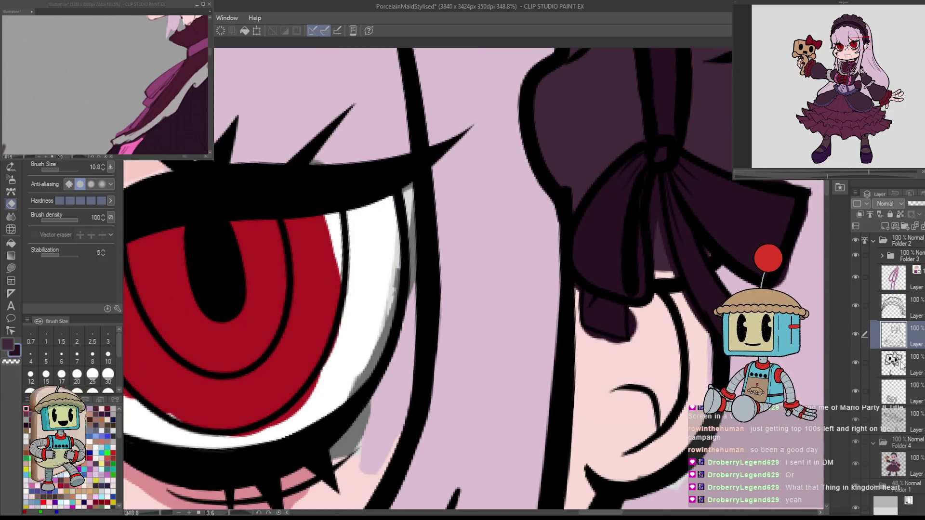
left_click(895, 464)
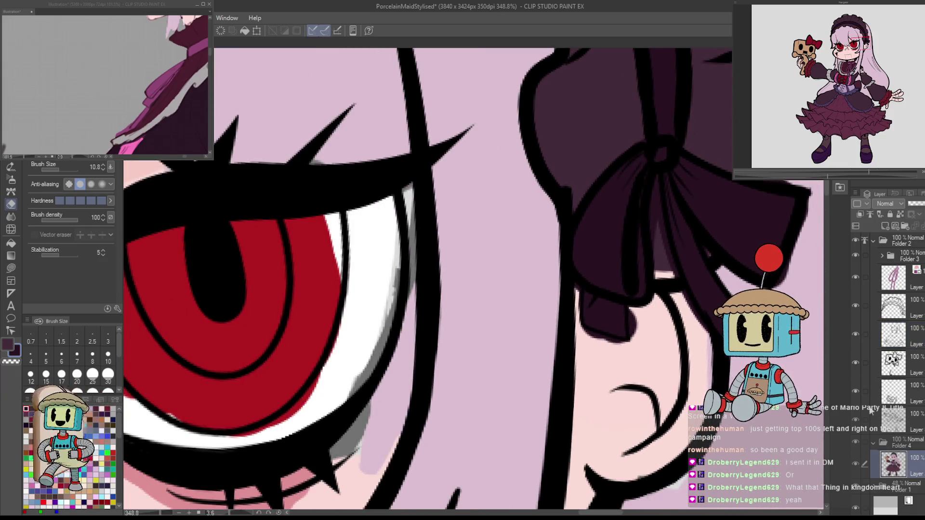
Paint the bow's fold below the knot in darker maroon with the pen.
key("p")
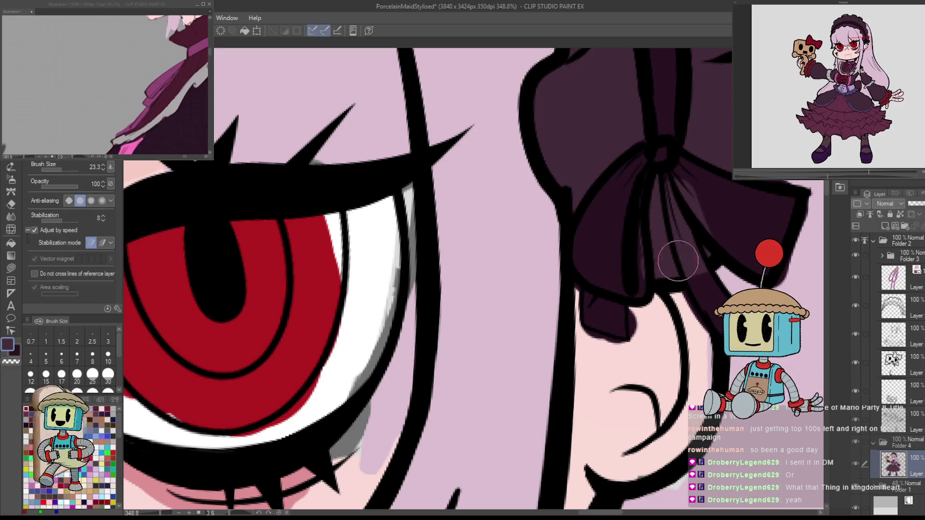
left_click(668, 241, "alt")
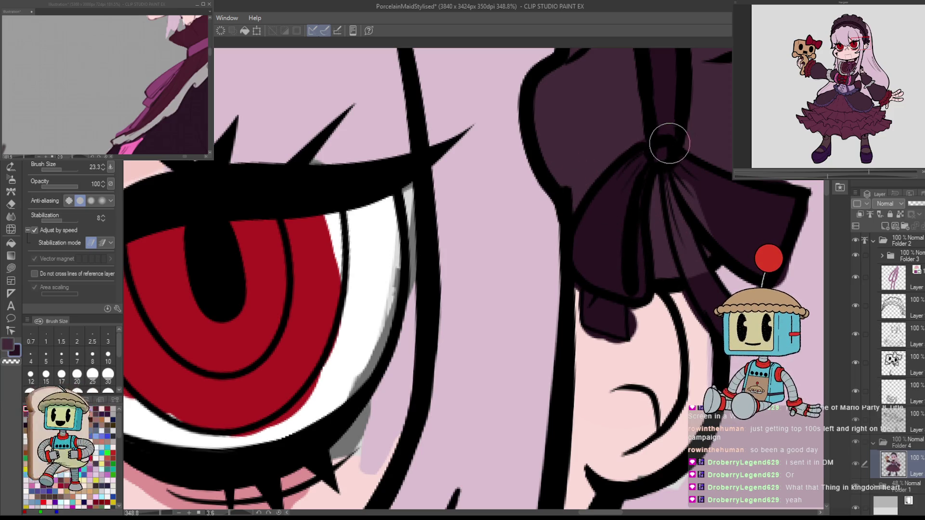
left_click_drag(667, 175, 683, 237)
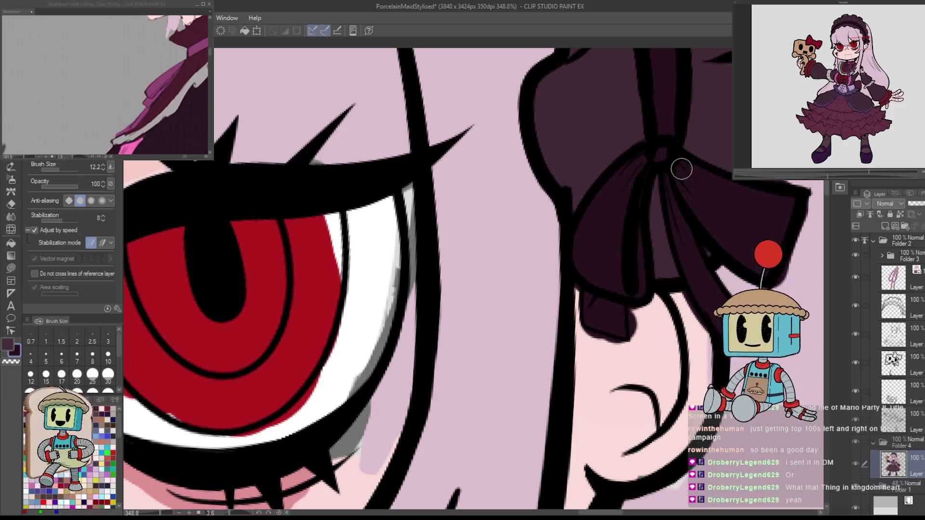
left_click(711, 244, "alt")
left_click(677, 215, "alt")
key("e")
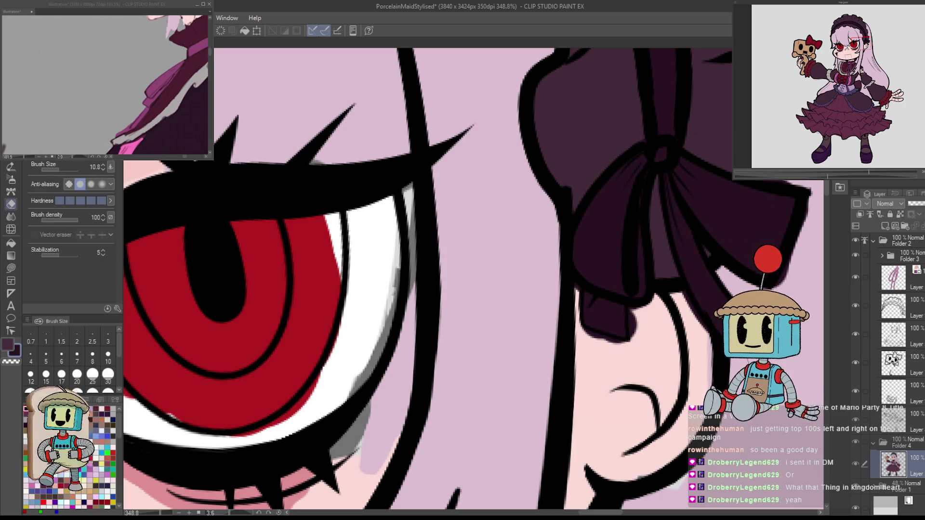
Paint light skin pink over the ribbon overflow above the ear.
left_click_drag(780, 432, 679, 367)
left_click(562, 328, "alt")
key("p")
mouse_move(611, 285)
left_mouse_down()
mouse_move(583, 228)
mouse_move(540, 247)
mouse_move(533, 268)
mouse_move(488, 272)
mouse_move(501, 246)
mouse_move(482, 231)
mouse_move(496, 230)
mouse_move(511, 249)
left_mouse_up()
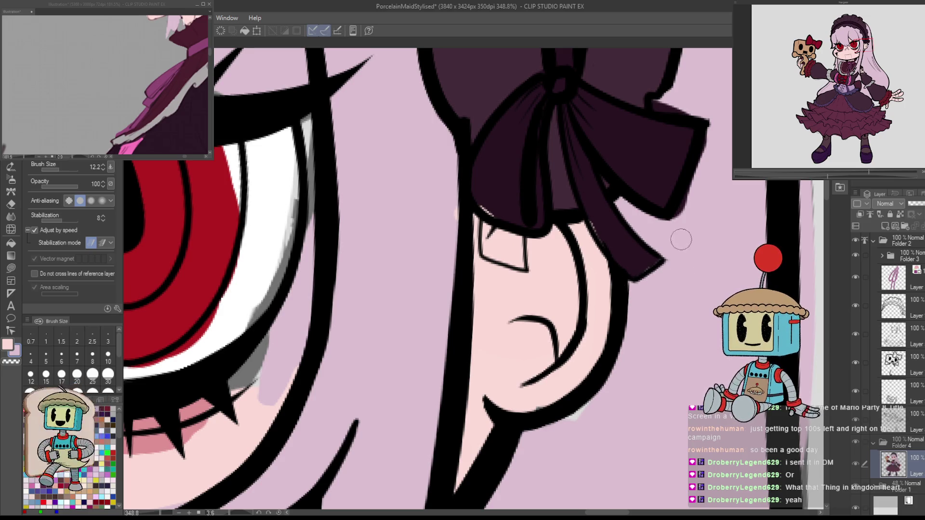
scroll(635, 221, "up", 2)
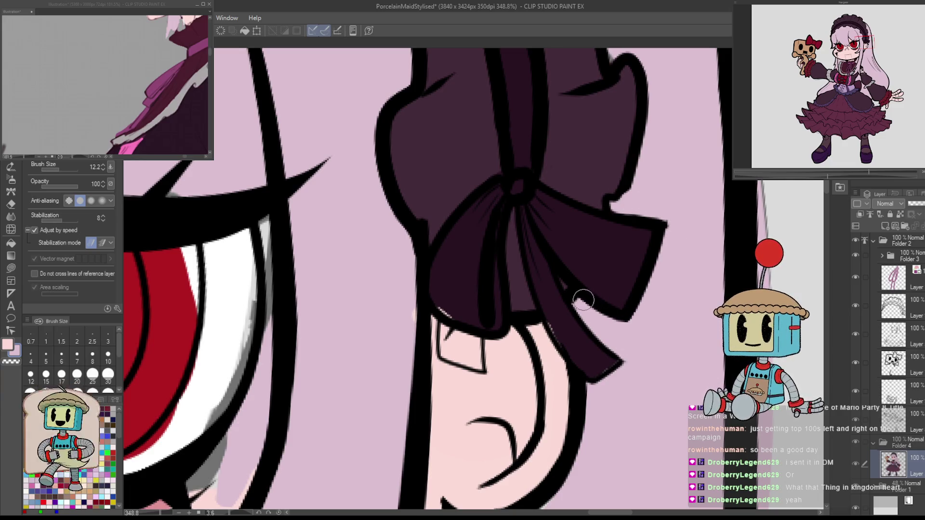
scroll(638, 331, "down", 5)
Sample the ribbon's dark maroon and zoom onto the headband ruffle.
mouse_move(586, 253)
left_mouse_down()
mouse_move(595, 357)
mouse_move(598, 344)
left_mouse_up()
scroll(598, 344, "up", 5)
left_click(549, 330, "alt")
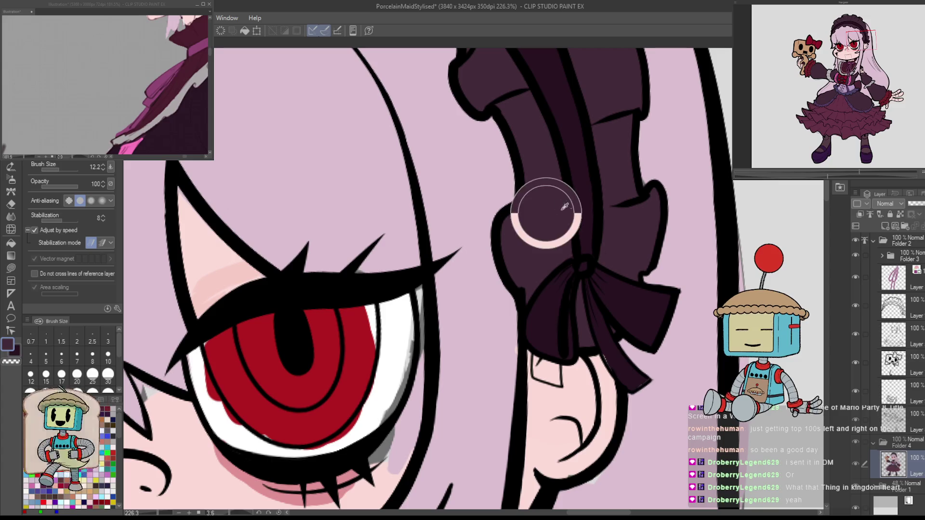
left_click_drag(614, 357, 602, 346)
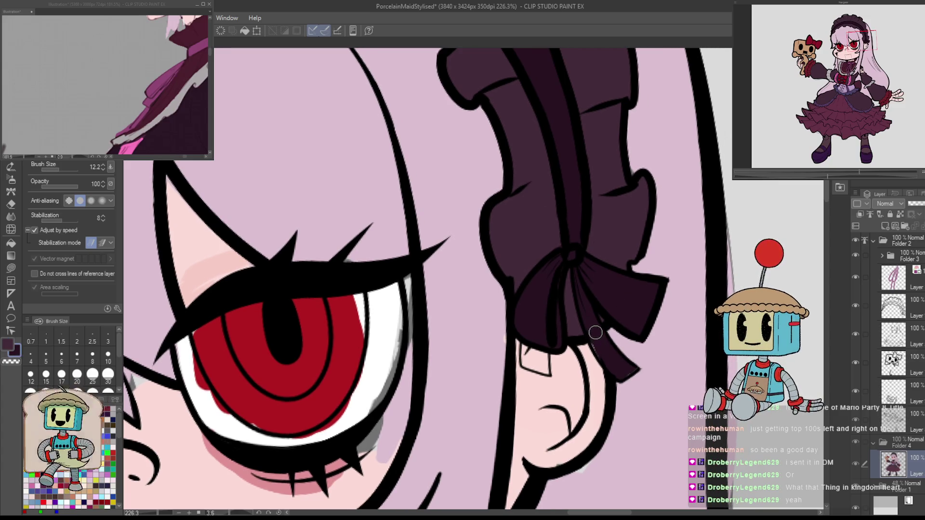
scroll(660, 289, "down", 4)
left_click_drag(663, 285, 663, 345)
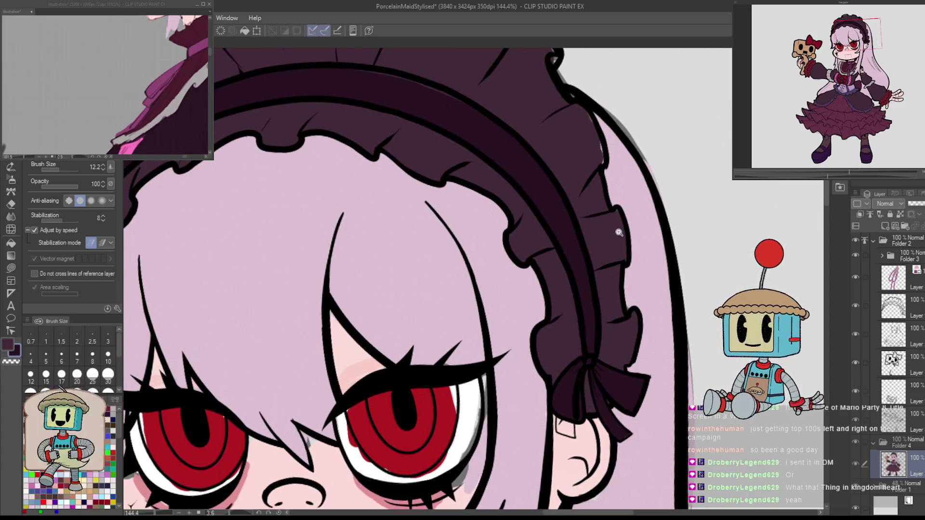
Frame the ruffle's top edge and select Folder 1 in the layer list.
scroll(619, 235, "up", 3)
scroll(620, 235, "up", 2)
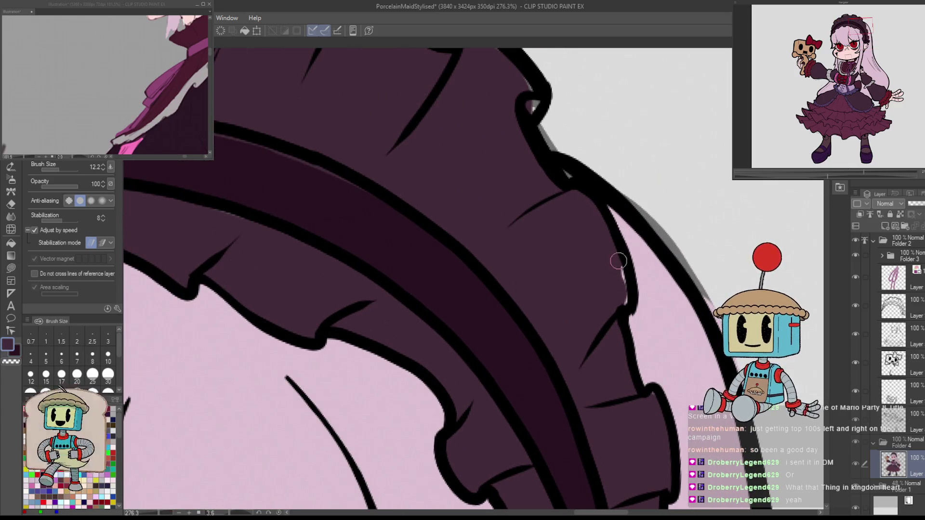
left_click_drag(601, 248, 575, 291)
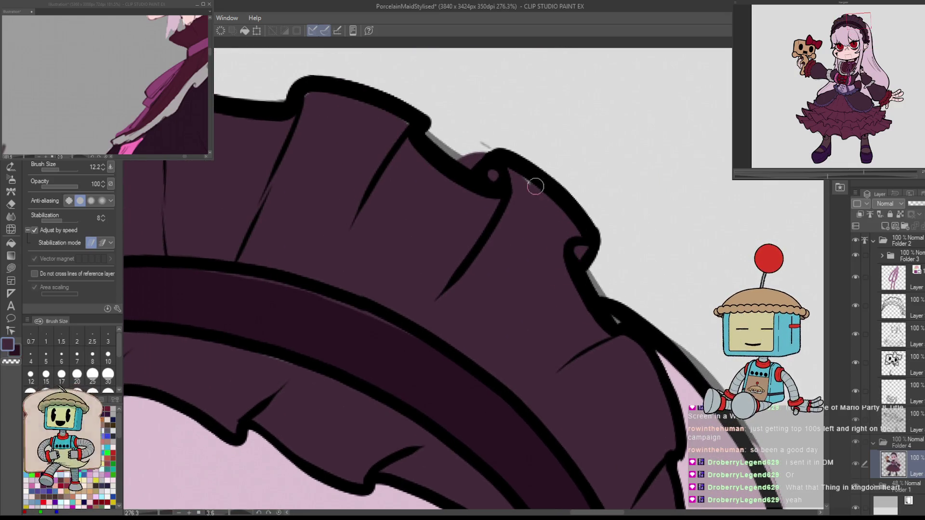
key("e")
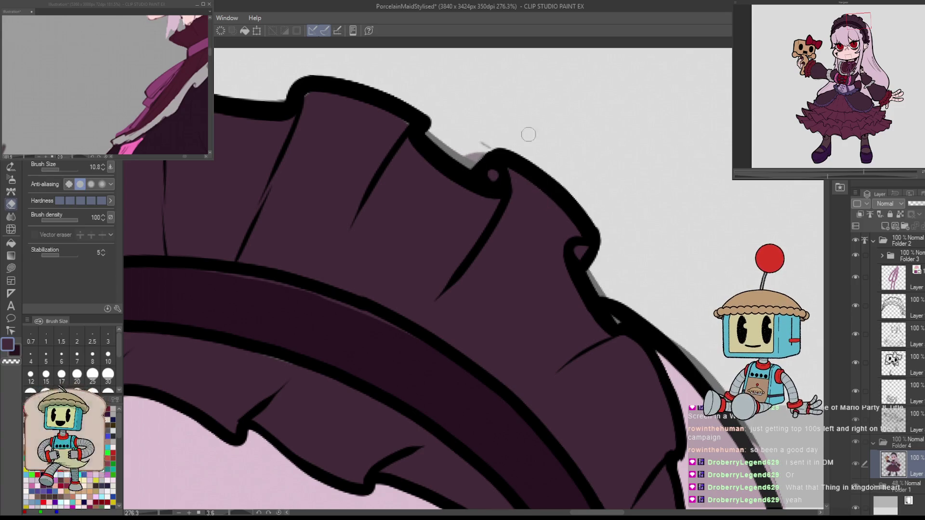
scroll(862, 475, "down", 1)
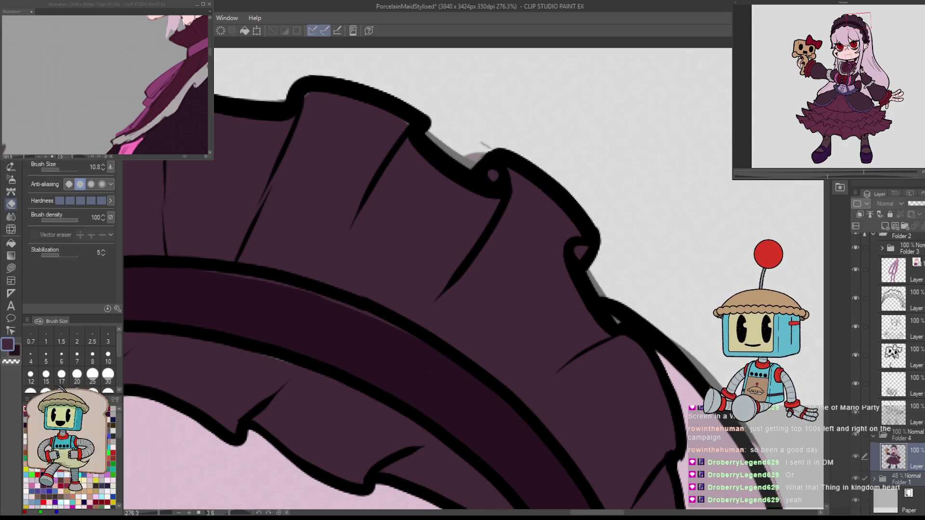
left_click(864, 478)
scroll(476, 282, "down", 5)
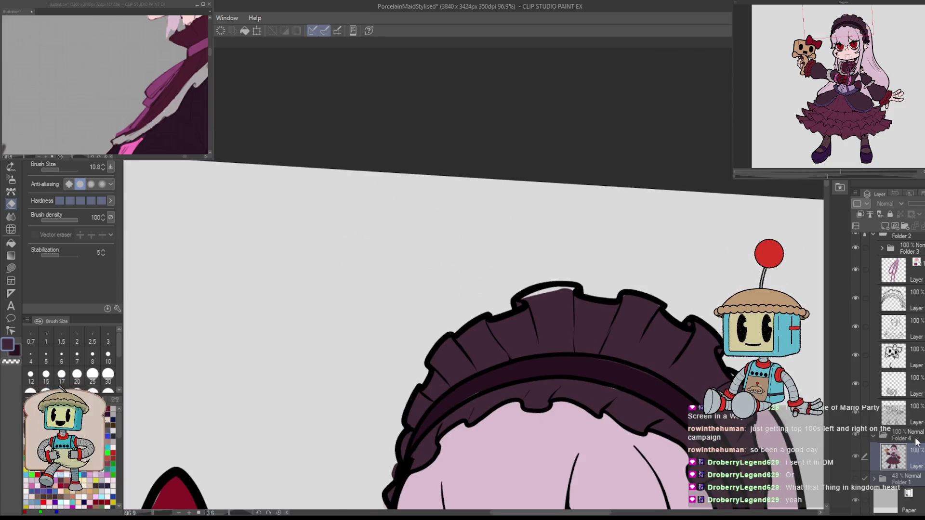
scroll(710, 313, "down", 2)
scroll(709, 314, "down", 3)
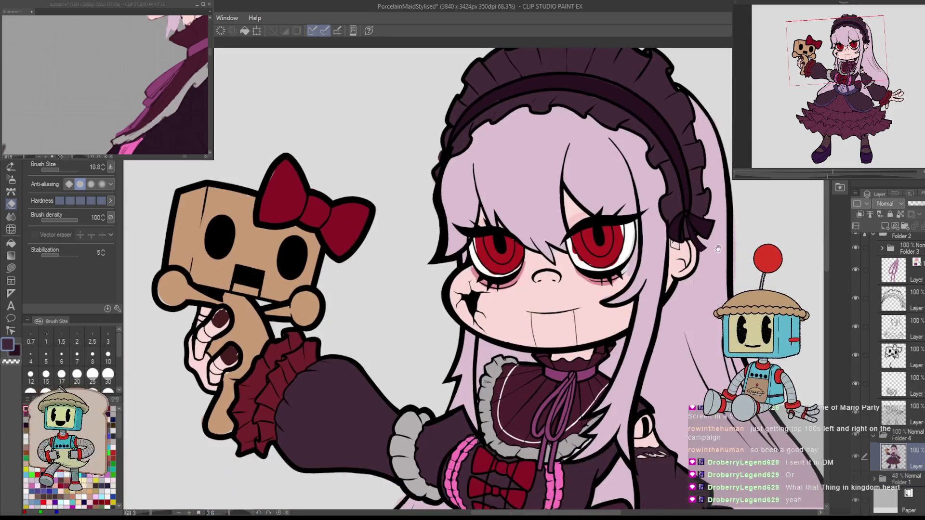
scroll(710, 313, "up", 5)
scroll(534, 274, "up", 5)
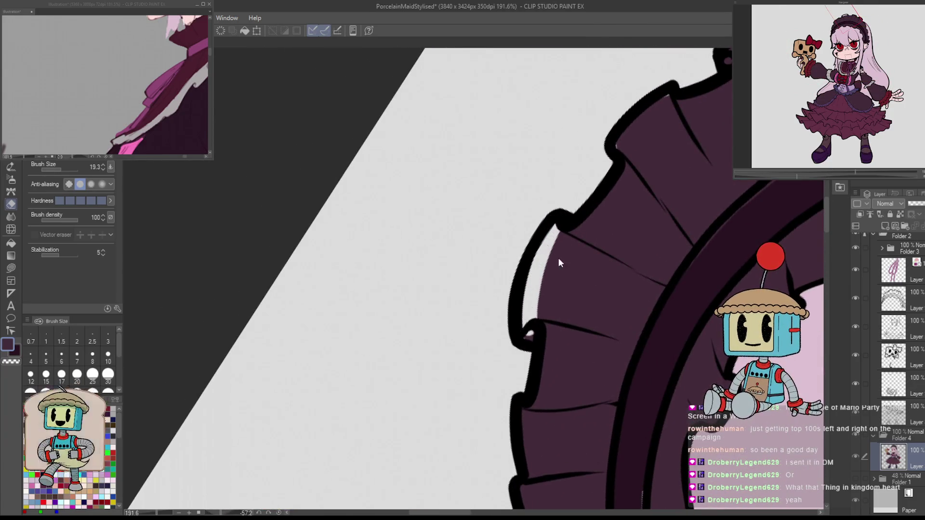
Paint the ruffle's dark purple over light slivers along its outline.
key("p")
left_click(550, 272, "alt")
mouse_move(553, 234)
left_mouse_down()
mouse_move(536, 268)
mouse_move(543, 283)
mouse_move(533, 320)
left_mouse_up()
left_click_drag(636, 308, 621, 391)
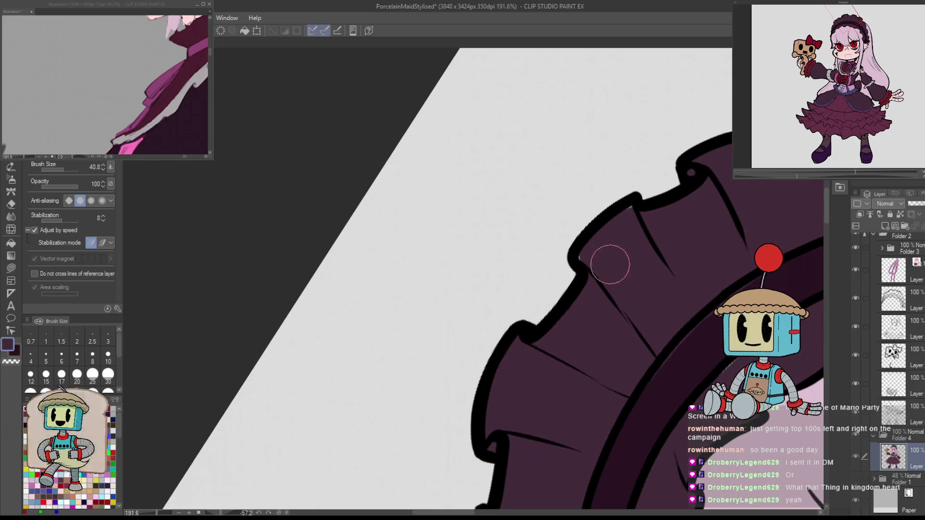
left_click_drag(746, 224, 618, 278)
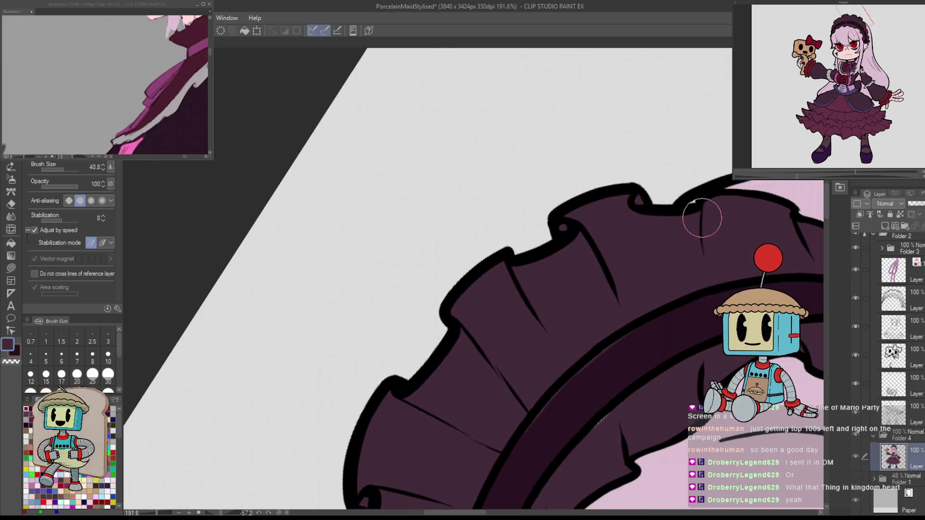
mouse_move(713, 242)
left_mouse_down()
mouse_move(712, 120)
mouse_move(680, 161)
mouse_move(562, 256)
left_mouse_up()
left_click(680, 161, "alt")
mouse_move(637, 235)
left_mouse_down()
mouse_move(594, 305)
mouse_move(574, 285)
left_mouse_up()
mouse_move(559, 382)
left_mouse_down()
mouse_move(574, 342)
mouse_move(507, 305)
left_mouse_up()
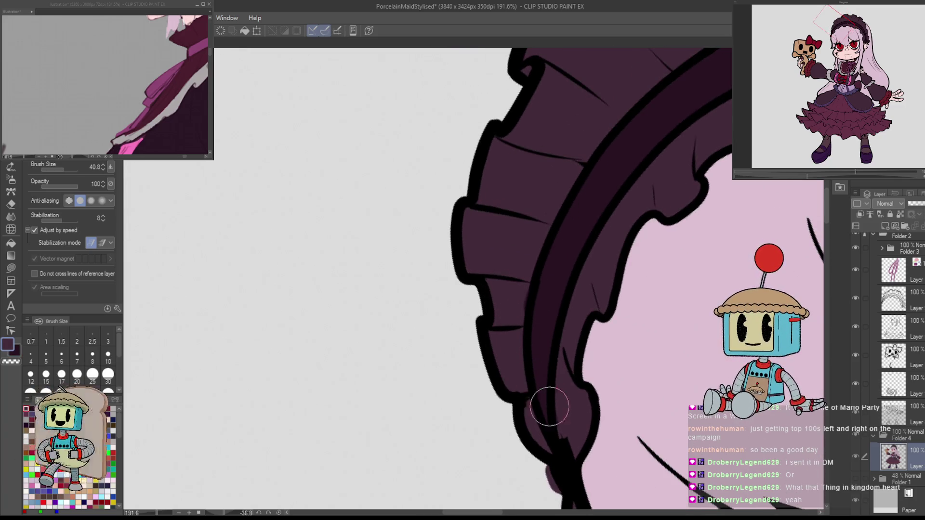
left_click_drag(538, 402, 525, 304)
Erase stray marks along the ruffle's lower end, touching up with the pen.
key("e")
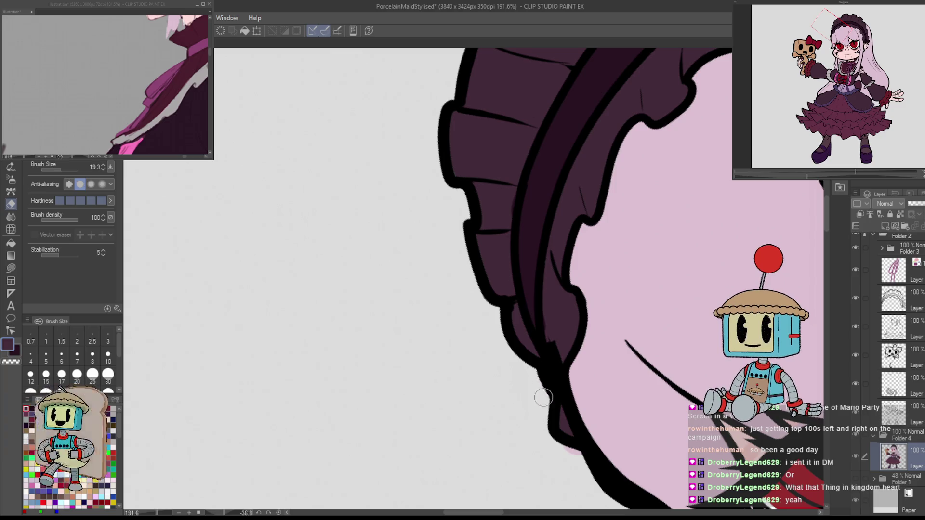
key("p")
left_click_drag(620, 445, 586, 352)
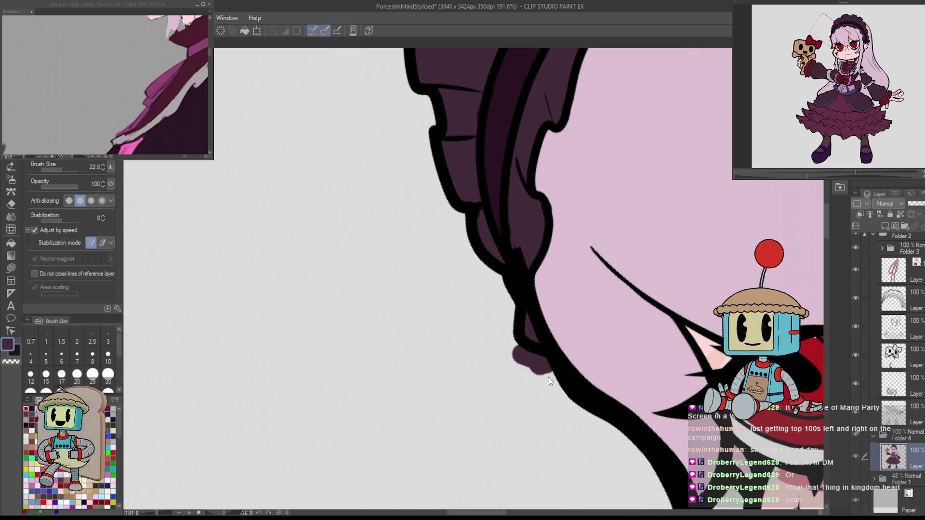
key("e")
scroll(614, 392, "down", 5)
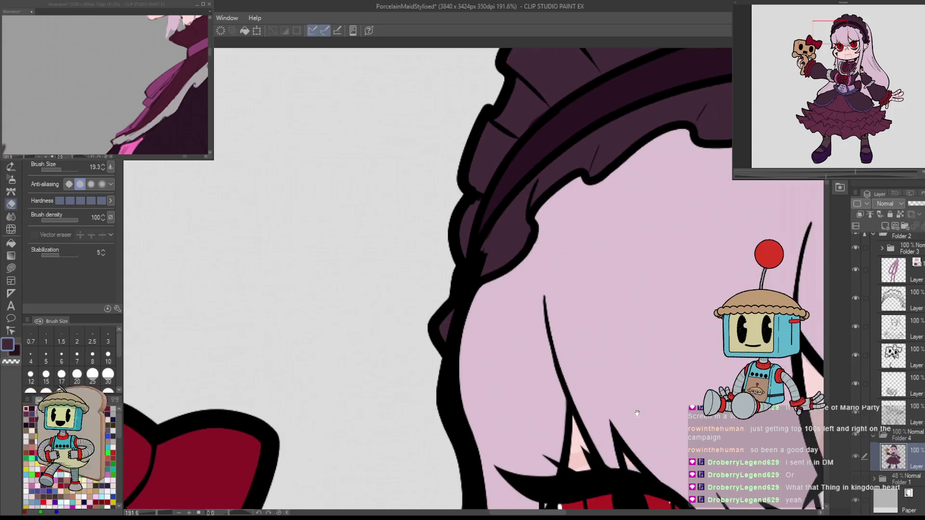
scroll(666, 290, "up", 5)
scroll(645, 301, "down", 5)
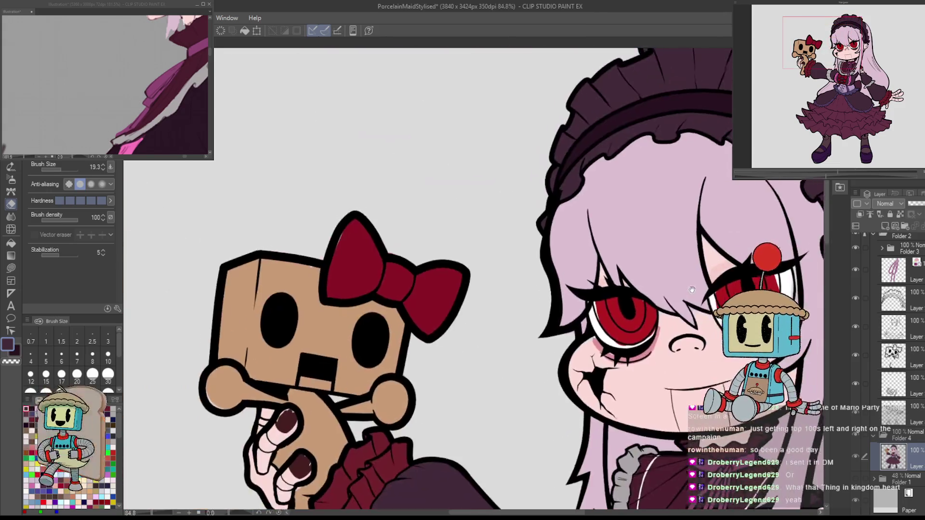
scroll(626, 312, "up", 2)
scroll(628, 299, "down", 3)
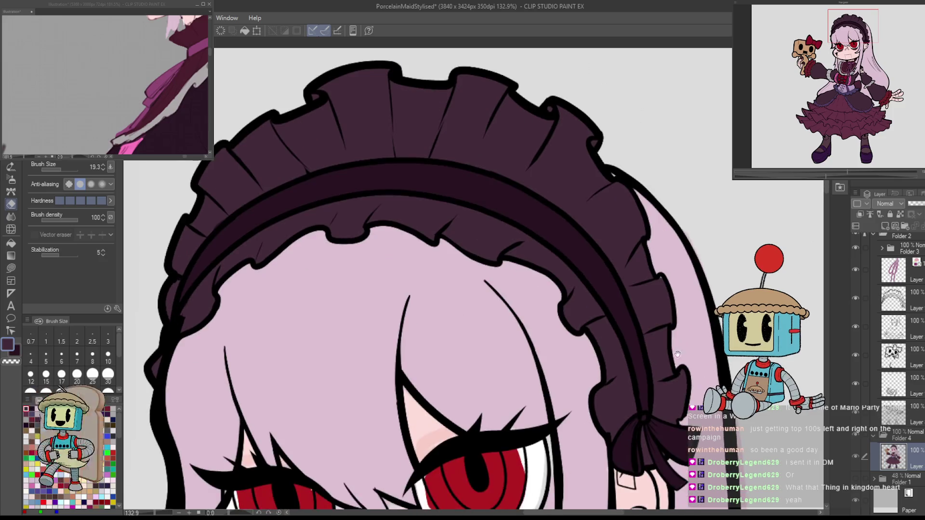
key("p")
scroll(637, 272, "up", 3)
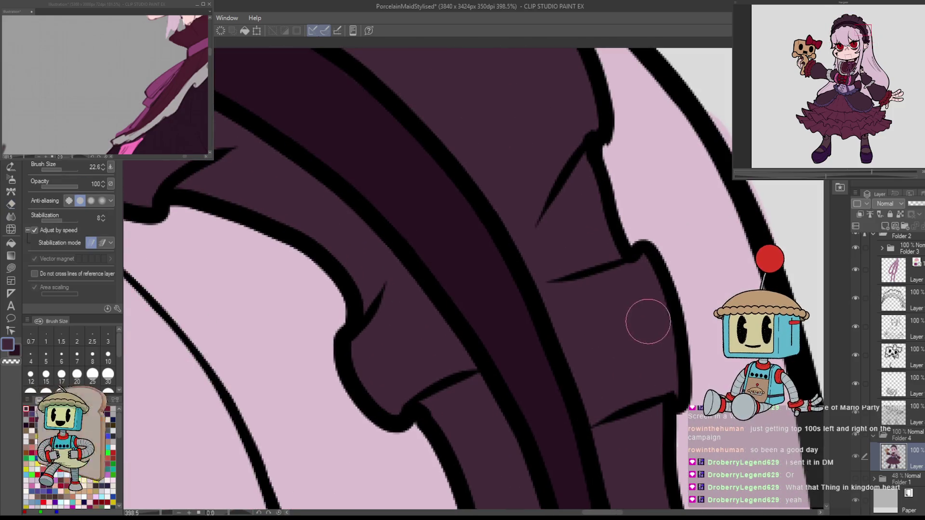
scroll(646, 320, "down", 2)
scroll(682, 348, "up", 1)
scroll(682, 348, "down", 4)
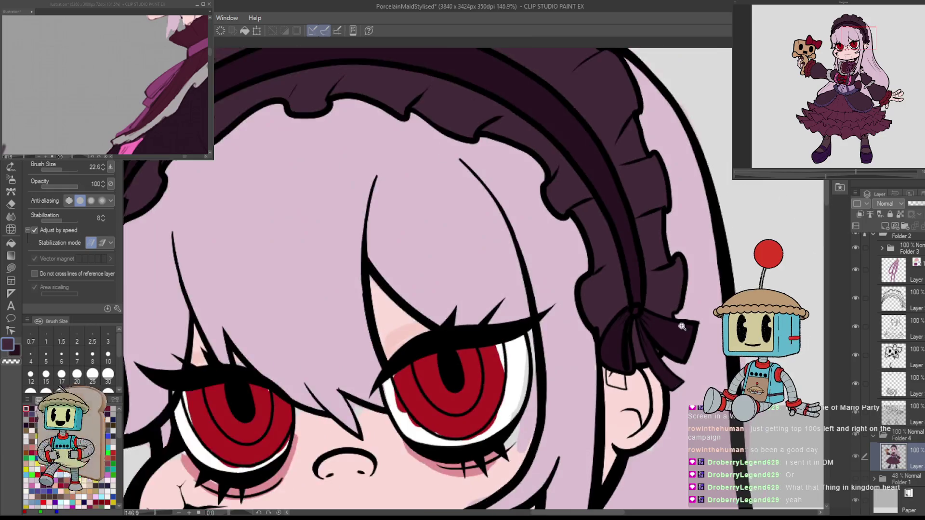
scroll(679, 213, "up", 3)
scroll(679, 213, "down", 4)
scroll(643, 295, "up", 2)
key("e")
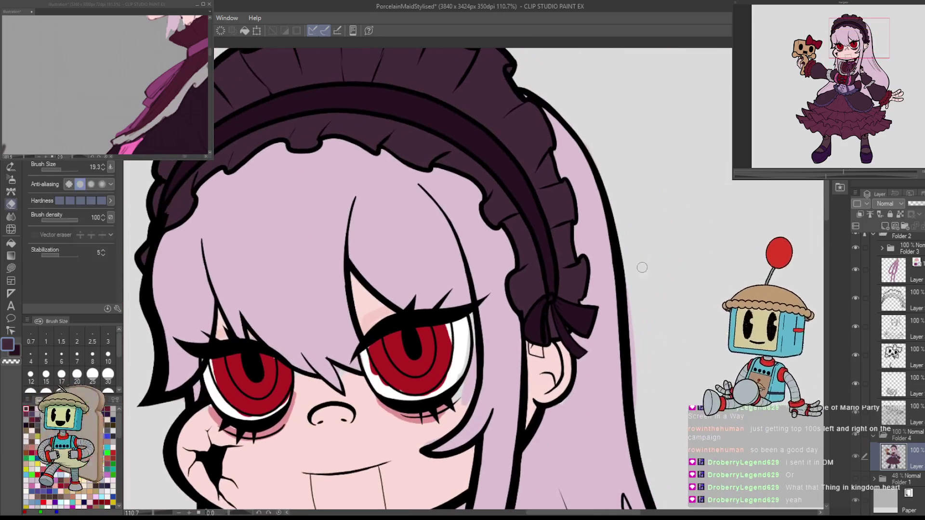
scroll(626, 332, "up", 6)
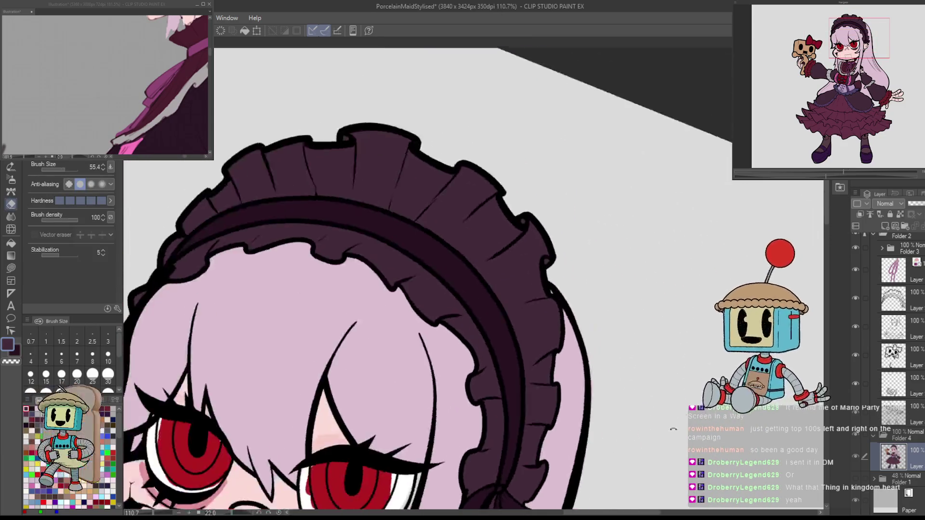
Sample the hair's light pink, reset canvas rotation to 0, and move to the dress.
left_click(520, 464, "alt")
key("p")
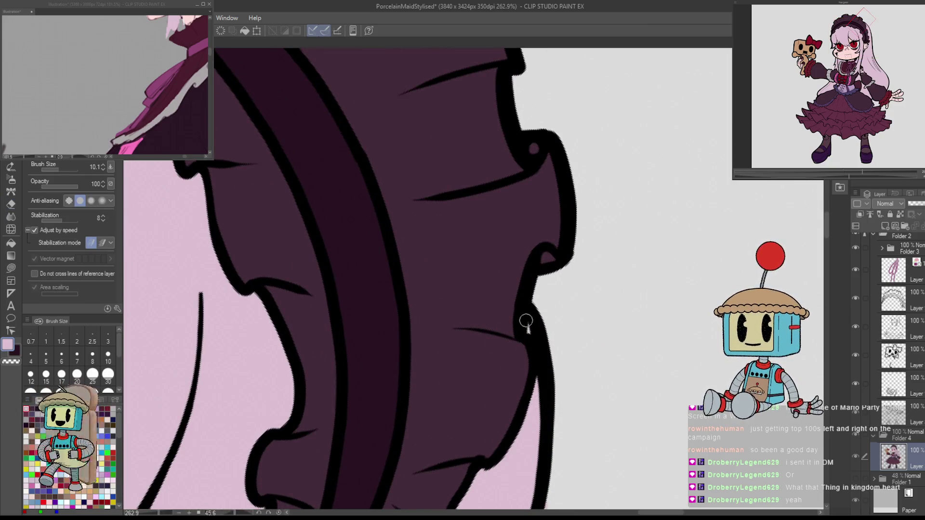
scroll(530, 347, "down", 8)
key("ctrl+at")
left_click_drag(620, 462, 632, 354)
Fill the pink gap under the chest bow with maroon.
scroll(633, 354, "up", 10)
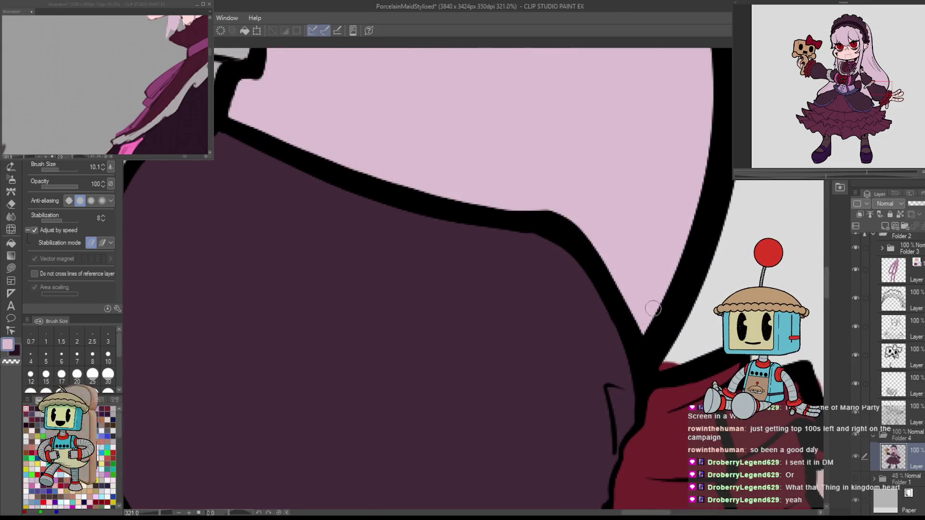
key("e")
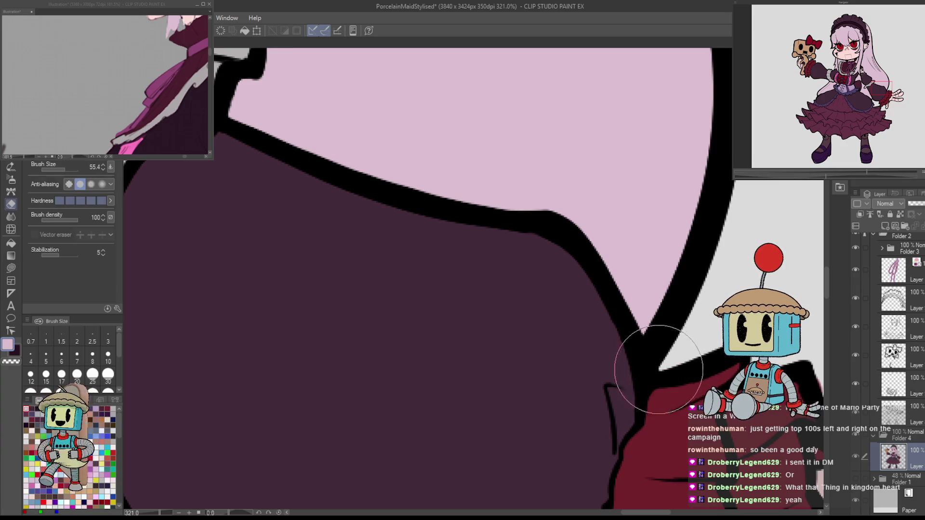
scroll(640, 371, "down", 11)
mouse_move(722, 445)
left_mouse_down()
mouse_move(688, 338)
mouse_move(707, 349)
left_mouse_up()
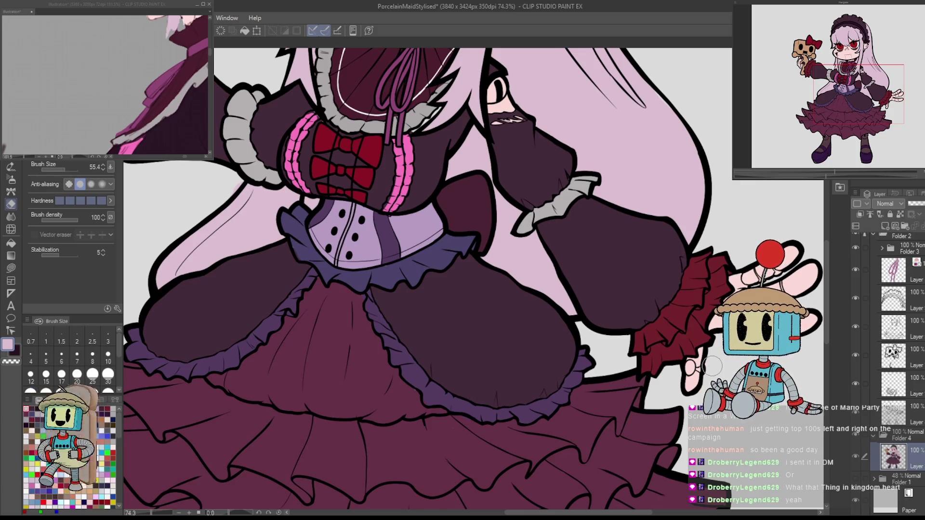
left_click_drag(356, 147, 587, 257)
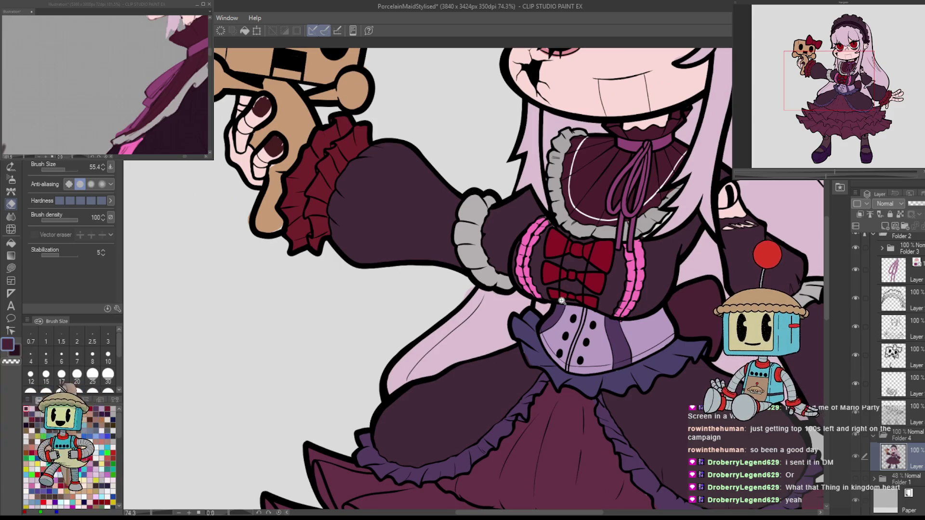
scroll(562, 301, "up", 5)
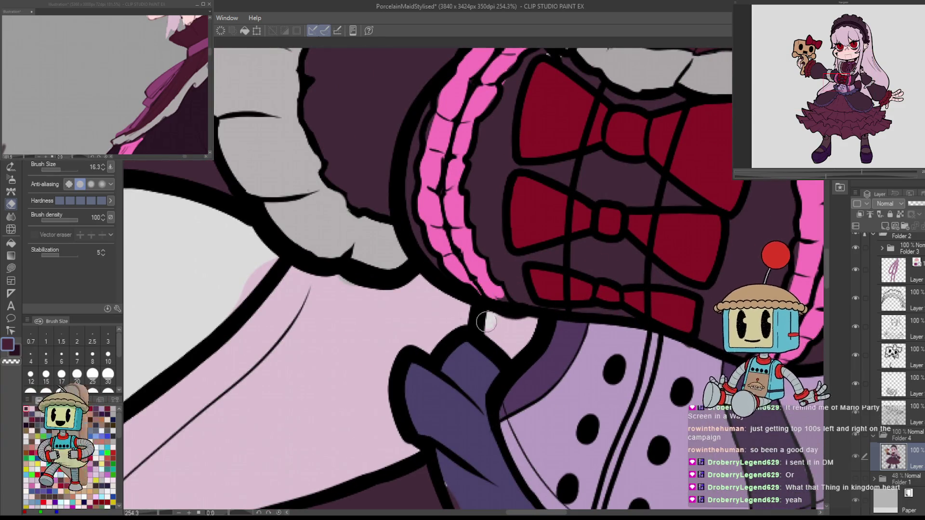
key("p")
mouse_move(490, 320)
left_mouse_down()
mouse_move(508, 337)
mouse_move(533, 331)
left_mouse_up()
Sample the skirt's dark maroon and zoom in on the corset's lower frill edge.
scroll(538, 333, "down", 2)
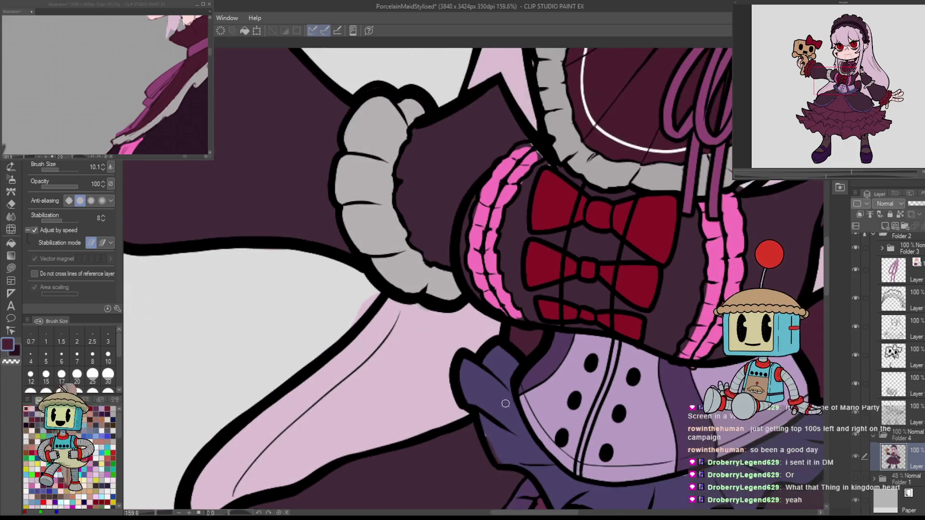
left_click_drag(515, 459, 529, 410)
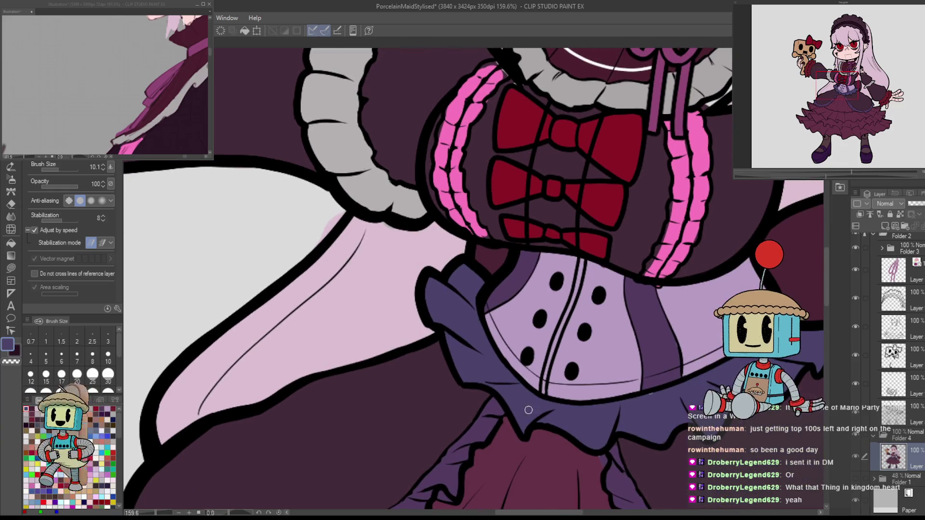
left_click_drag(646, 454, 607, 363)
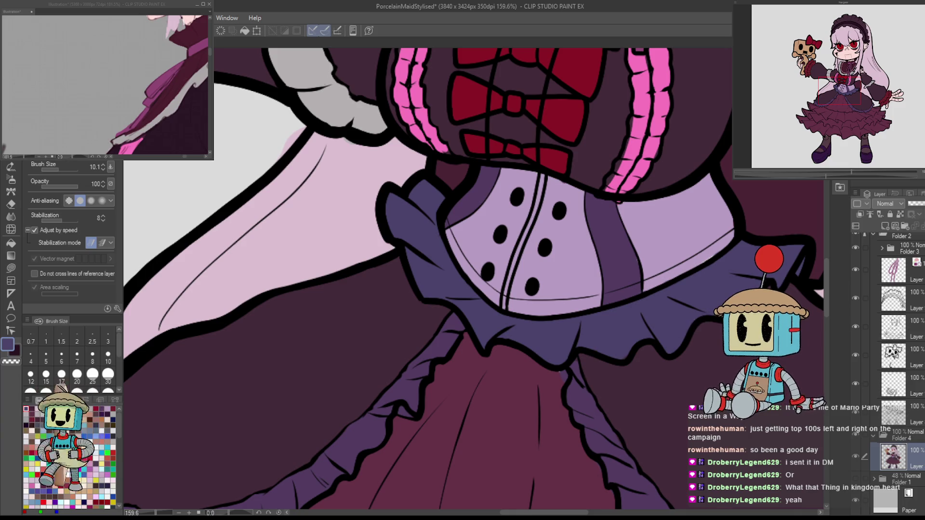
scroll(664, 334, "up", 3)
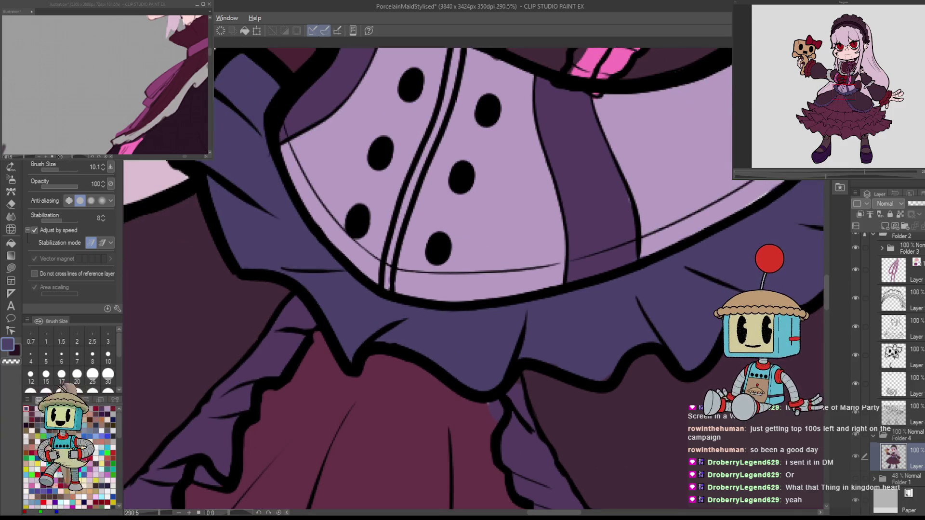
left_click_drag(662, 260, 718, 183)
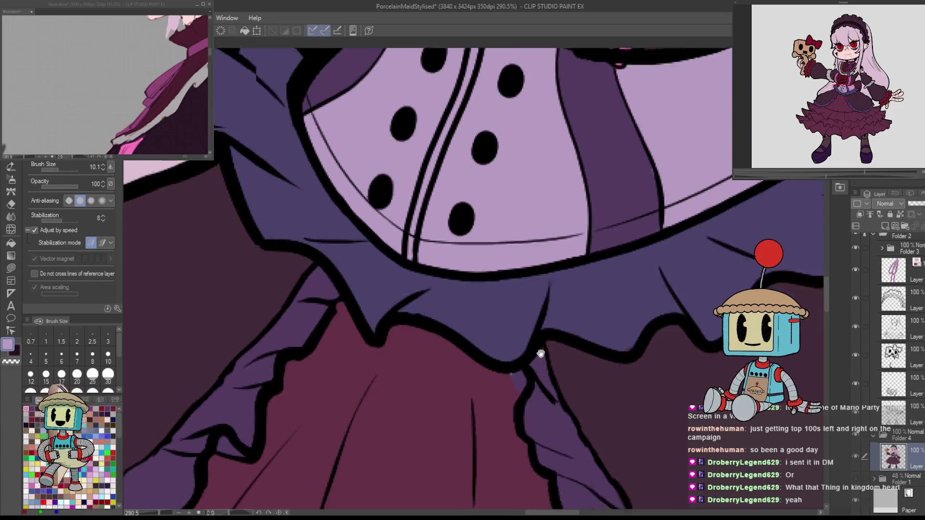
left_click(521, 351, "alt")
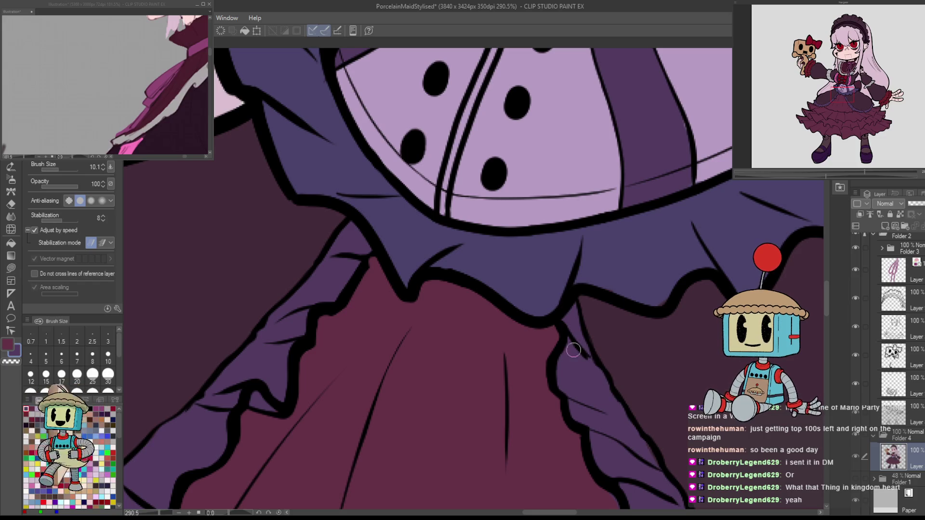
scroll(573, 351, "down", 2)
scroll(692, 324, "up", 4)
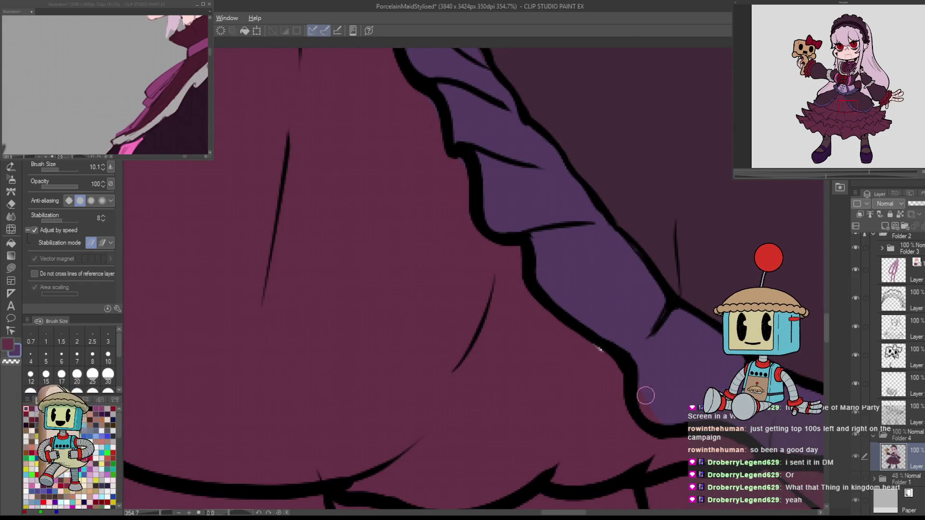
scroll(656, 374, "down", 8)
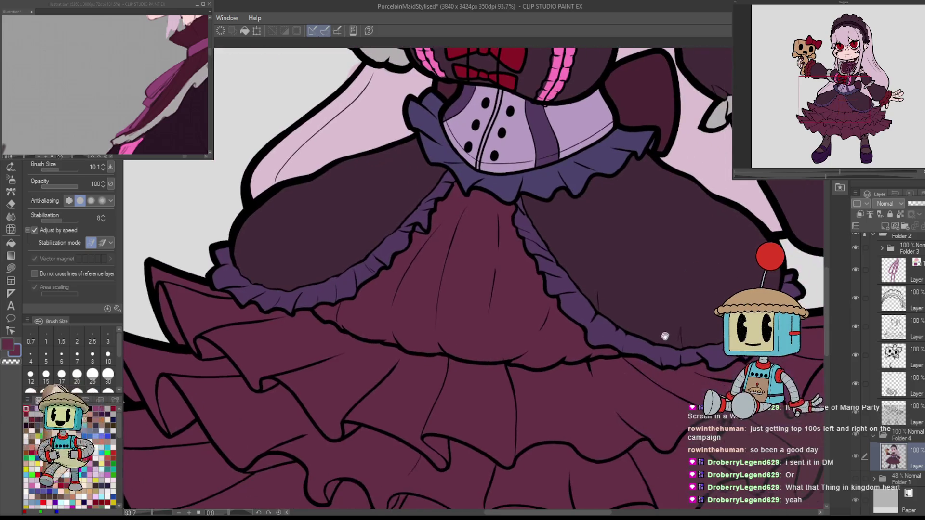
scroll(674, 347, "up", 8)
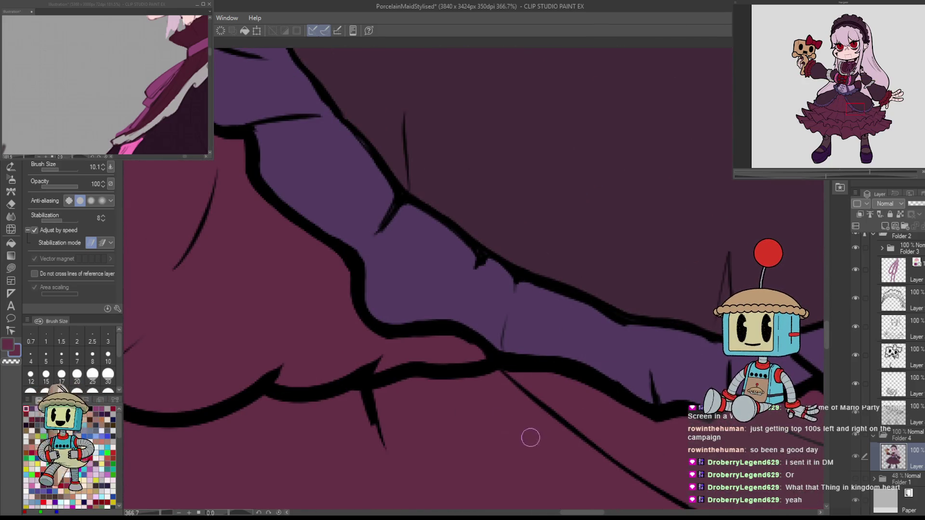
scroll(680, 420, "down", 5)
scroll(679, 419, "up", 2)
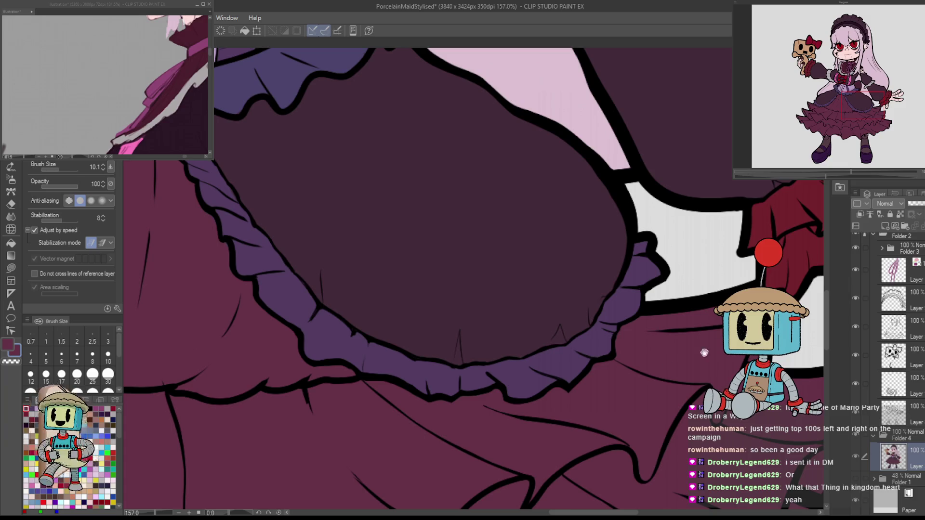
scroll(770, 298, "up", 4)
scroll(787, 292, "down", 4)
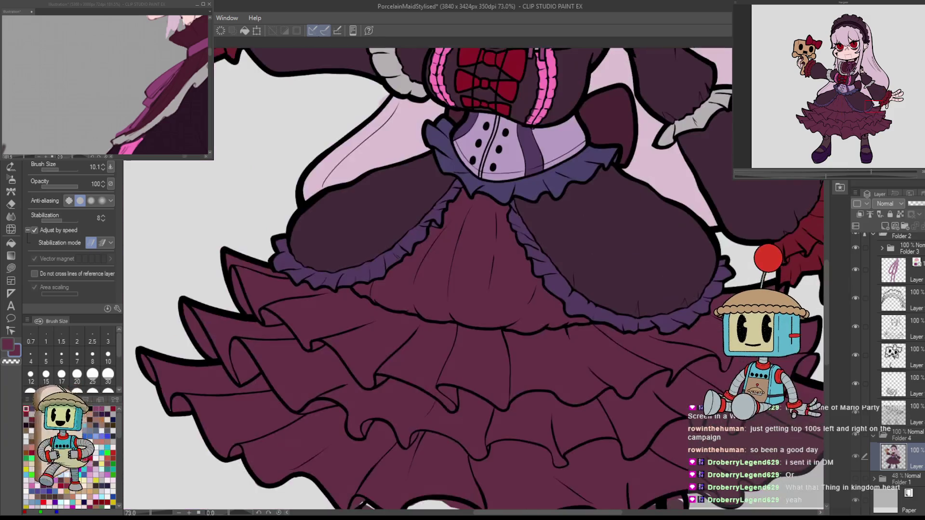
scroll(676, 365, "up", 3)
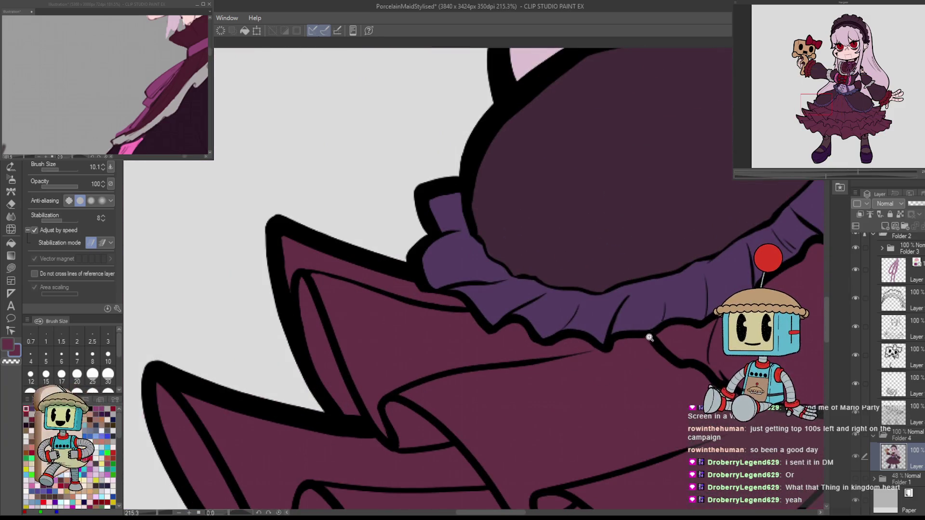
Paint the skirt's maroon over the light gap under the skirt.
scroll(649, 337, "down", 4)
scroll(595, 335, "up", 3)
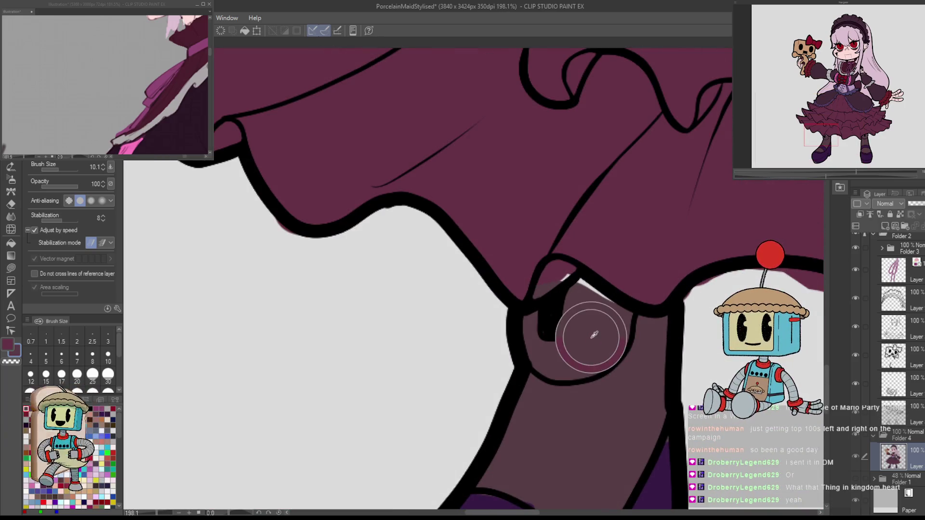
left_click(614, 239, "alt")
left_click_drag(539, 287, 570, 269)
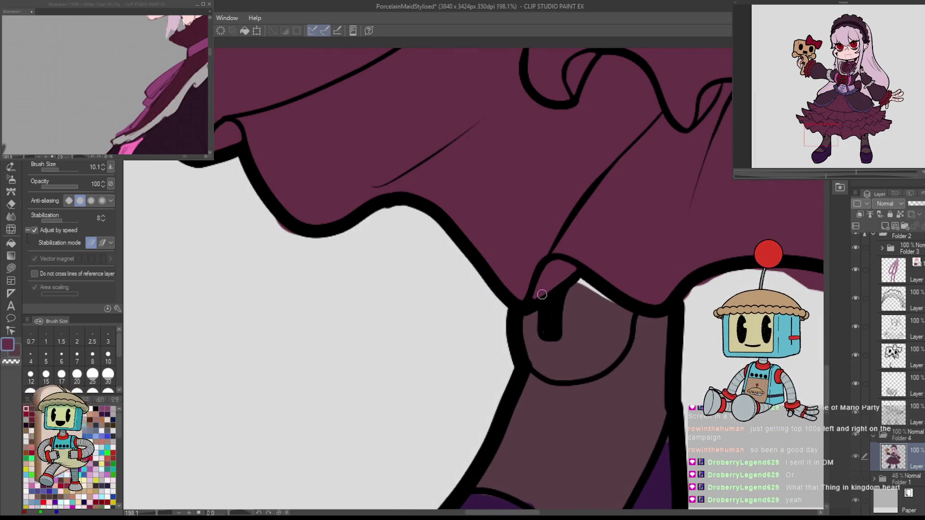
scroll(671, 323, "down", 4)
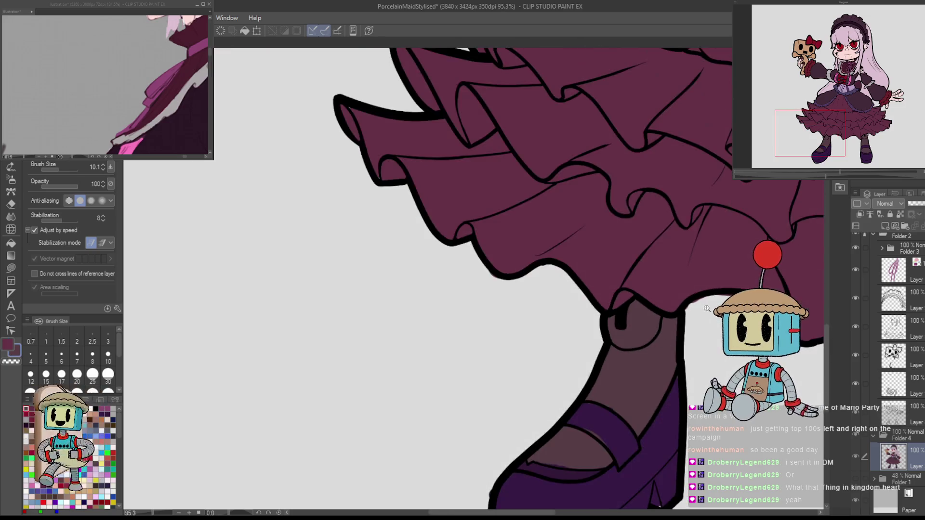
scroll(664, 309, "up", 5)
Erase stray colour outside the skirt outline, rotating the view along the leg.
key("e")
mouse_move(726, 277)
left_mouse_down()
mouse_move(576, 381)
mouse_move(514, 364)
mouse_move(611, 250)
mouse_move(611, 268)
left_mouse_up()
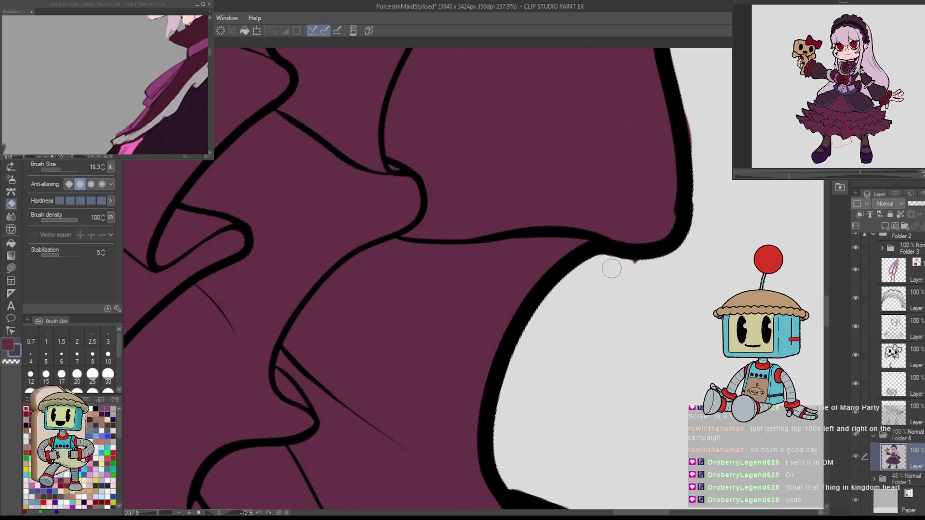
scroll(688, 256, "down", 4)
scroll(578, 269, "up", 5)
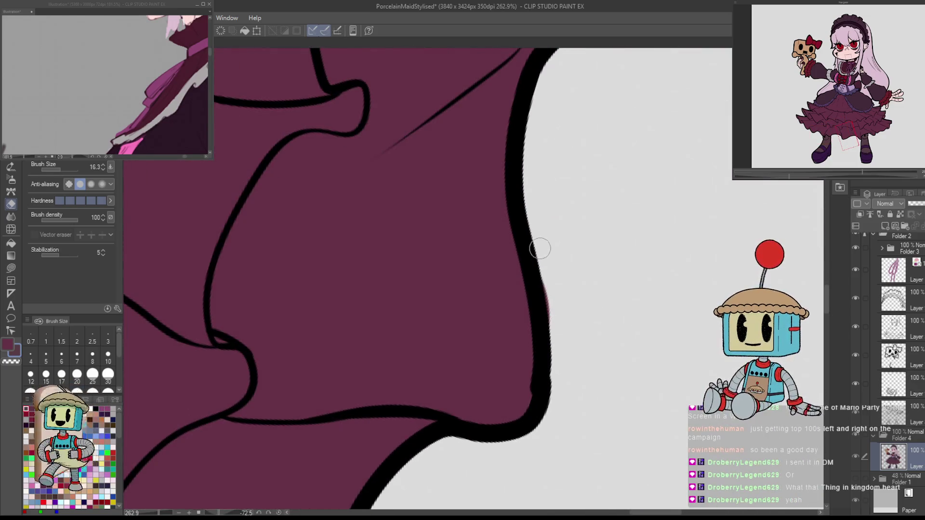
scroll(611, 306, "down", 3)
scroll(687, 323, "down", 2)
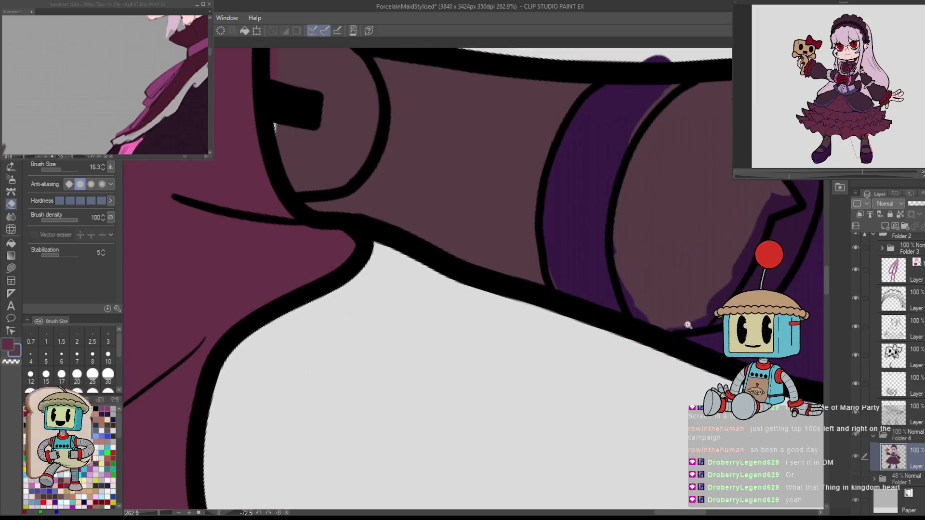
left_click_drag(626, 316, 563, 256)
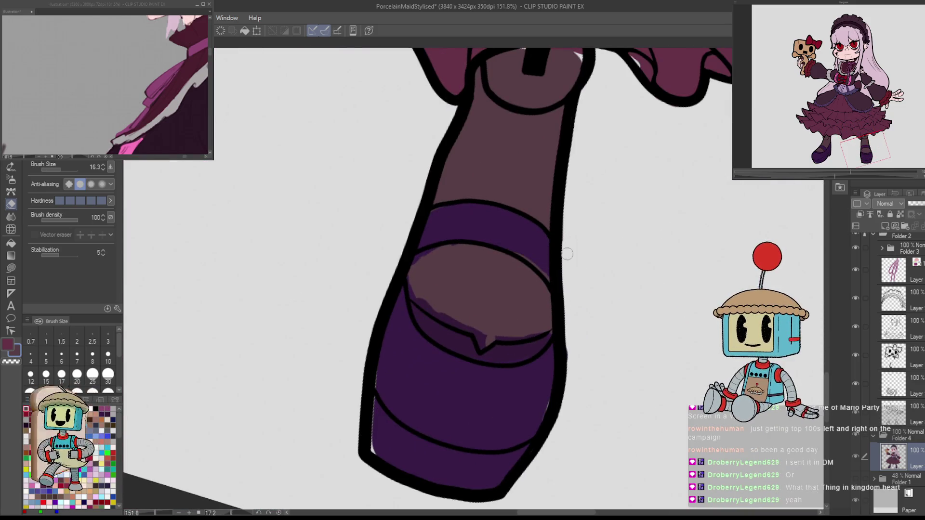
scroll(564, 408, "up", 5)
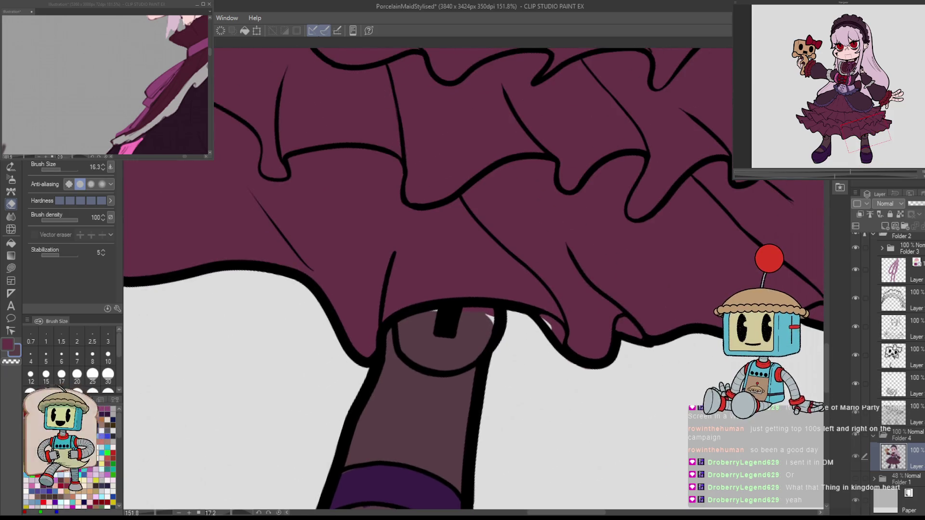
scroll(659, 360, "up", 10)
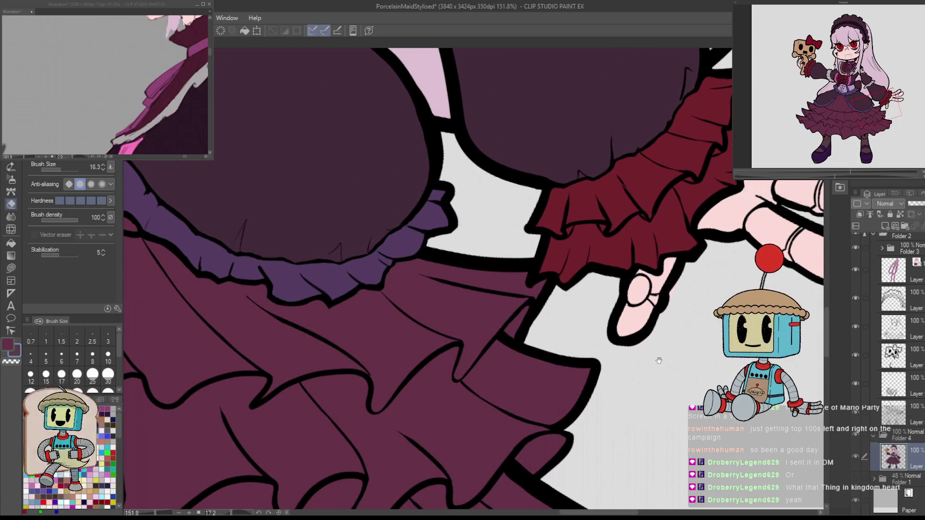
scroll(659, 360, "up", 3)
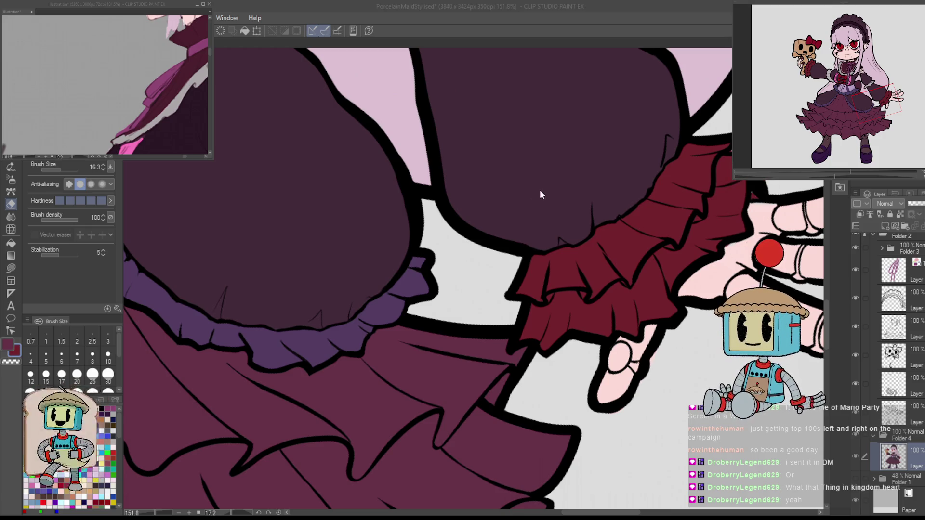
key("p")
scroll(750, 190, "down", 5)
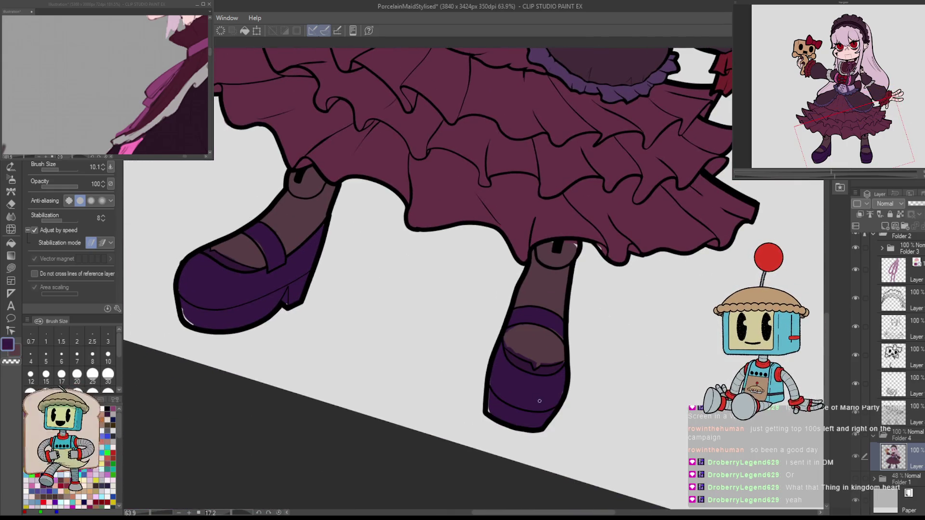
Zoom and rotate the view onto the right shoe, and shrink the pen to 20.4.
scroll(540, 401, "up", 3)
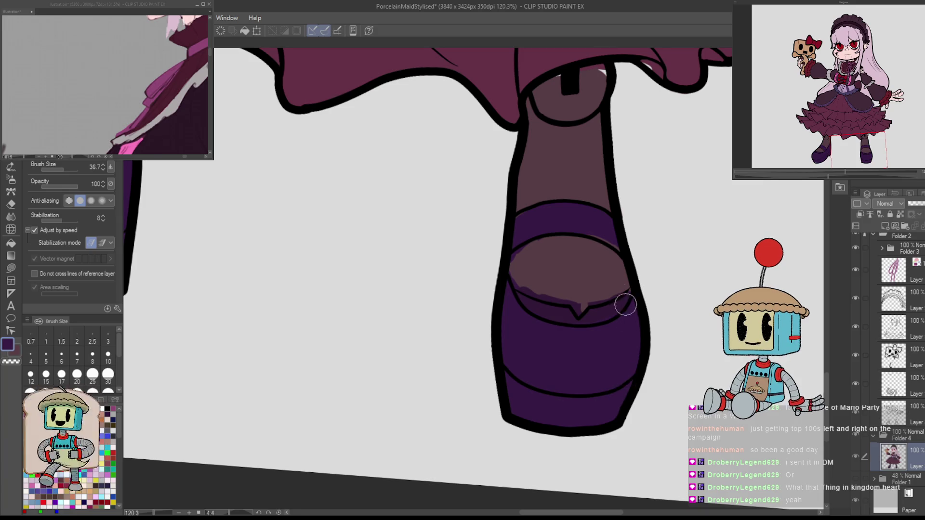
scroll(626, 304, "up", 3)
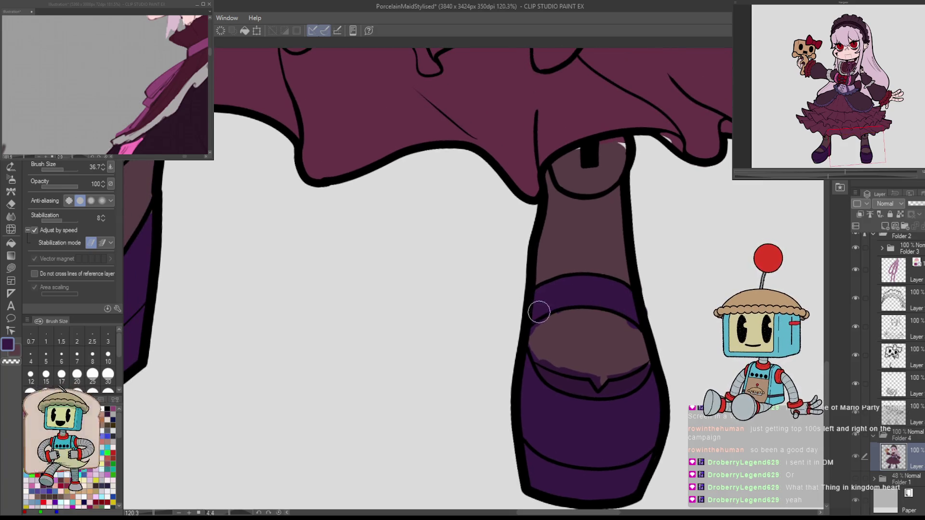
mouse_move(581, 297)
left_mouse_down()
mouse_move(665, 265)
mouse_move(578, 351)
mouse_move(464, 237)
left_mouse_up()
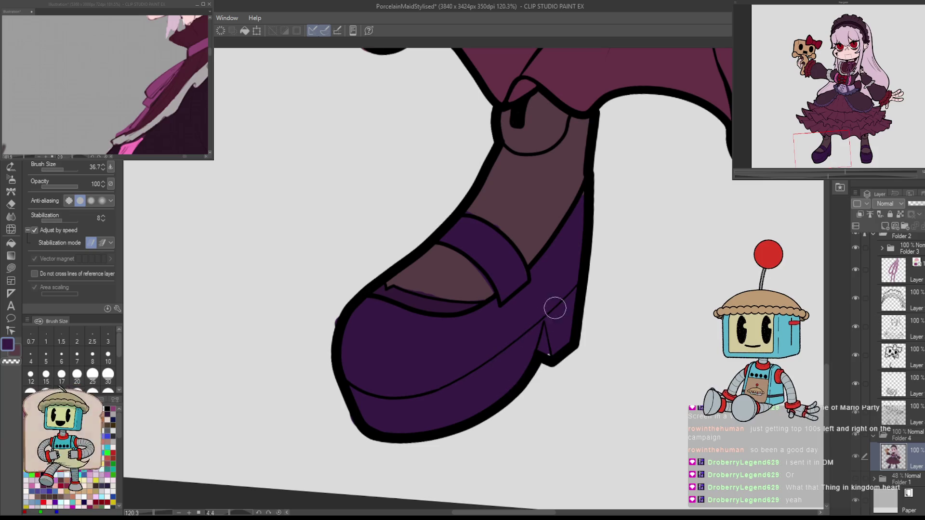
key("e")
key("p")
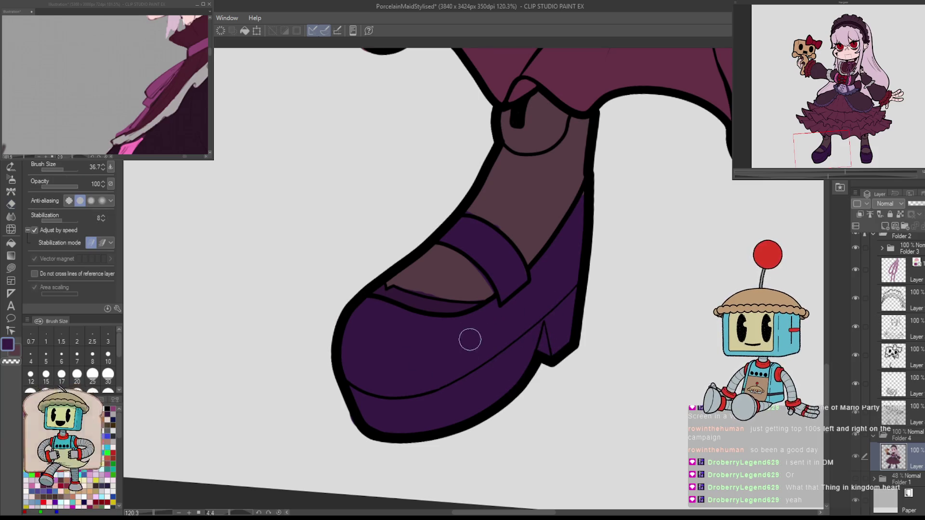
mouse_move(421, 285)
left_mouse_down()
mouse_move(574, 271)
mouse_move(496, 291)
left_mouse_up()
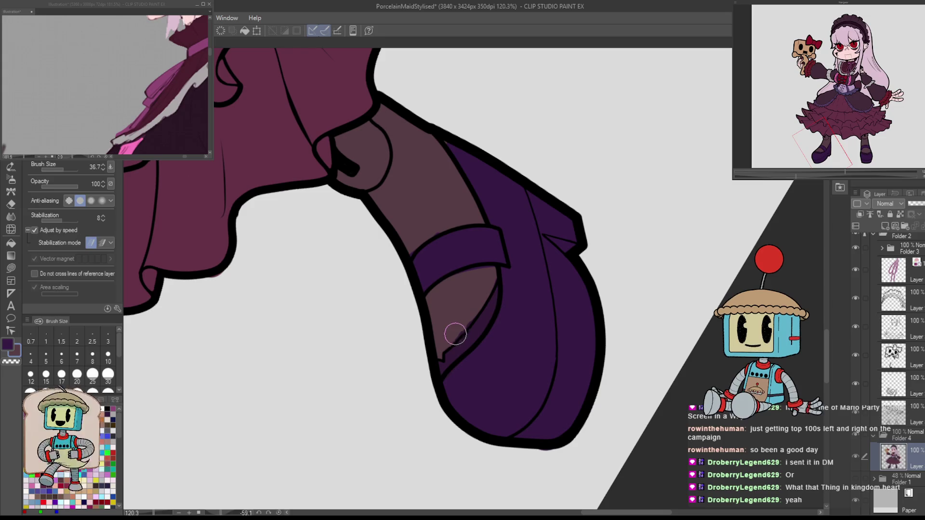
key("bracketleft")
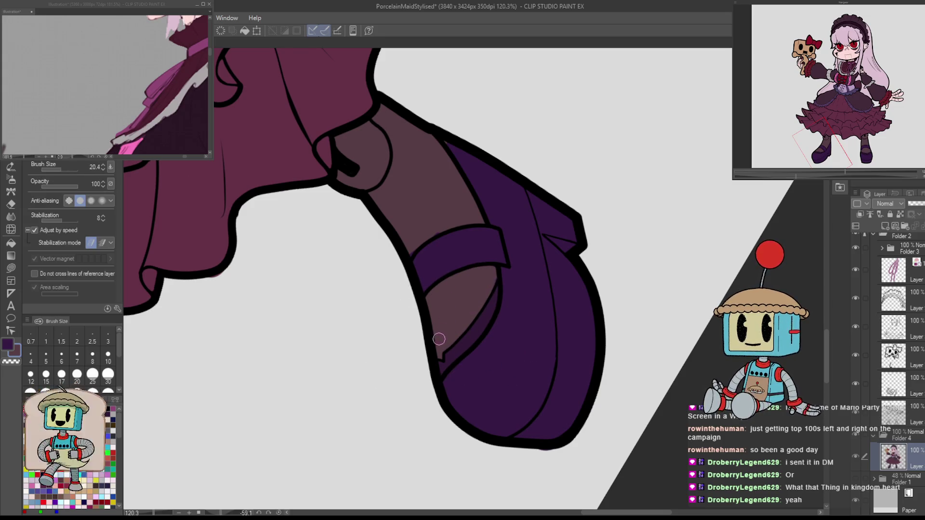
Brush the leg's brown over the purple strip and notch inside the shoe opening.
mouse_move(452, 221)
left_mouse_down()
mouse_move(574, 250)
mouse_move(594, 319)
left_mouse_up()
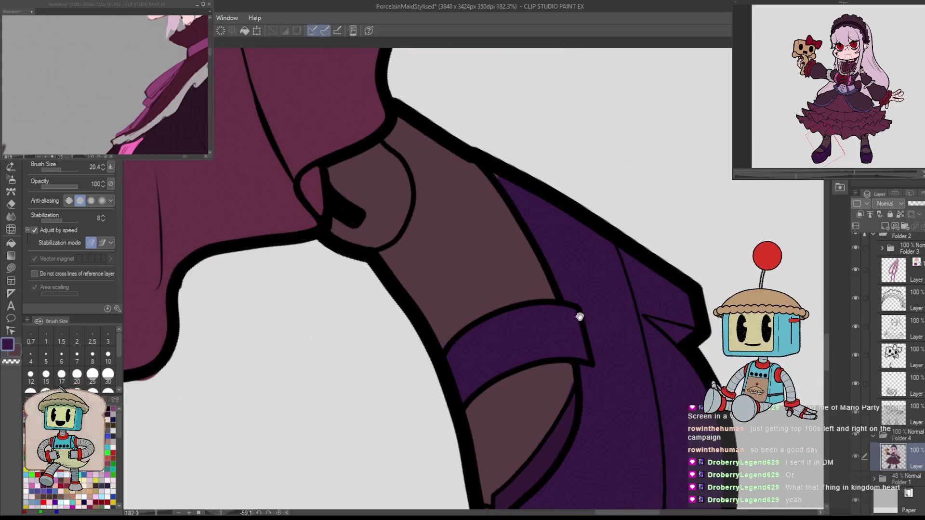
left_click_drag(470, 342, 454, 227)
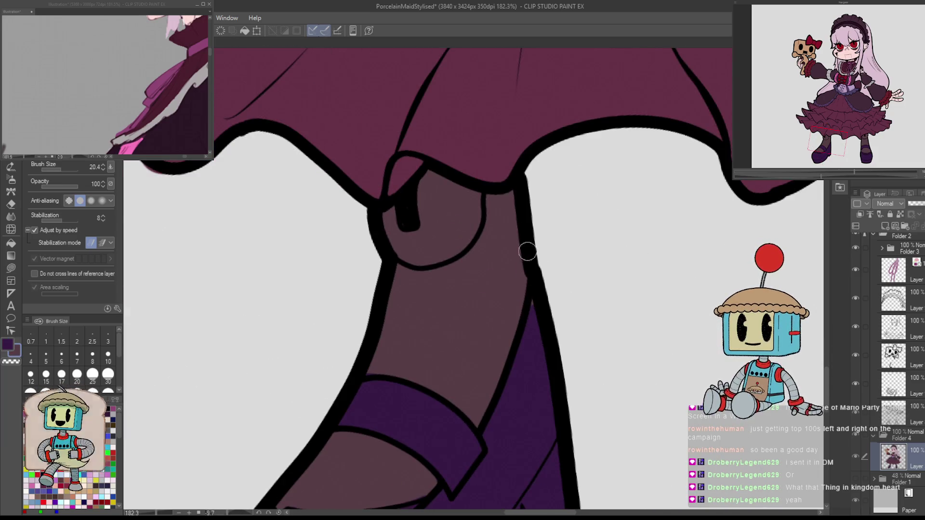
scroll(535, 299, "down", 5)
scroll(482, 234, "up", 6)
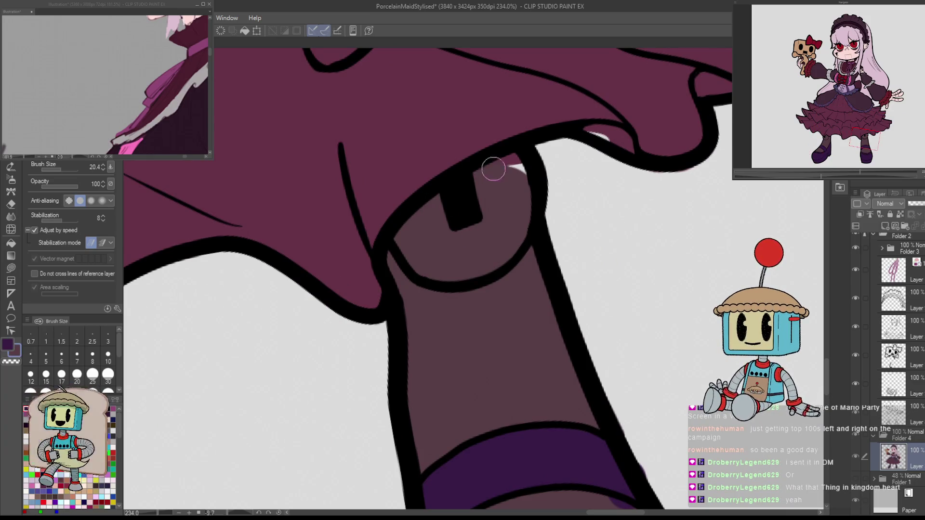
scroll(416, 271, "down", 4)
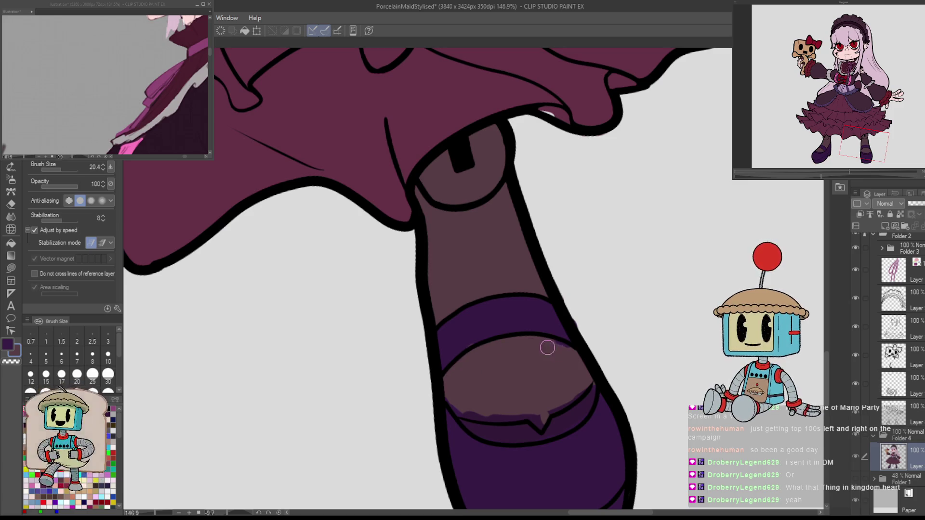
scroll(578, 368, "up", 7)
left_click_drag(512, 351, 318, 342)
mouse_move(335, 127)
left_mouse_down()
mouse_move(310, 154)
mouse_move(320, 314)
mouse_move(345, 384)
mouse_move(406, 444)
left_mouse_up()
left_click_drag(302, 348, 310, 331)
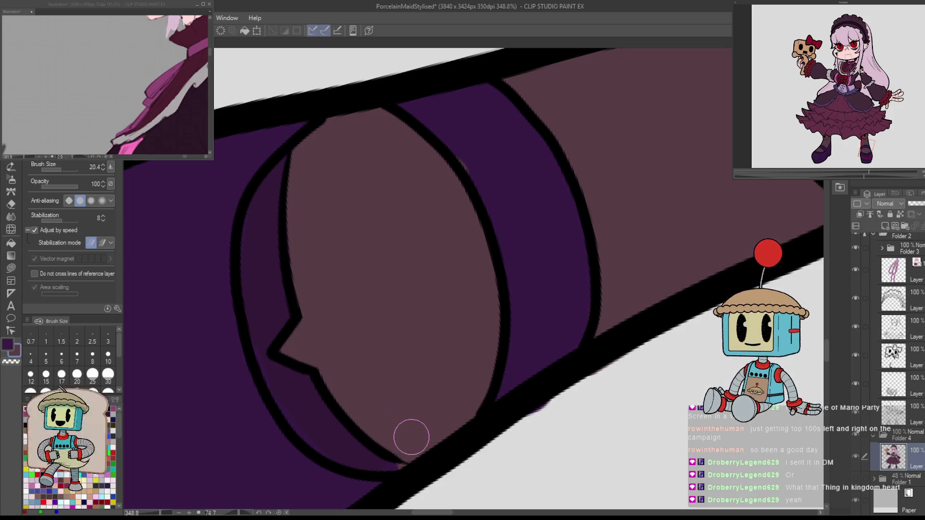
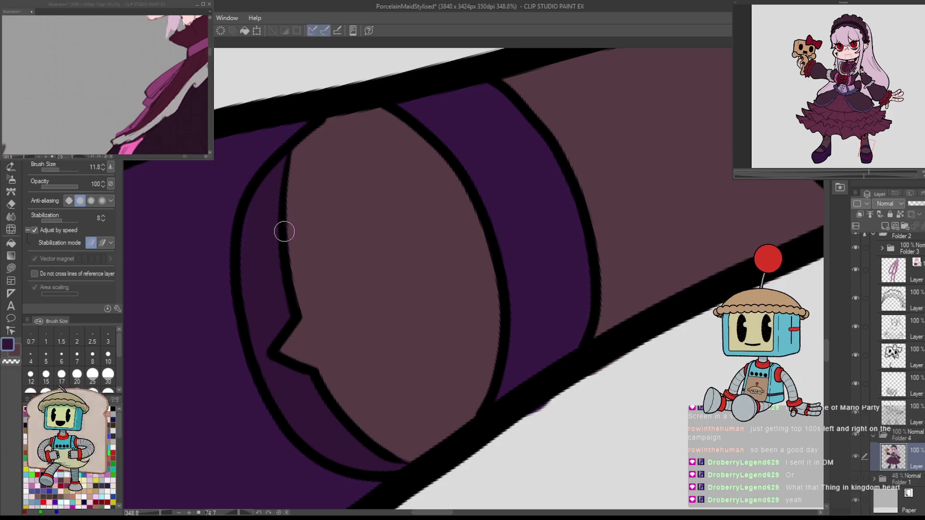
Paint the upper fingernail of the toy-gripping hand dark, covering its highlight.
key("ctrl+at")
scroll(453, 504, "down", 3)
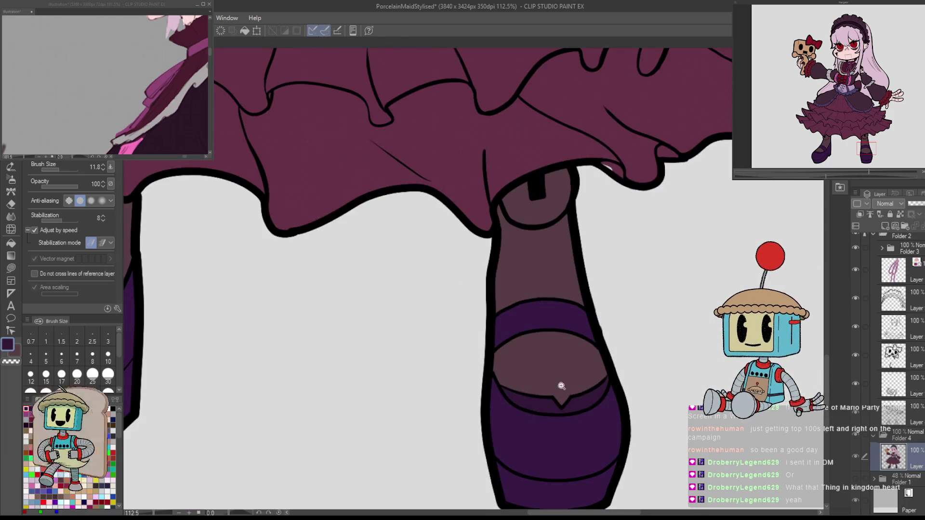
scroll(558, 385, "up", 6)
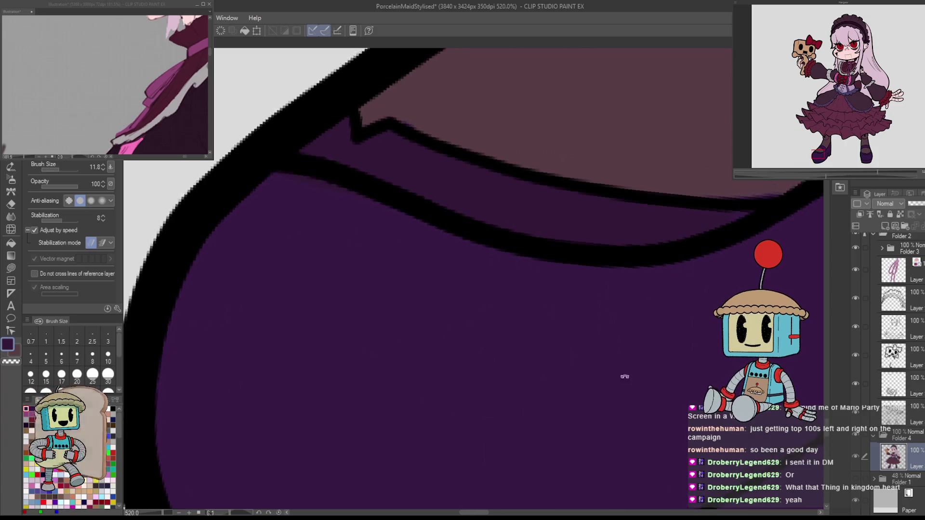
left_click_drag(625, 376, 545, 443)
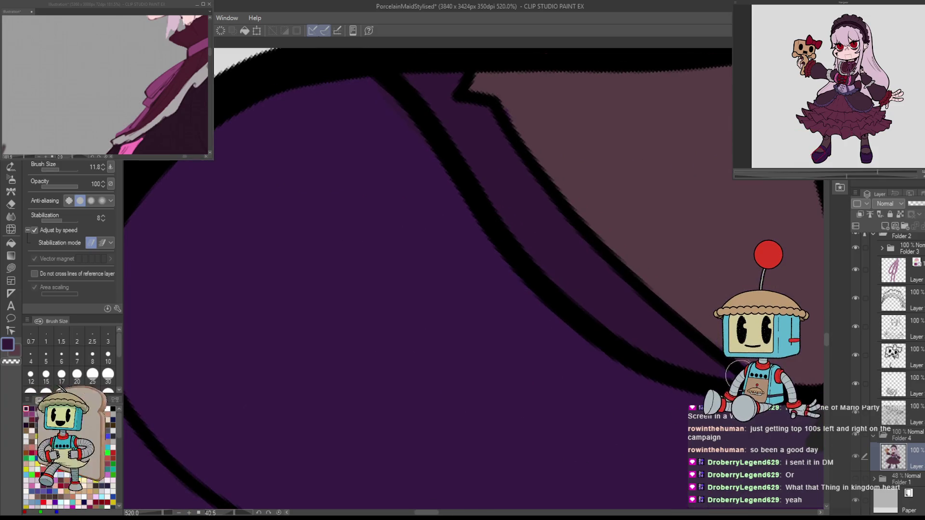
left_click_drag(627, 327, 635, 457)
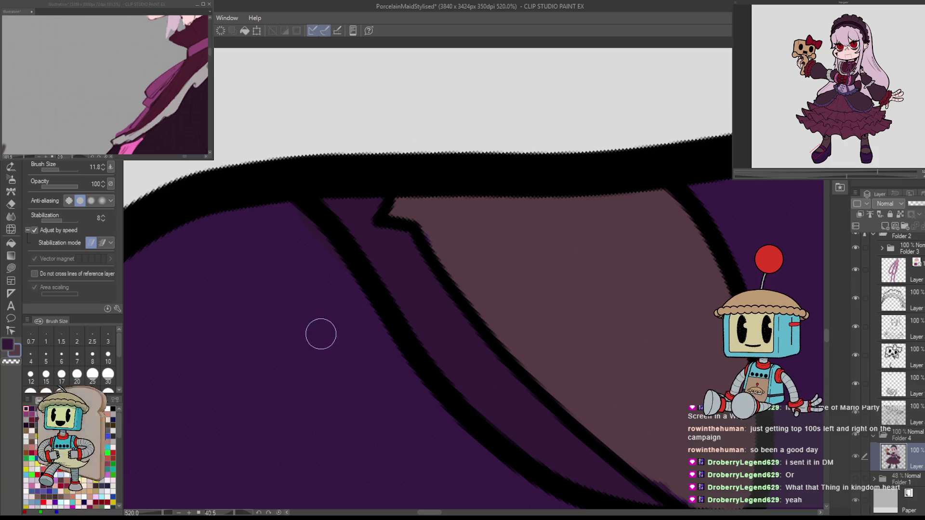
left_click_drag(462, 441, 375, 268)
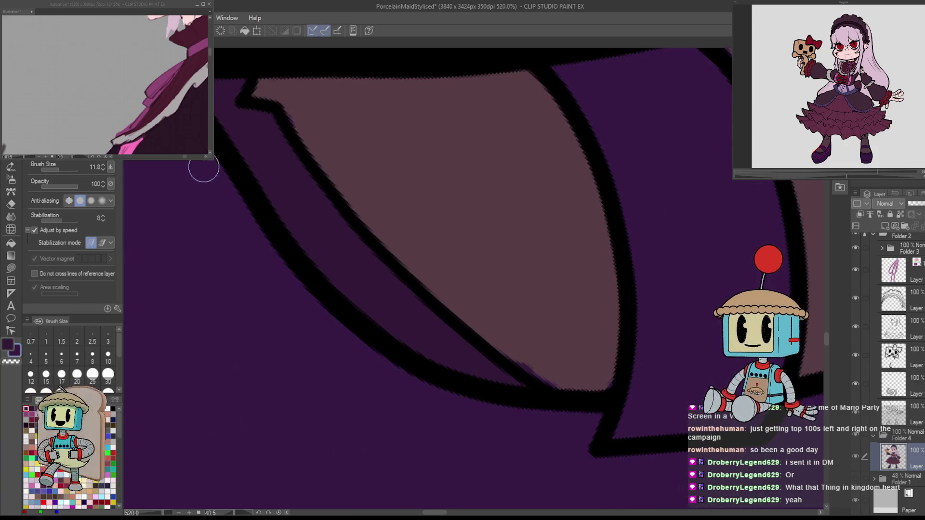
scroll(564, 390, "down", 10)
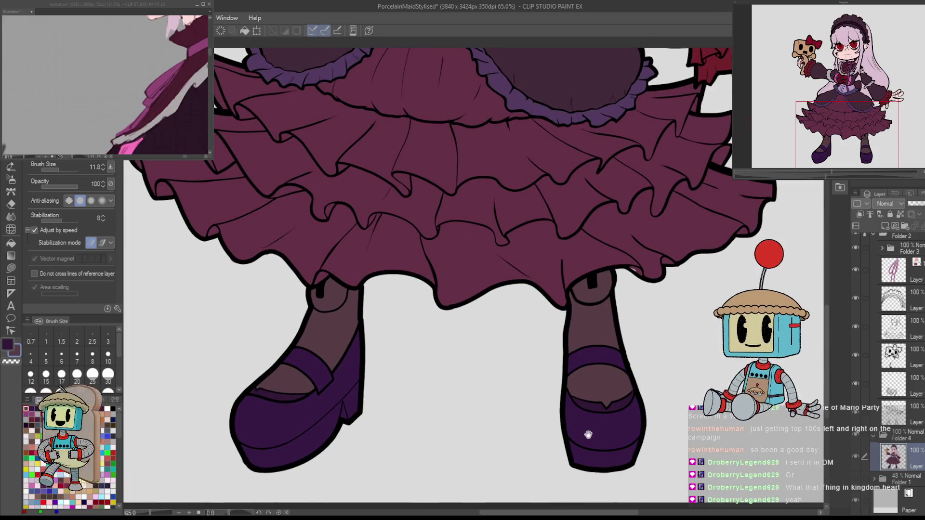
scroll(651, 261, "up", 5)
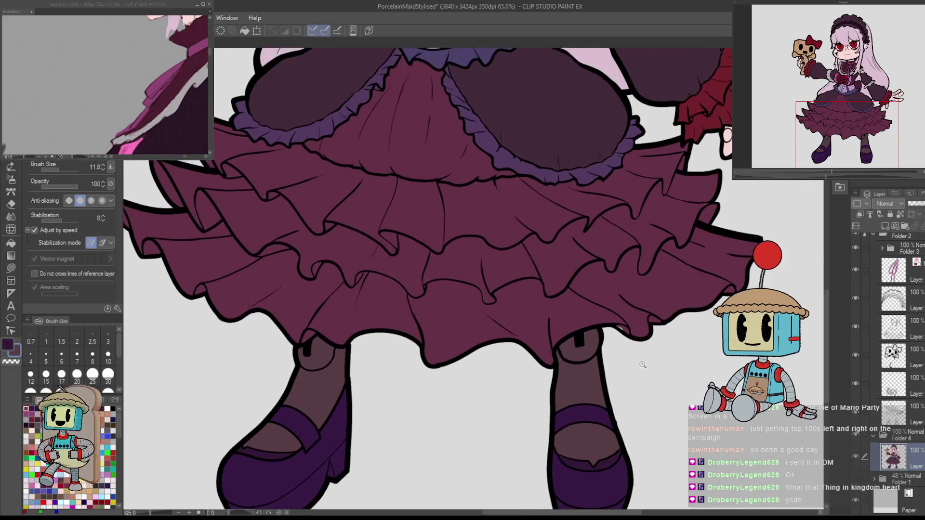
scroll(623, 316, "down", 4)
left_click_drag(622, 384, 658, 377)
mouse_move(682, 342)
left_mouse_down()
mouse_move(629, 357)
mouse_move(620, 324)
mouse_move(732, 286)
left_mouse_up()
scroll(739, 277, "up", 5)
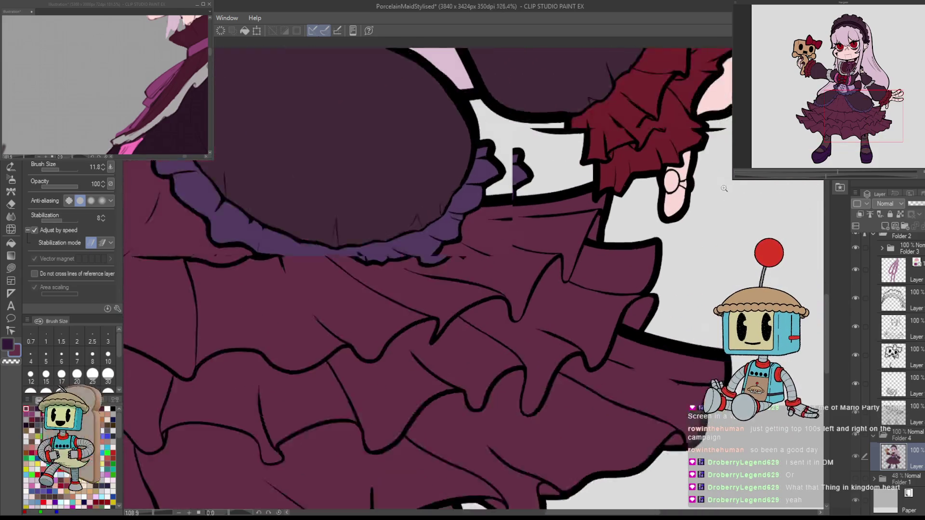
key("e")
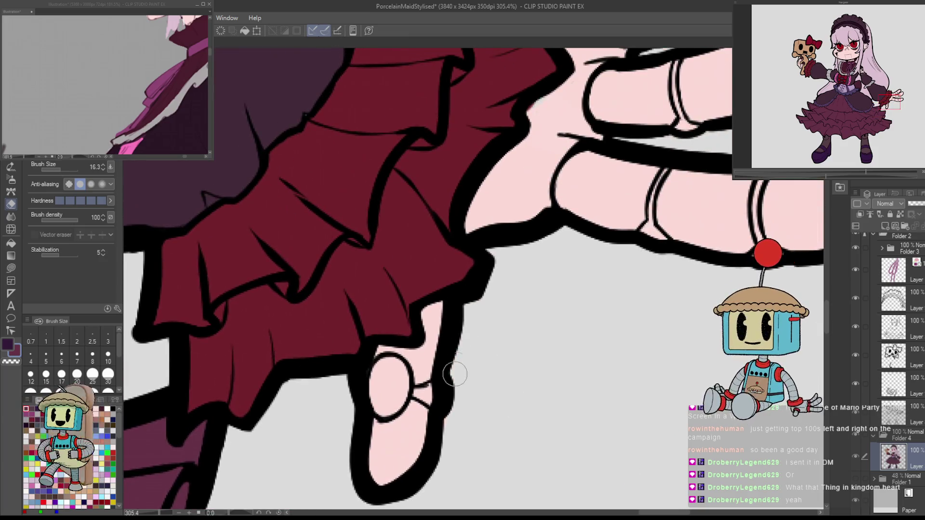
mouse_move(453, 371)
left_mouse_down()
mouse_move(432, 497)
mouse_move(622, 330)
left_mouse_up()
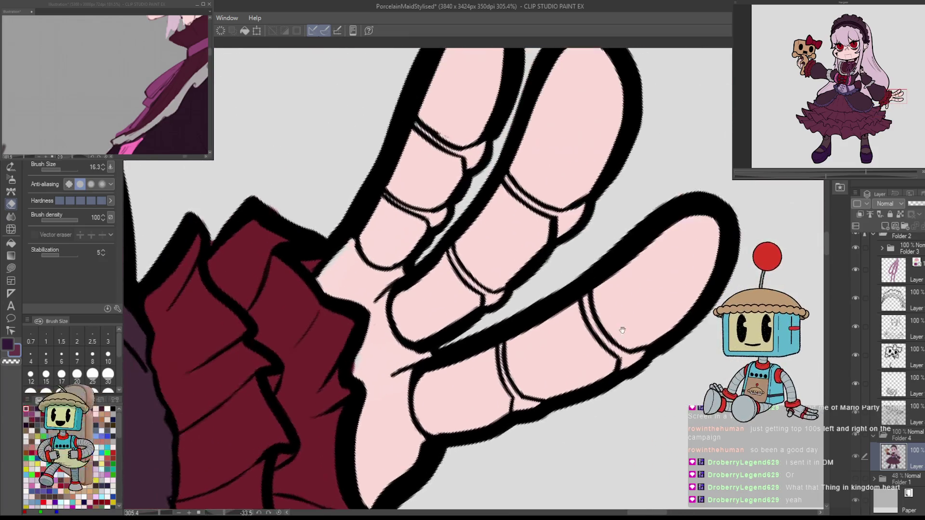
scroll(644, 325, "down", 8)
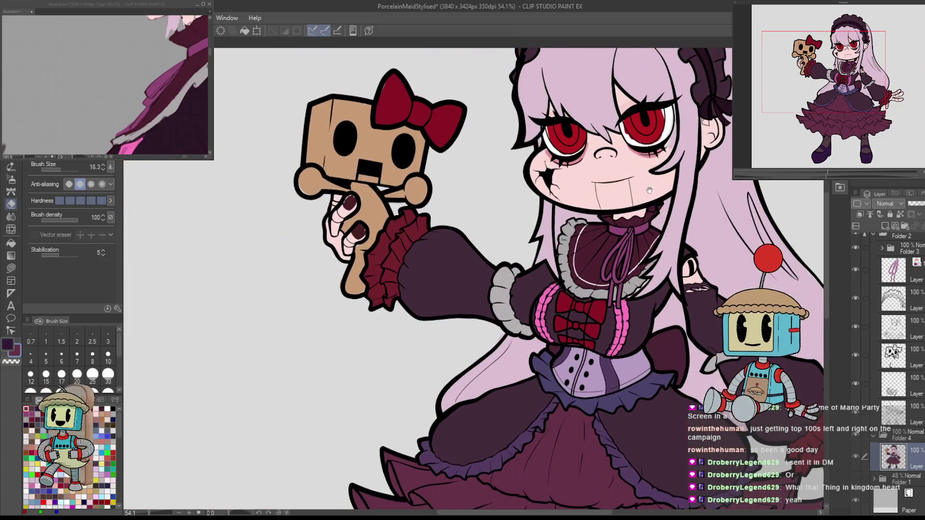
left_click_drag(496, 187, 569, 250)
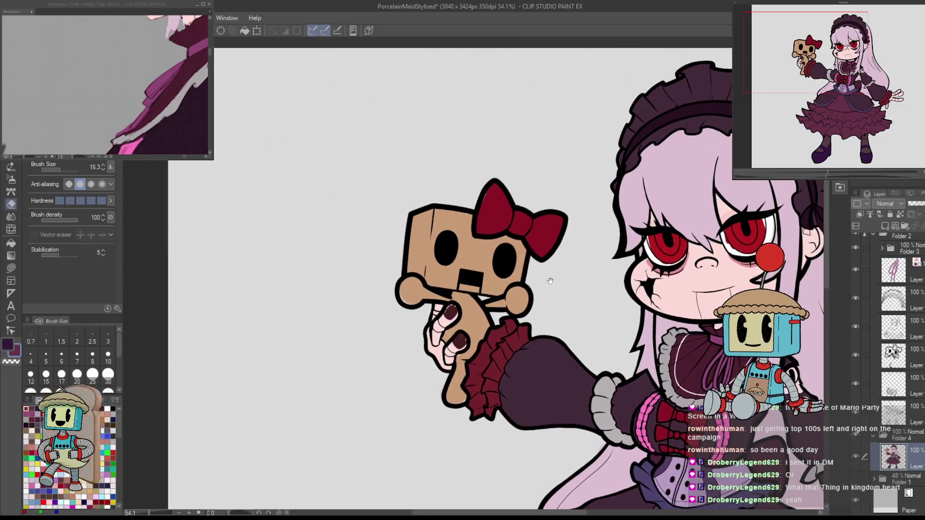
left_click_drag(470, 255, 537, 285)
scroll(537, 284, "up", 5)
left_click(427, 283, "alt")
key("p")
mouse_move(427, 284)
left_mouse_down()
mouse_move(412, 278)
mouse_move(426, 292)
left_mouse_up()
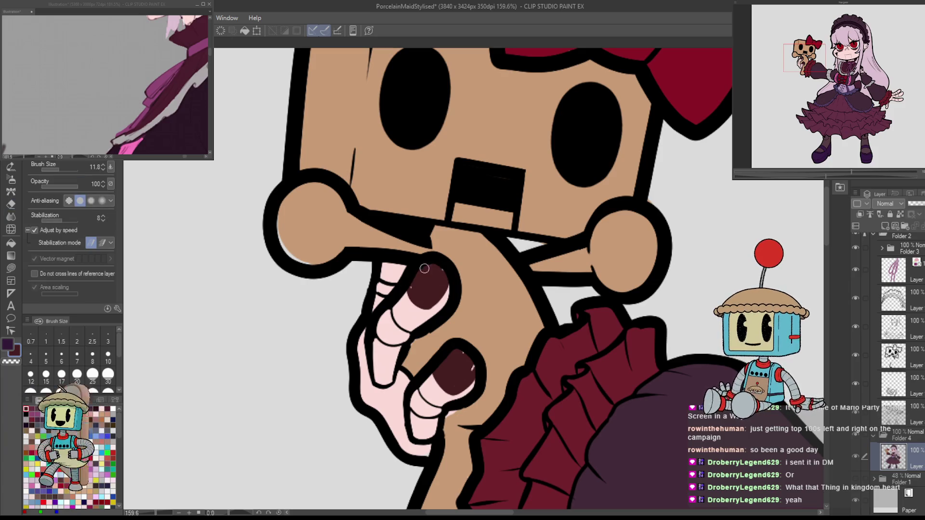
Reshape the lower fingernail: trim its edges in pink skin and repaint the dark nail, swapping colours with X.
left_click(411, 308, "alt")
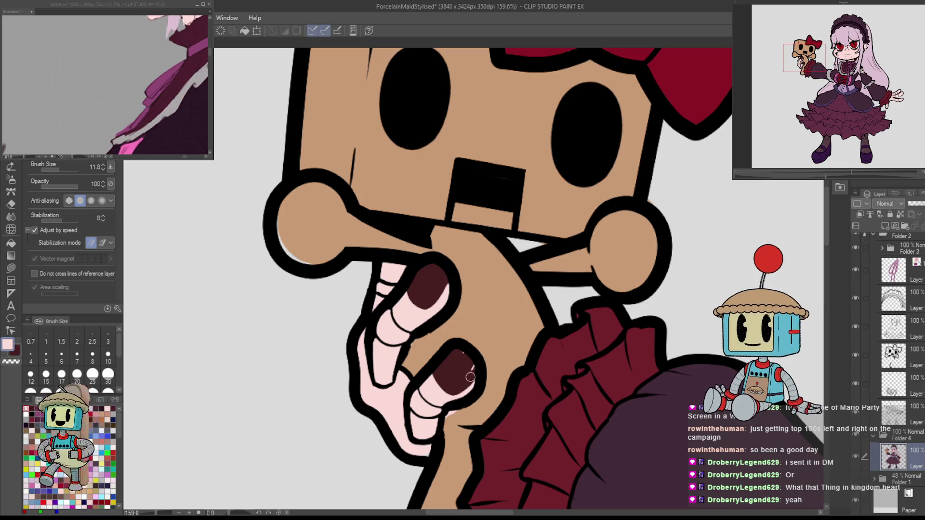
left_click_drag(456, 398, 476, 379)
left_click_drag(459, 348, 472, 369)
key("x")
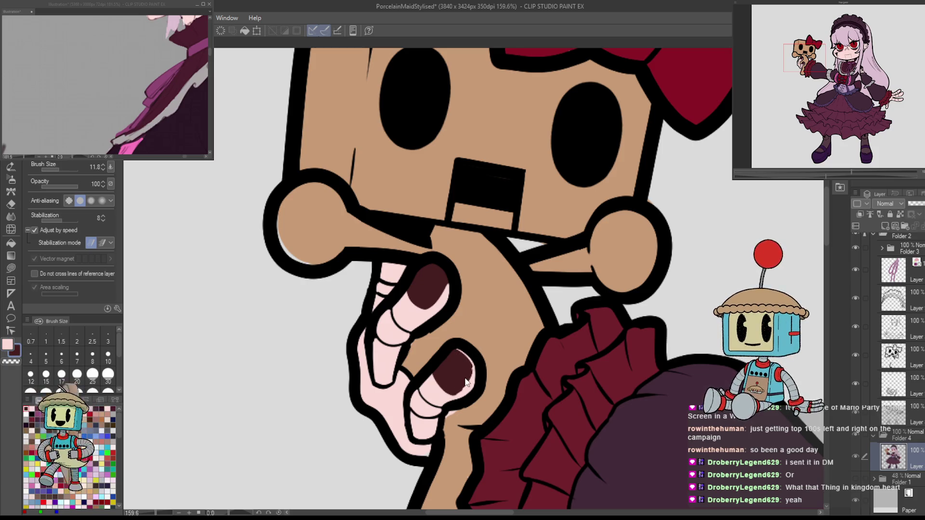
left_click_drag(462, 393, 467, 359)
key("x")
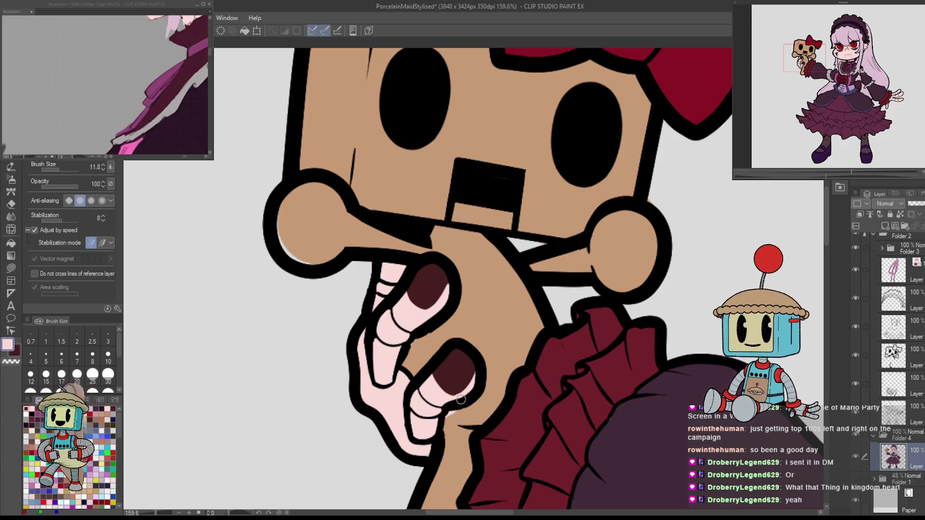
left_click_drag(452, 399, 474, 369)
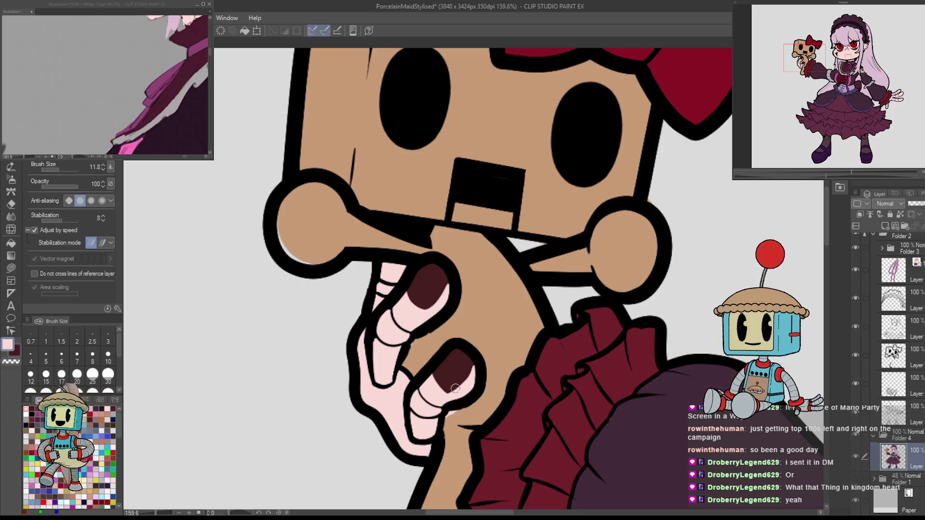
Trim the top edge of the upper fingernail with pink skin.
left_click_drag(436, 326, 483, 368)
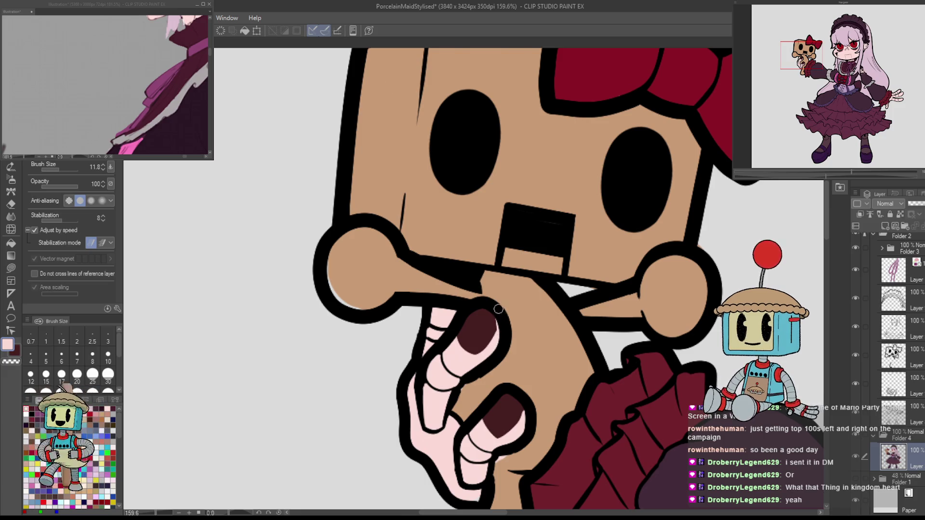
left_click_drag(483, 302, 480, 304)
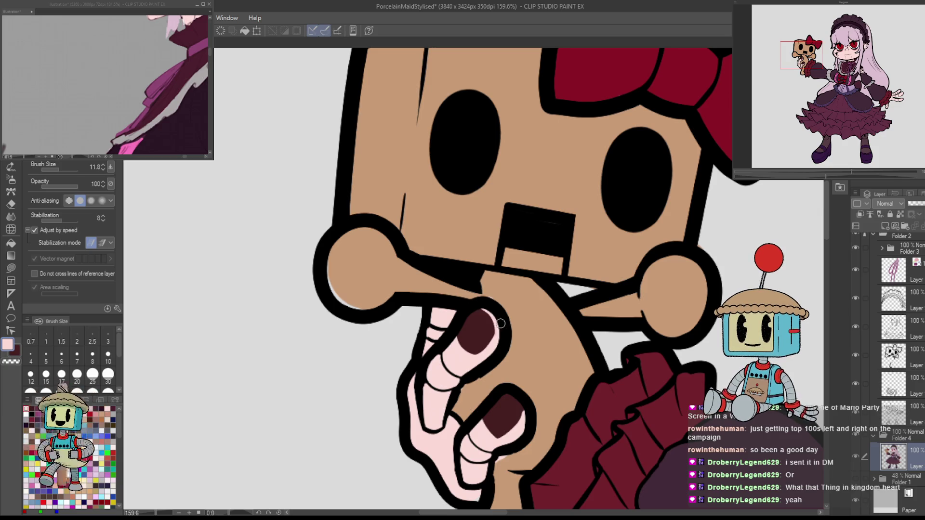
scroll(540, 414, "down", 4)
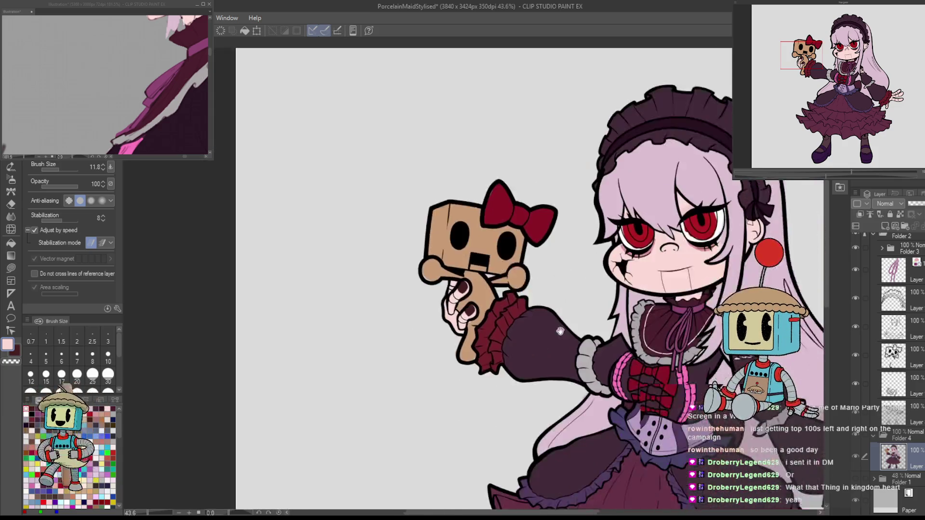
scroll(611, 271, "up", 3)
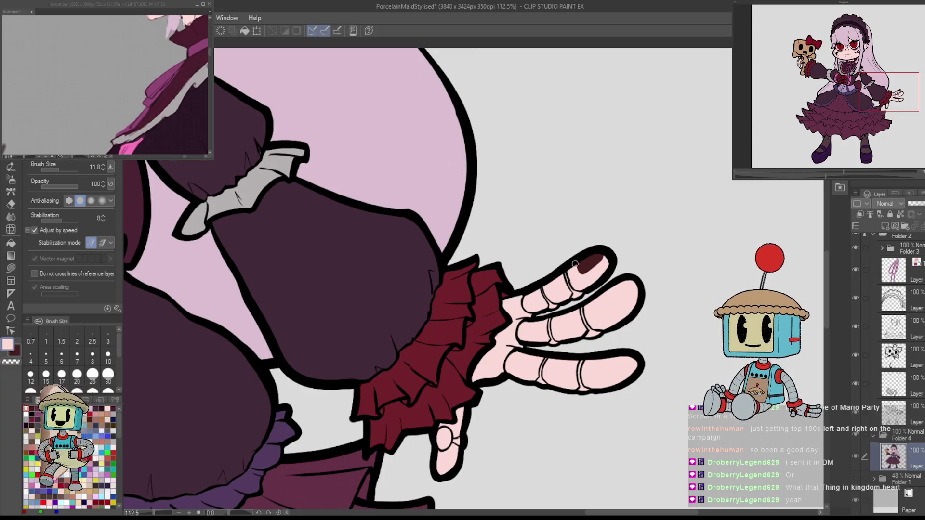
scroll(575, 264, "up", 4)
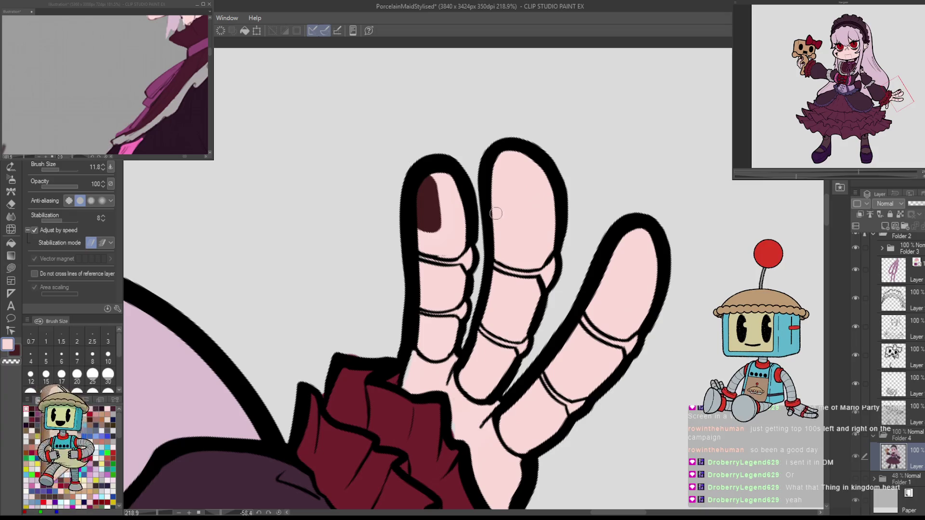
Paint dark maroon nails on the middle and ring fingers, neatening edges in pink with a smaller brush.
key("x")
left_click_drag(492, 227, 536, 225)
mouse_move(500, 166)
left_mouse_down()
mouse_move(511, 217)
mouse_move(532, 212)
left_mouse_up()
left_click_drag(594, 192, 528, 305)
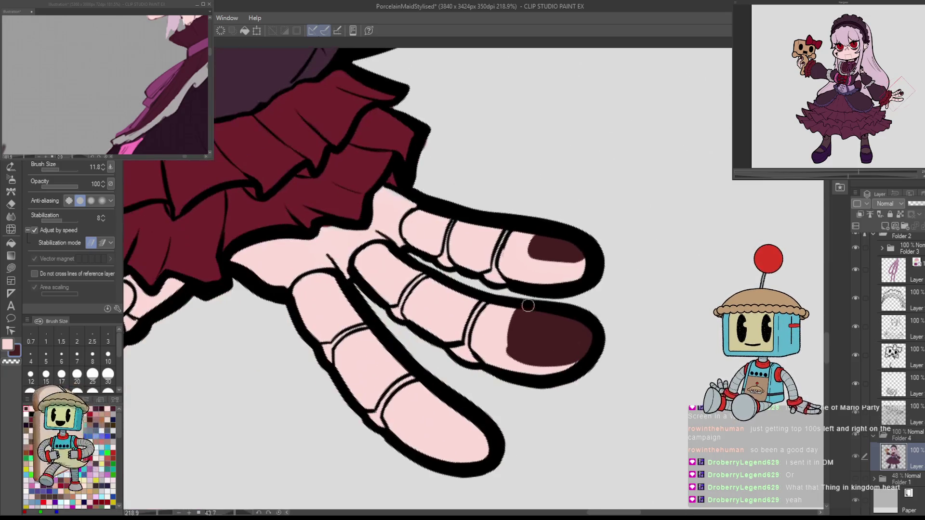
mouse_move(511, 346)
left_mouse_down()
mouse_move(527, 306)
mouse_move(416, 398)
left_mouse_up()
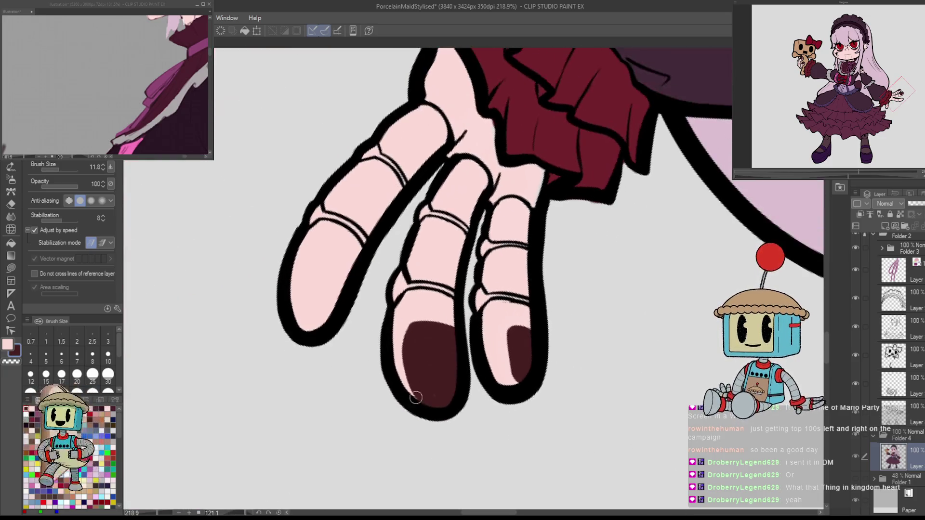
left_click_drag(399, 329, 445, 408)
key("bracketleft")
left_click_drag(400, 353, 420, 404)
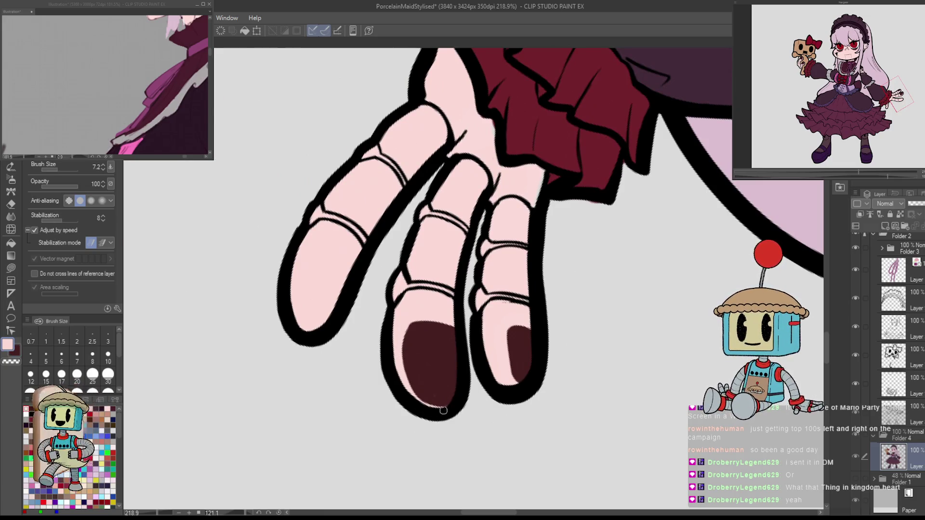
Paint the little fingernail solid dark maroon, undoing and redrawing misplaced strokes.
mouse_move(477, 426)
left_mouse_down()
mouse_move(579, 331)
mouse_move(601, 262)
left_mouse_up()
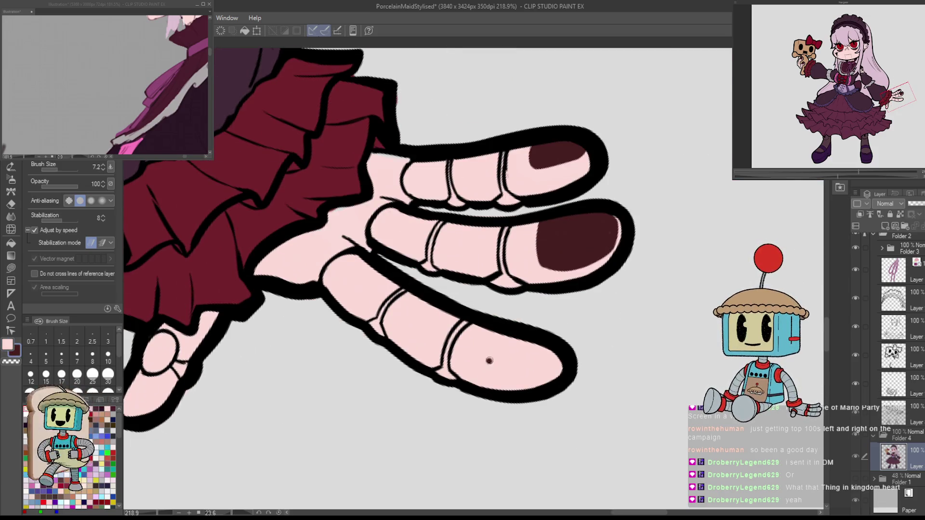
mouse_move(518, 335)
left_mouse_down()
mouse_move(487, 357)
mouse_move(570, 356)
left_mouse_up()
key("ctrl+z")
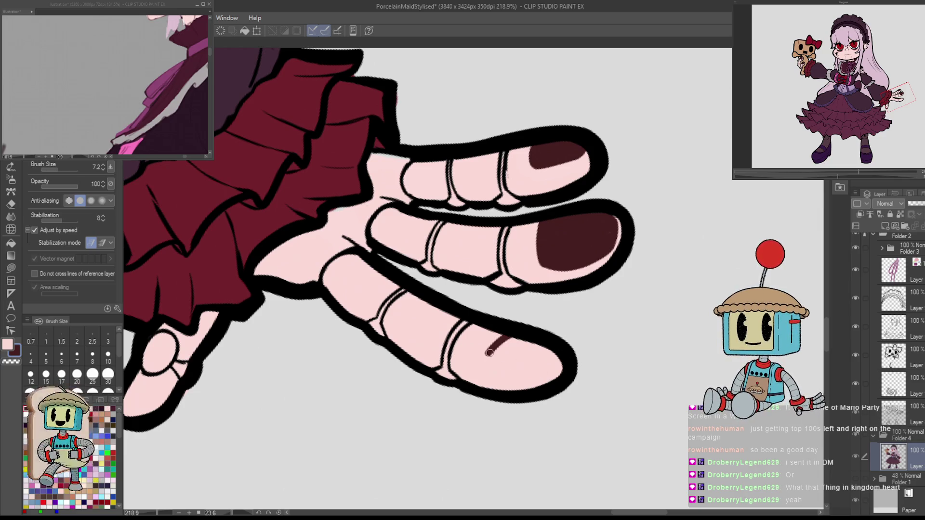
left_click_drag(482, 363, 568, 349)
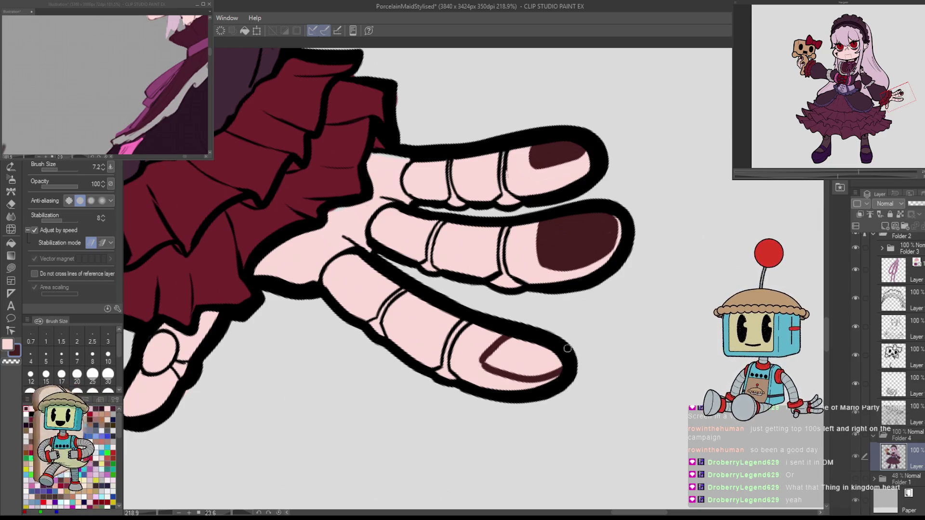
key("asciicircum")
key("asciicircum")
key("asciicircum")
key("ctrl+z")
mouse_move(399, 321)
left_mouse_down()
mouse_move(433, 333)
mouse_move(440, 391)
left_mouse_up()
key("ctrl+z")
left_click_drag(398, 322, 431, 393)
mouse_move(401, 324)
left_mouse_down()
mouse_move(414, 371)
mouse_move(417, 329)
left_mouse_up()
Give the thumb a dark maroon nail.
left_click_drag(413, 389, 586, 303)
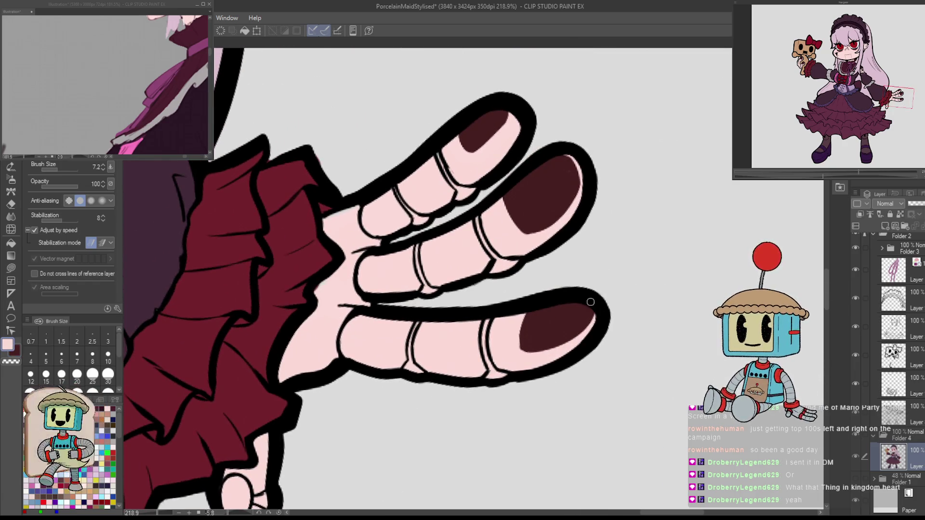
scroll(600, 315, "down", 5)
scroll(482, 342, "up", 7)
mouse_move(471, 343)
left_mouse_down()
mouse_move(490, 345)
mouse_move(497, 385)
mouse_move(475, 352)
mouse_move(487, 386)
mouse_move(489, 359)
left_mouse_up()
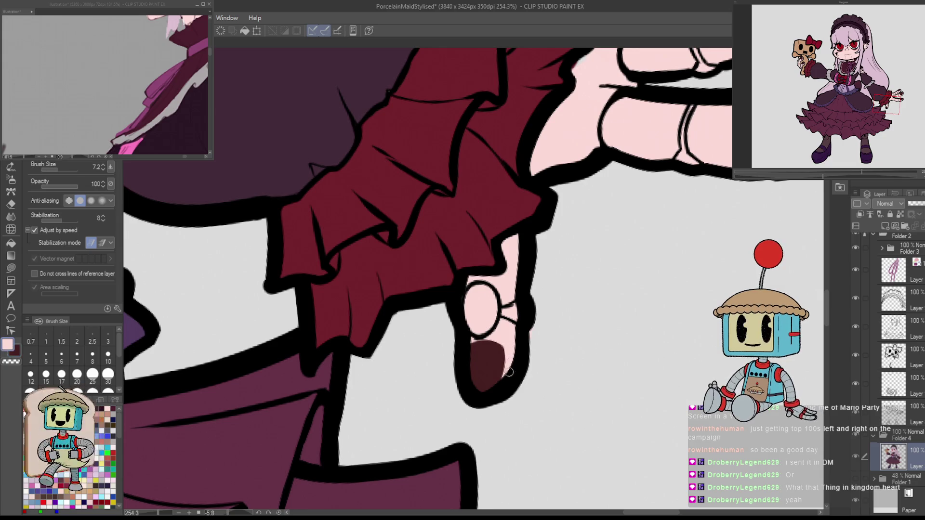
scroll(549, 352, "down", 5)
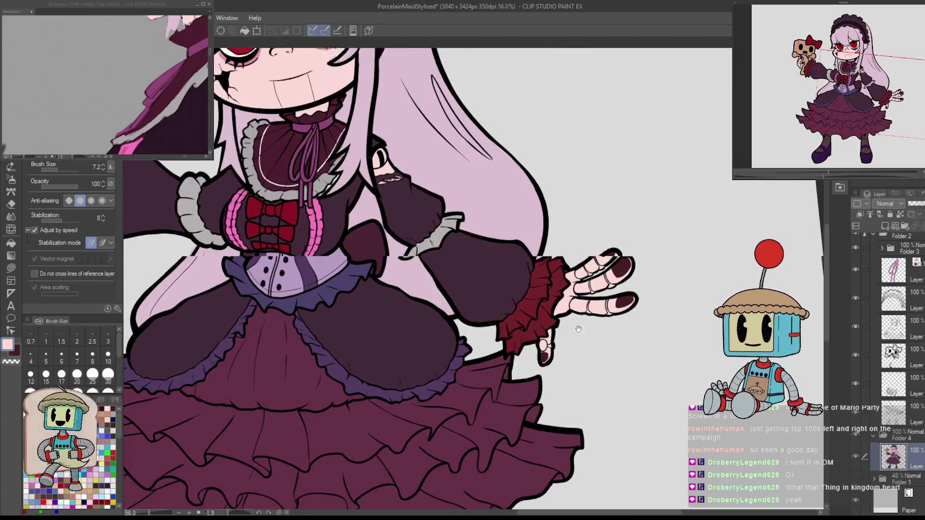
Fill the light gap beside the hair bow with the bow's dark purple.
scroll(578, 329, "down", 3)
scroll(593, 272, "up", 6)
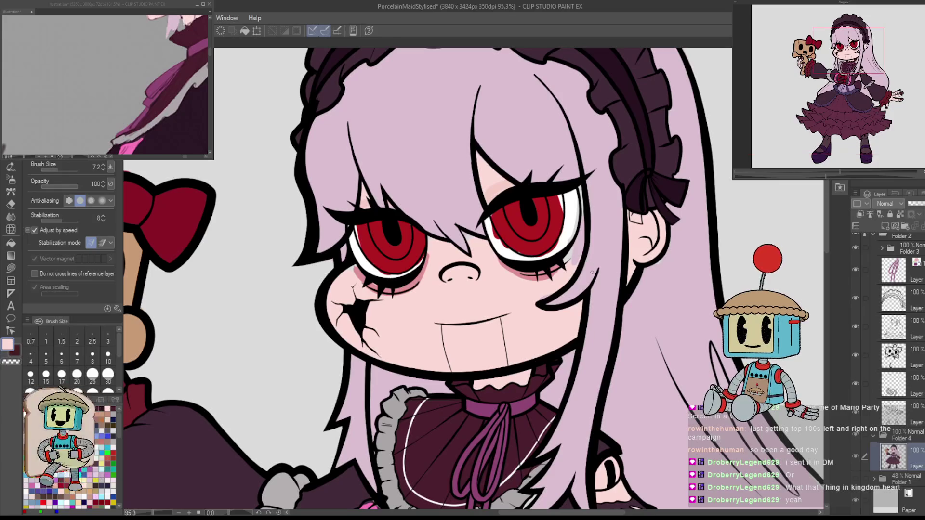
scroll(574, 265, "up", 5)
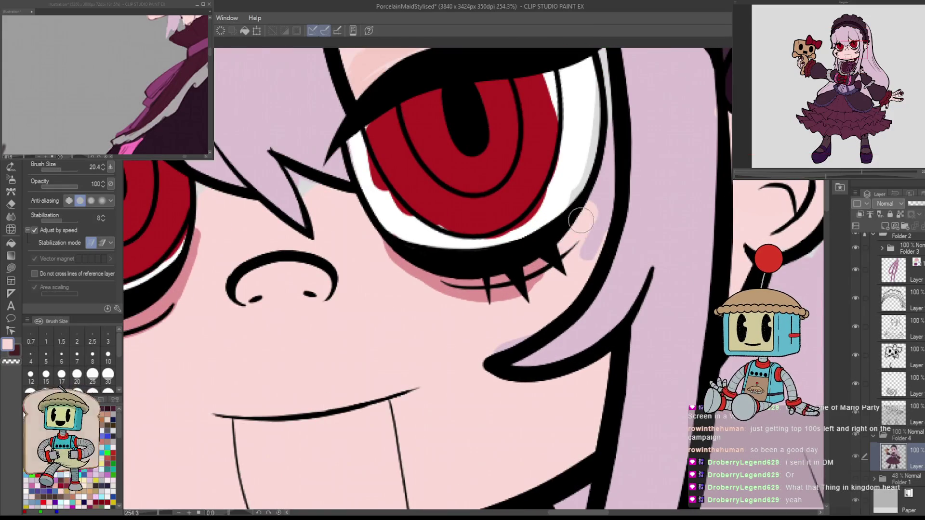
left_click_drag(616, 140, 571, 279)
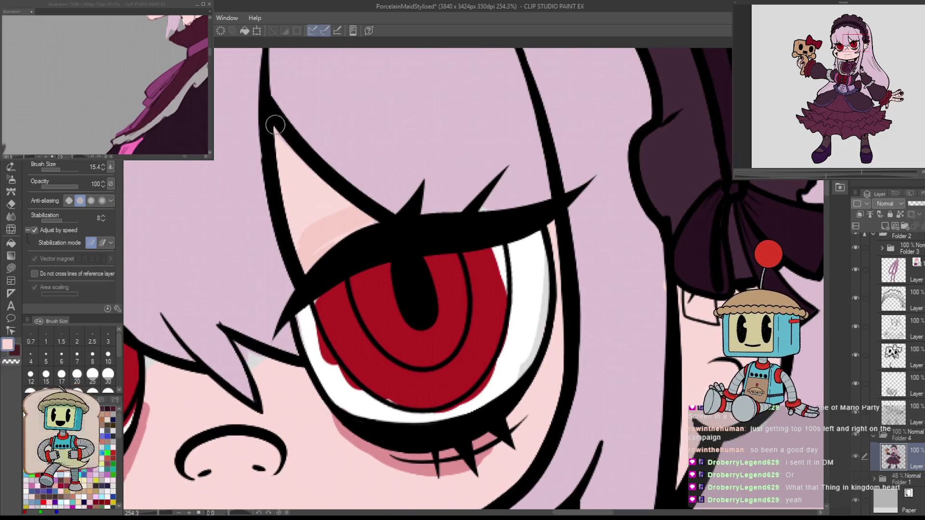
scroll(371, 251, "down", 2)
scroll(378, 310, "up", 2)
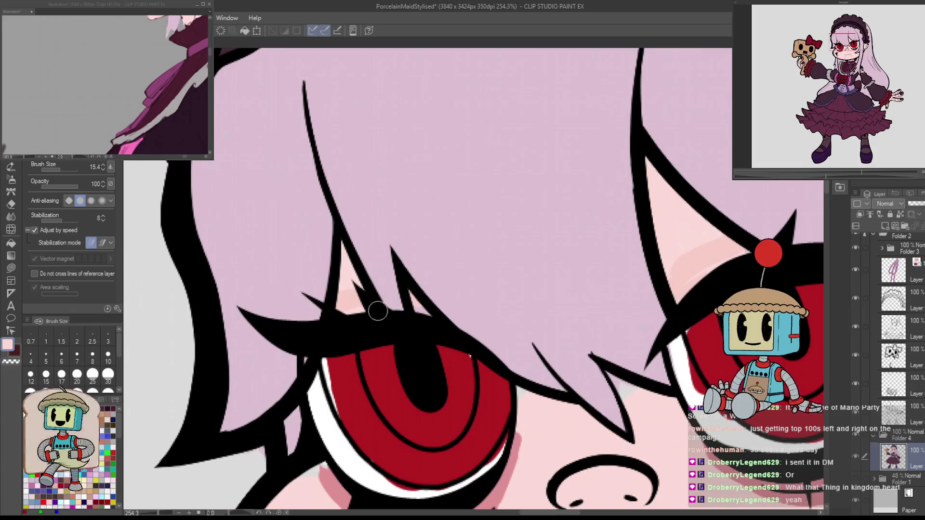
scroll(386, 270, "down", 2)
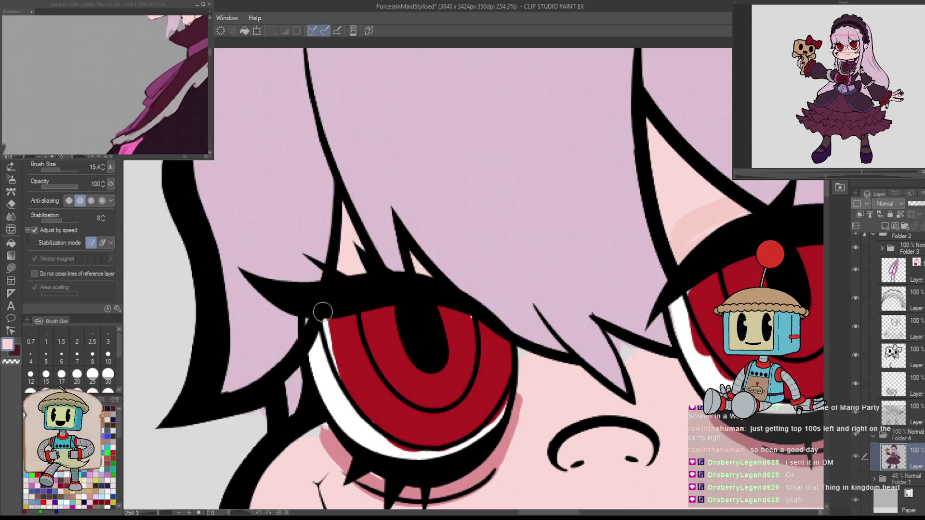
left_click_drag(325, 344, 377, 269)
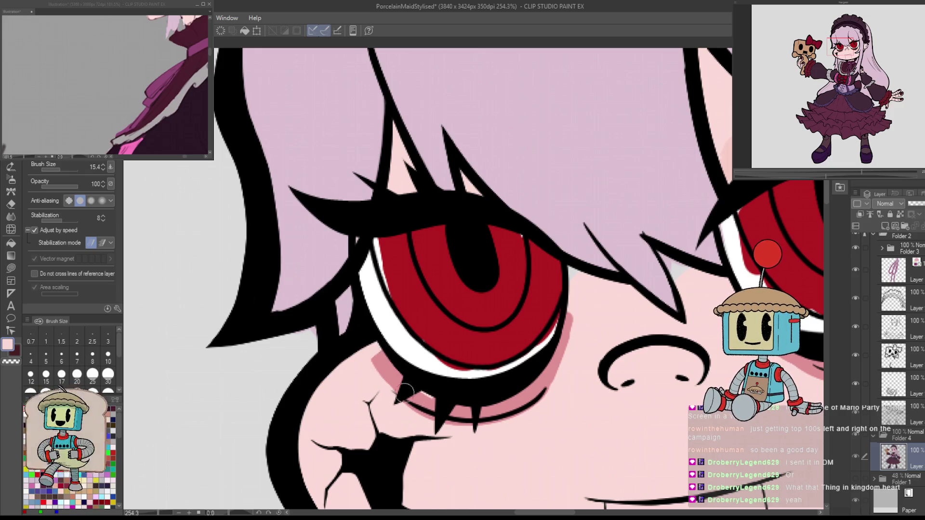
key("e")
key("p")
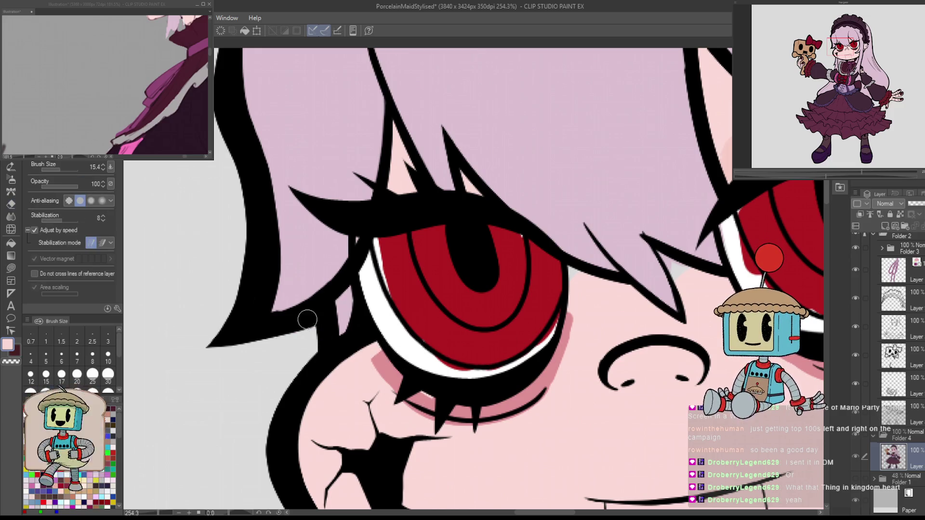
scroll(286, 321, "down", 5)
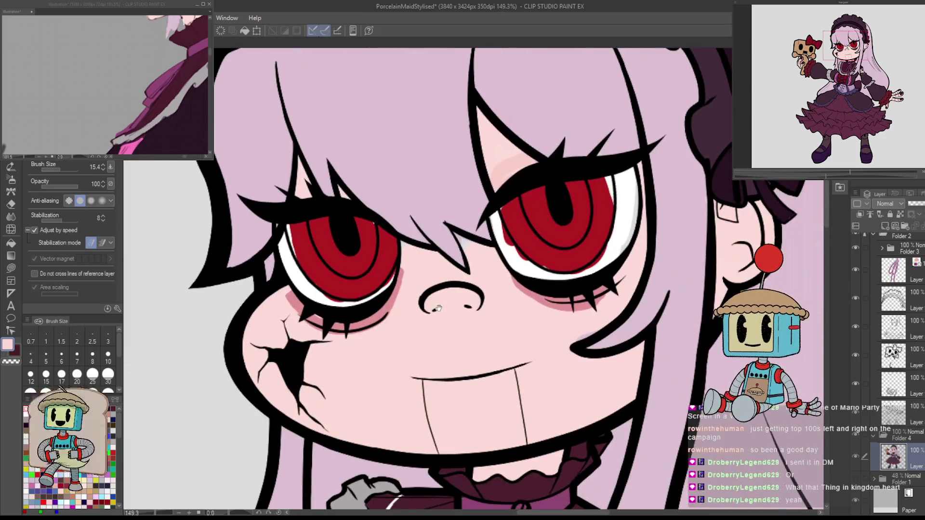
scroll(641, 254, "up", 5)
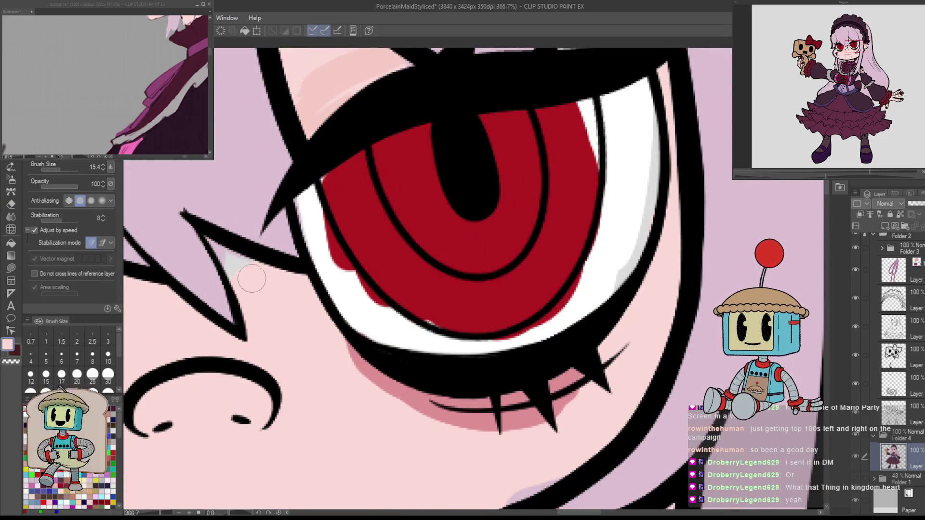
scroll(415, 311, "down", 3)
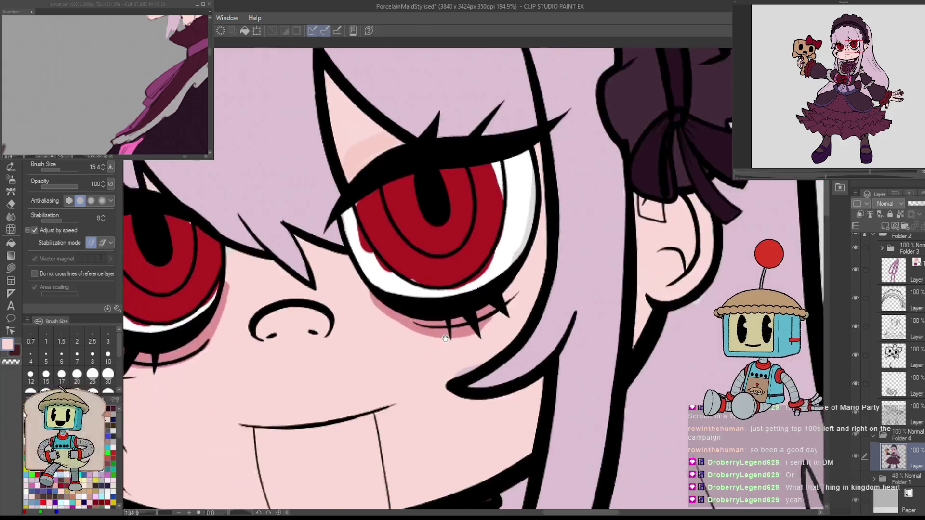
left_click_drag(518, 331, 602, 333)
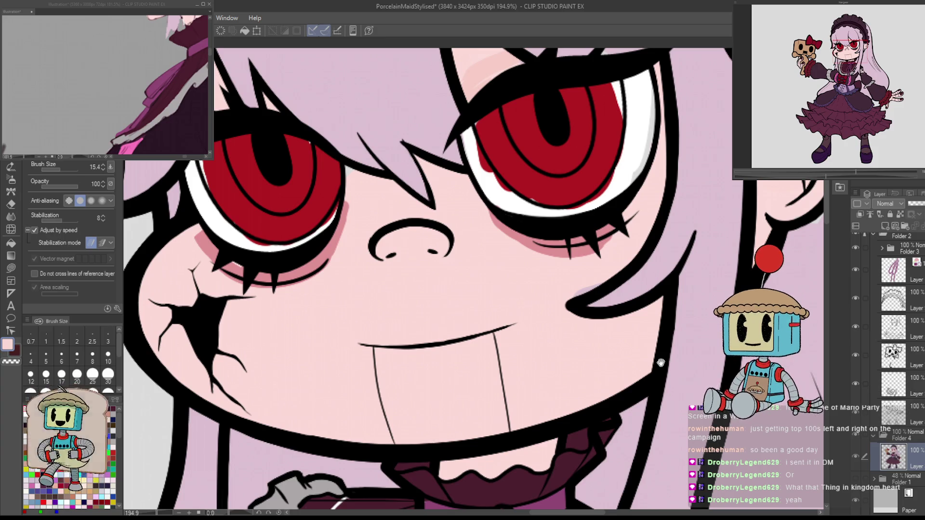
left_click_drag(749, 274, 612, 412)
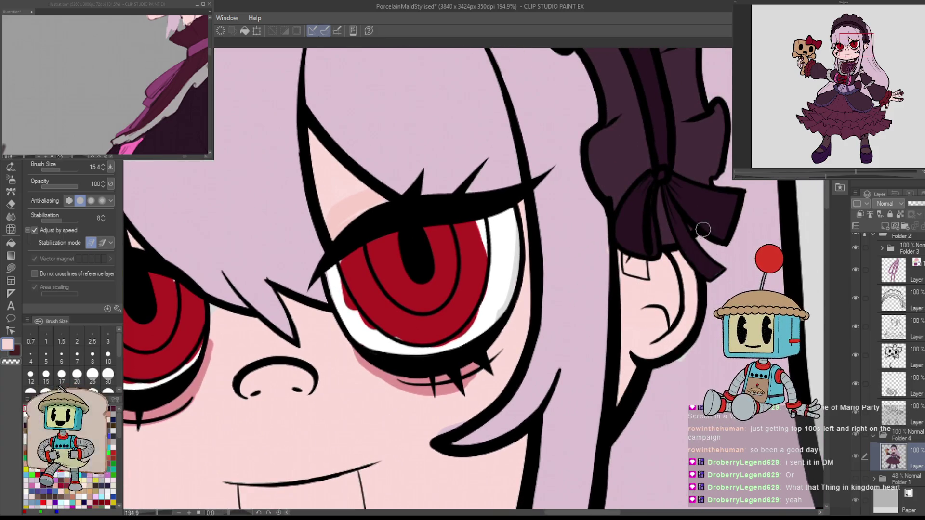
scroll(646, 229, "up", 3)
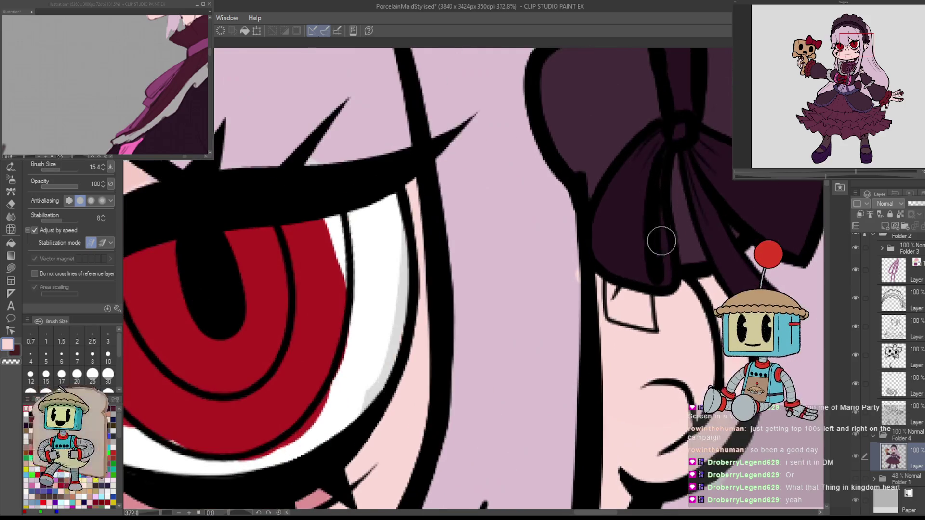
left_click(629, 245, "alt")
mouse_move(621, 279)
left_mouse_down()
mouse_move(615, 304)
mouse_move(634, 283)
mouse_move(639, 313)
mouse_move(649, 318)
mouse_move(653, 308)
left_mouse_up()
On the lower colour layer, add darker pink shading along the eye's left edge and beneath its white.
left_click(894, 328)
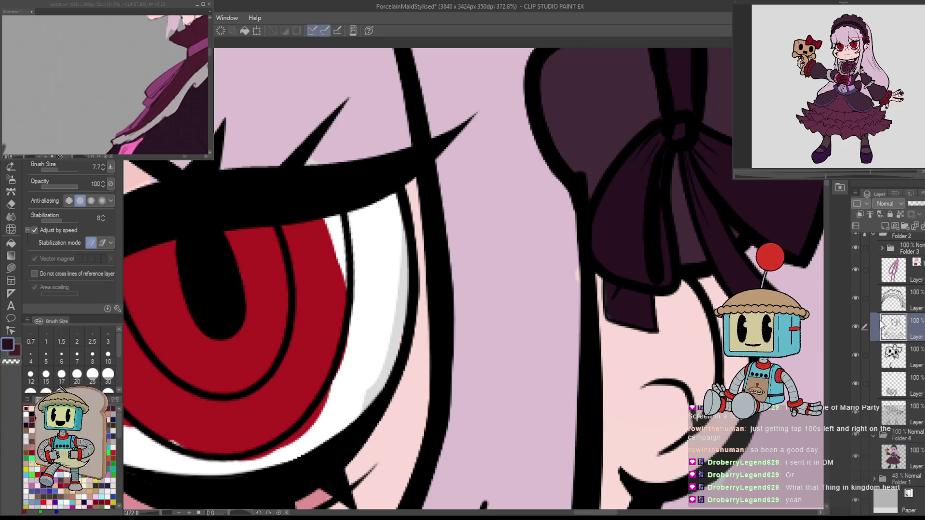
scroll(646, 280, "up", 5)
key("e")
key("p")
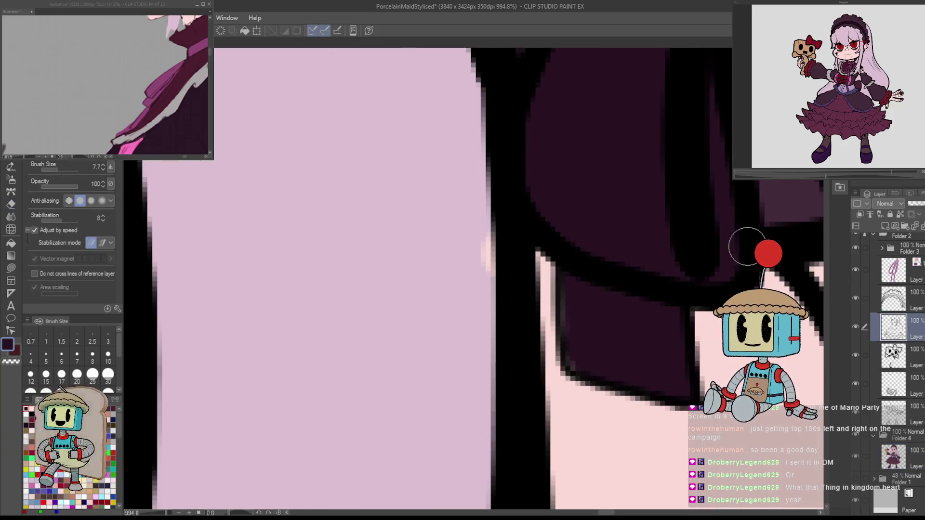
left_click(893, 456)
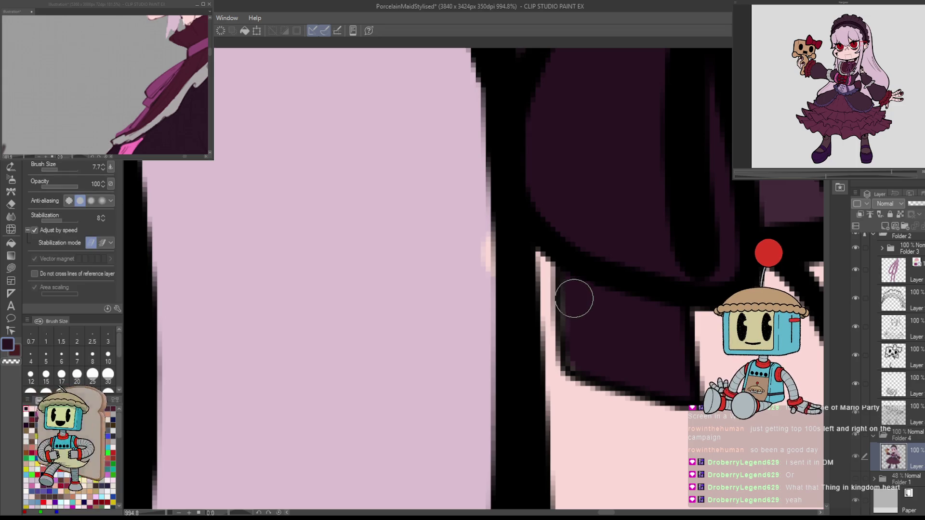
mouse_move(577, 364)
left_mouse_down()
mouse_move(638, 378)
mouse_move(617, 268)
left_mouse_up()
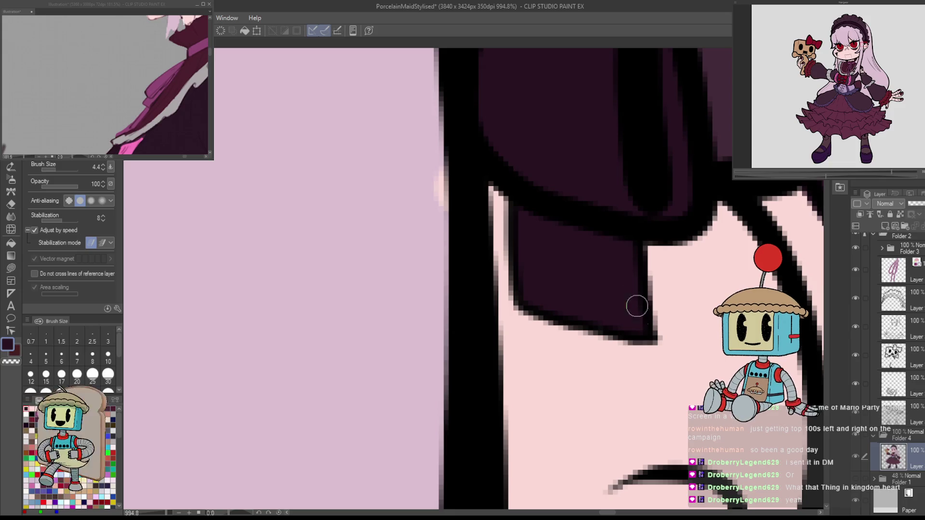
scroll(652, 322, "down", 10)
left_click_drag(568, 393, 610, 334)
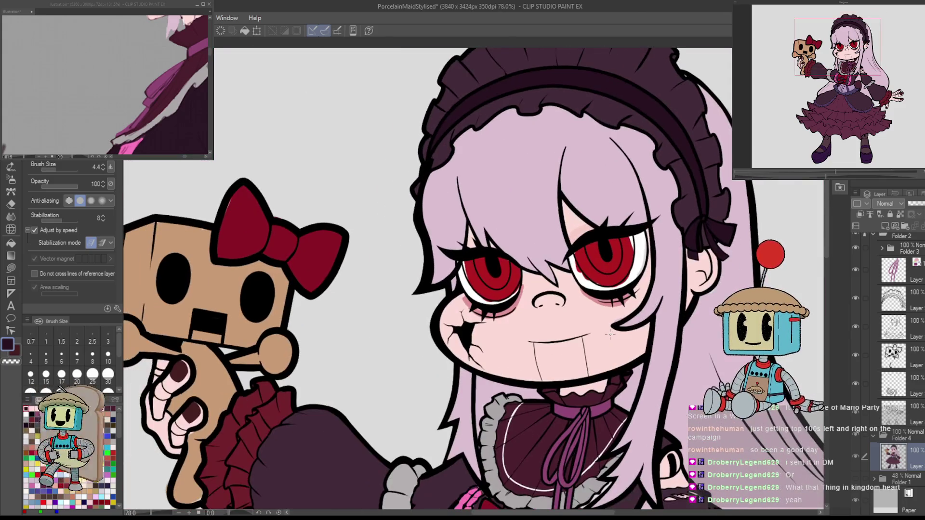
scroll(610, 334, "up", 5)
left_click(620, 390, "alt")
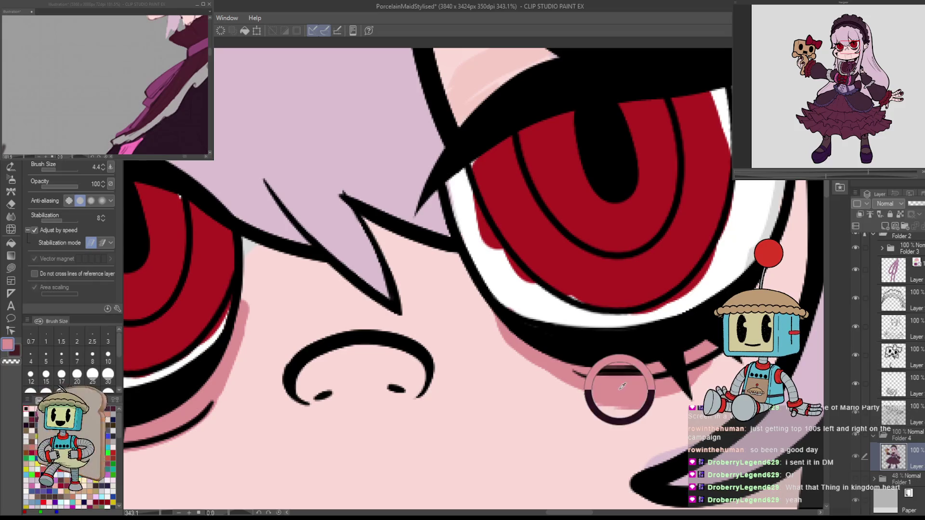
left_click(622, 442, "alt")
scroll(667, 417, "down", 5)
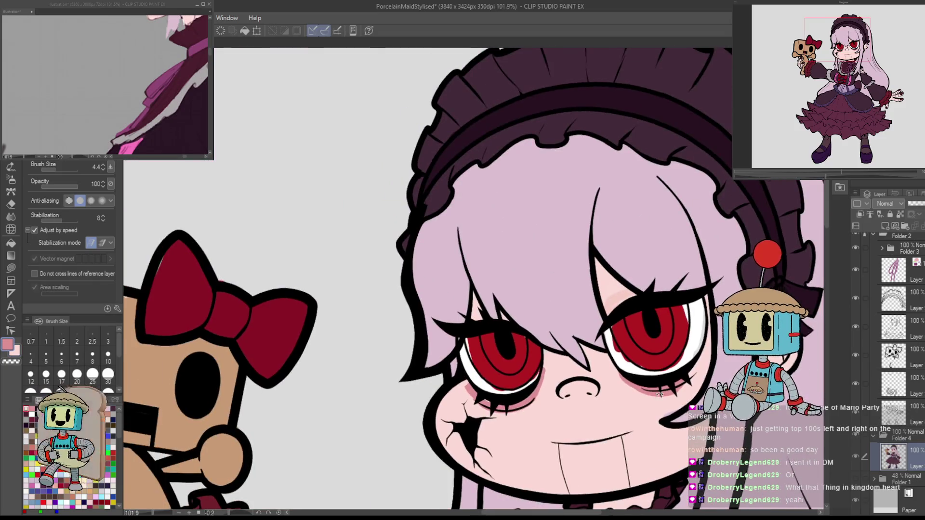
left_click_drag(667, 418, 606, 214)
scroll(606, 214, "up", 2)
left_click_drag(734, 262, 433, 336)
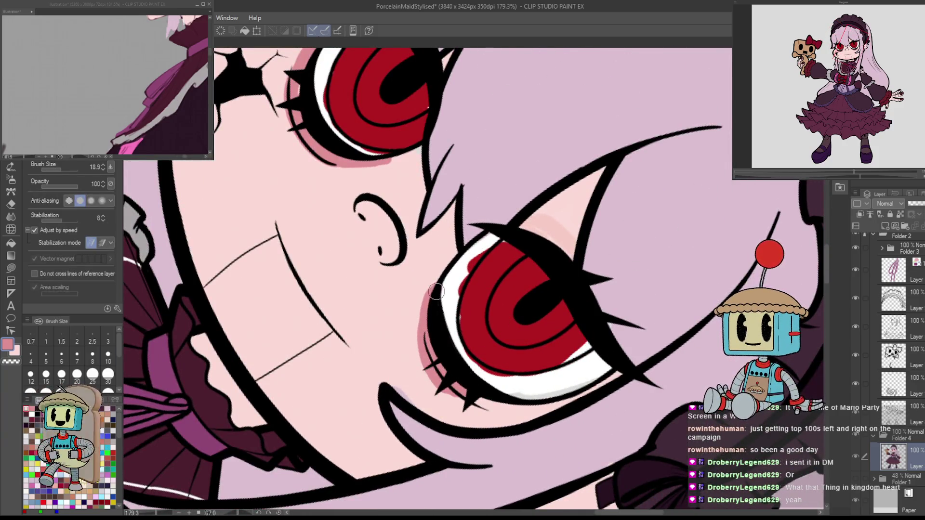
key("bracketleft")
left_click_drag(432, 292, 419, 337)
mouse_move(441, 387)
left_mouse_down()
mouse_move(388, 342)
mouse_move(371, 295)
left_mouse_up()
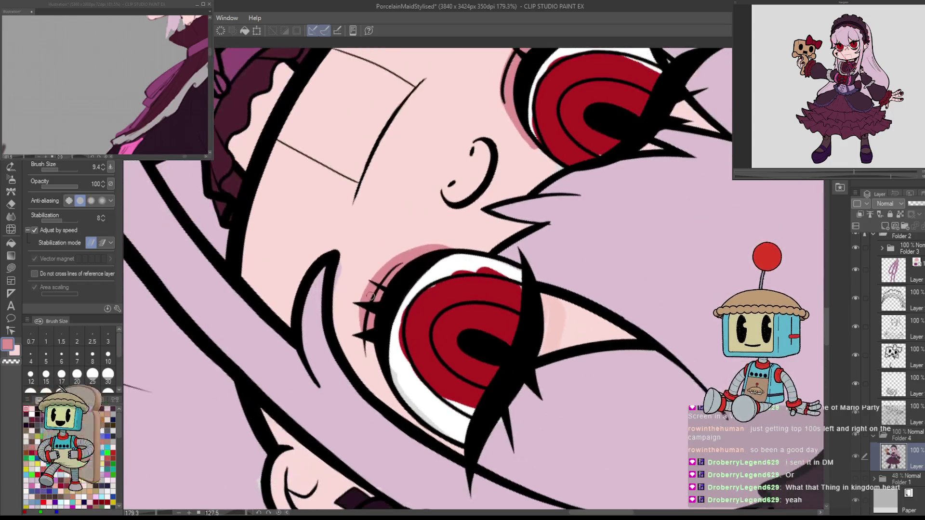
left_click_drag(364, 339, 386, 379)
Reset the canvas upright, flip it horizontally, and review both eyes and the collar.
key("ctrl+@")
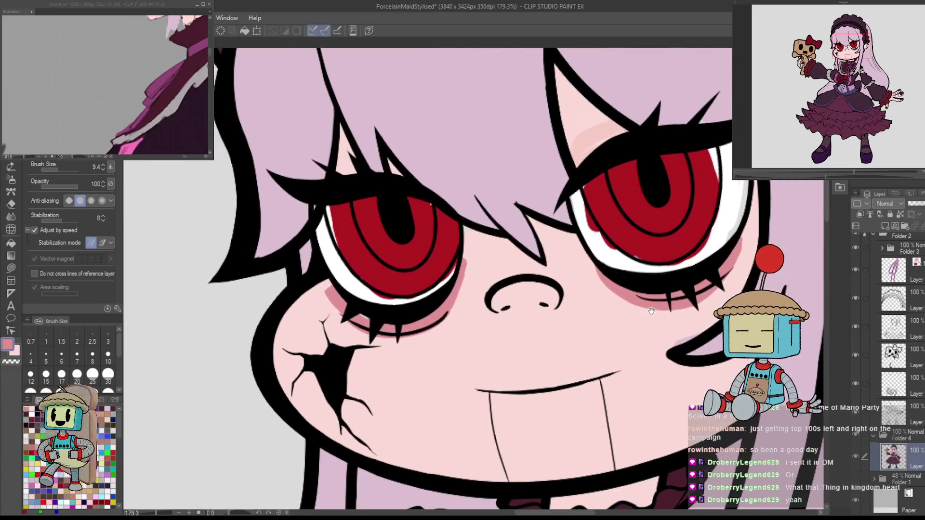
left_click_drag(701, 264, 400, 329)
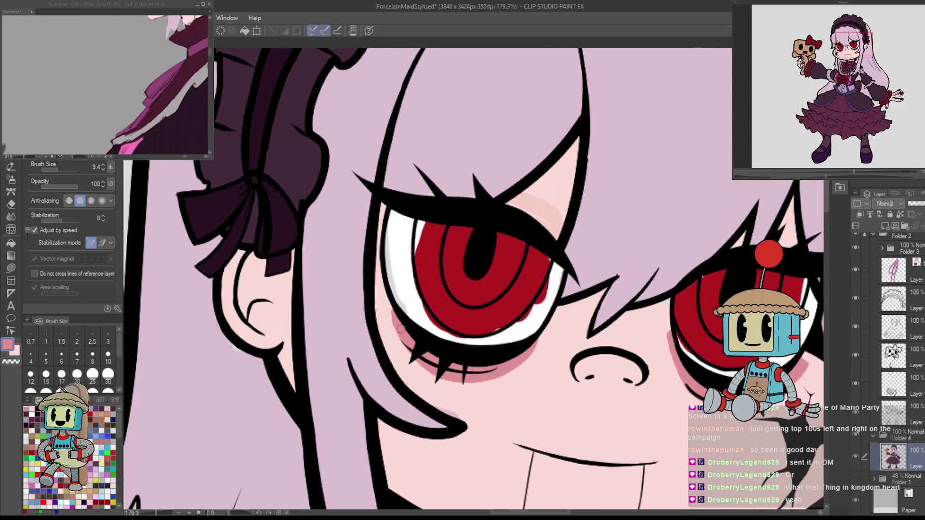
left_click_drag(391, 298, 376, 276)
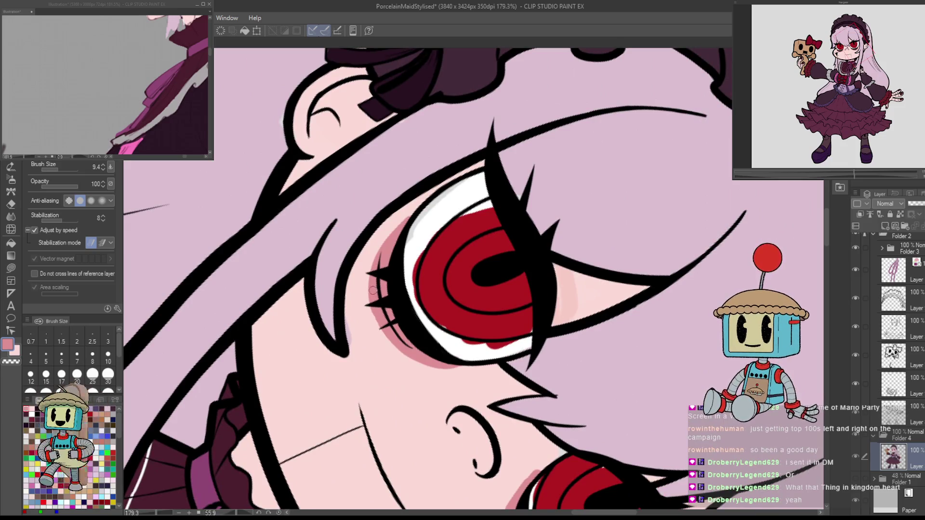
left_click_drag(384, 316, 388, 223)
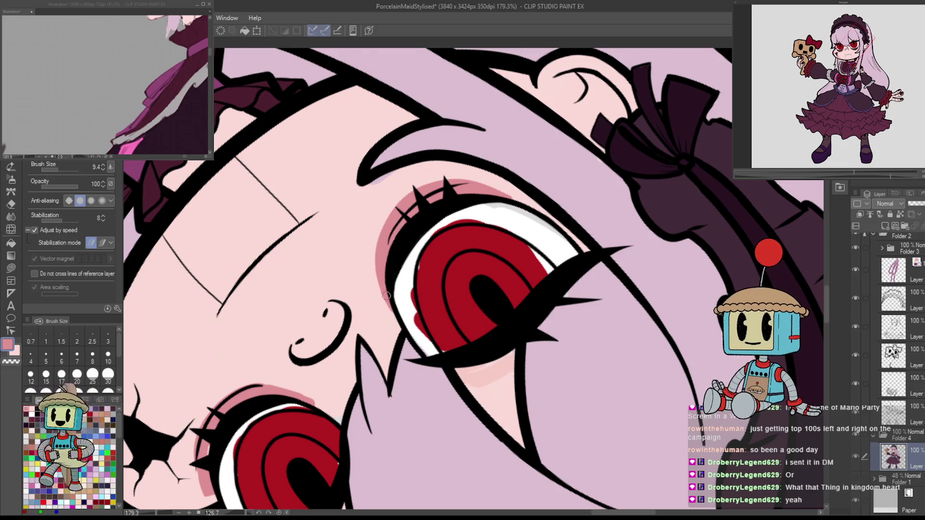
key("r")
key("h")
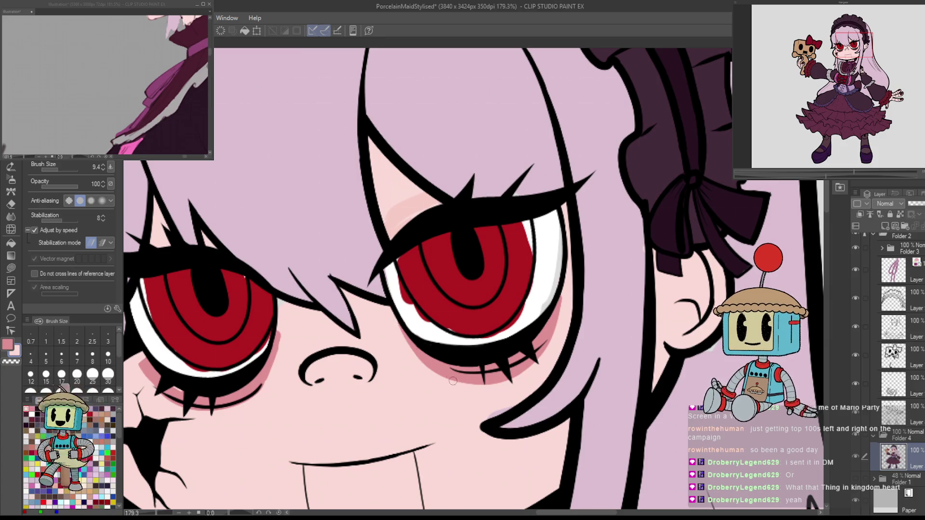
scroll(453, 381, "left", 3)
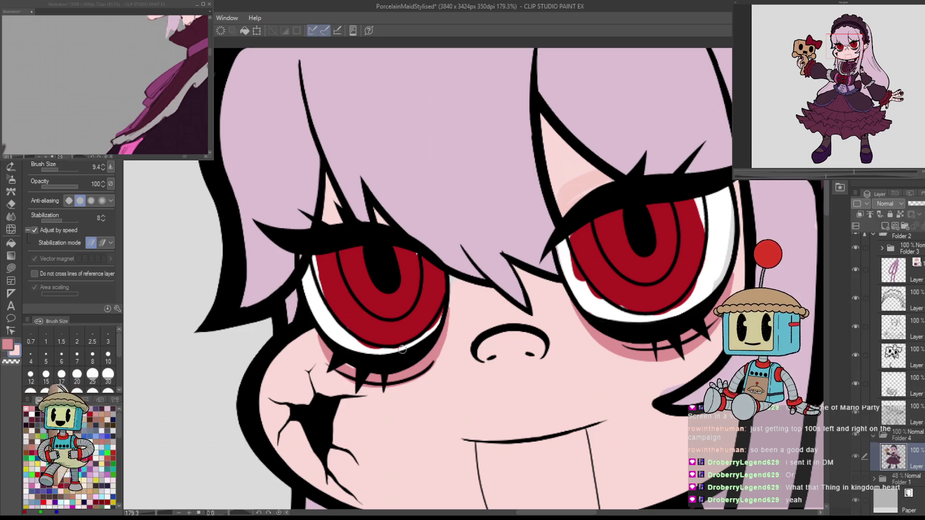
key("b")
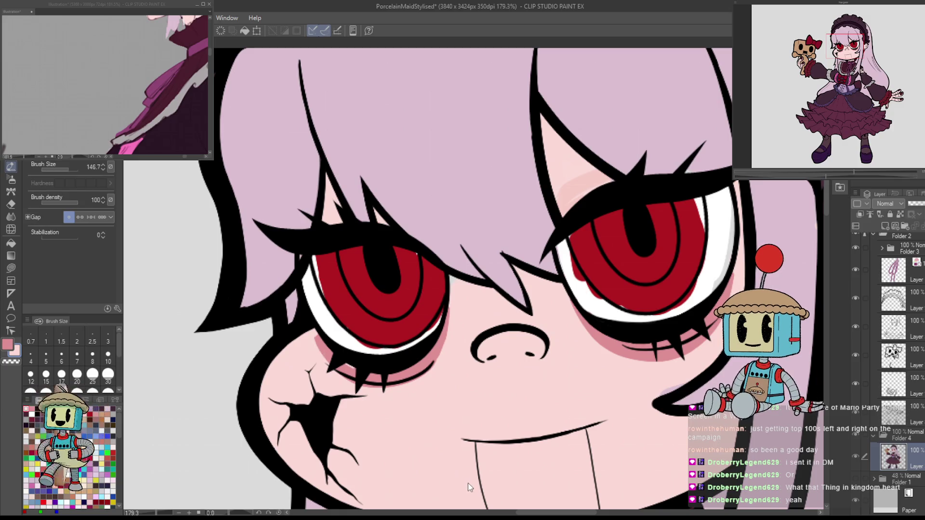
key("p")
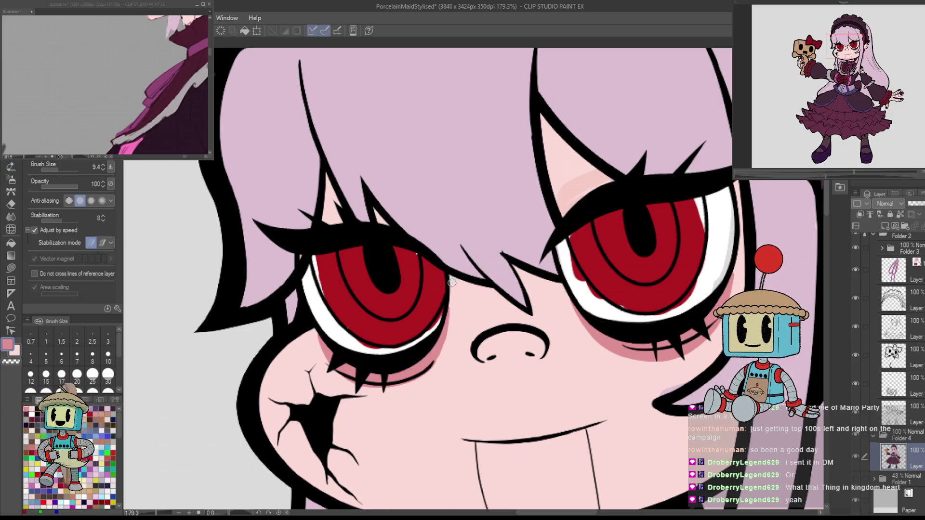
mouse_move(776, 334)
left_mouse_down()
mouse_move(688, 301)
mouse_move(658, 218)
mouse_move(688, 303)
left_mouse_up()
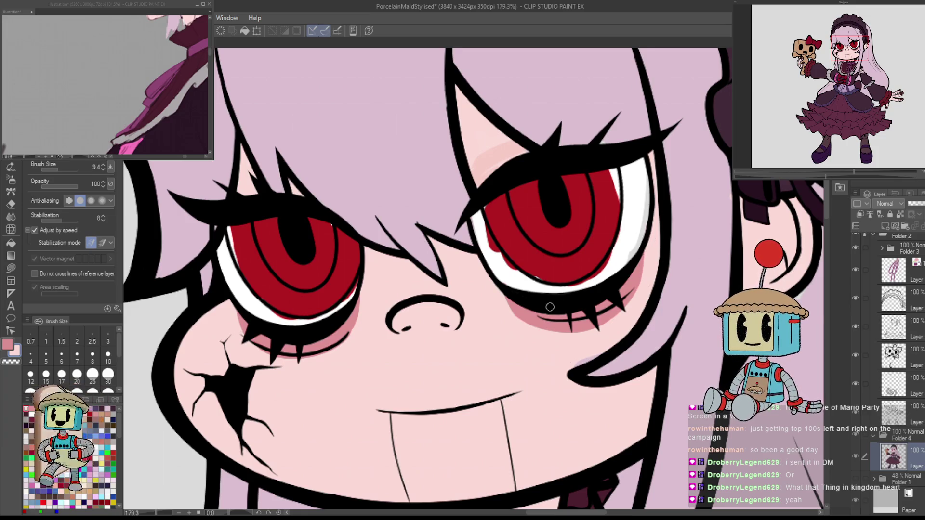
scroll(529, 327, "down", 3)
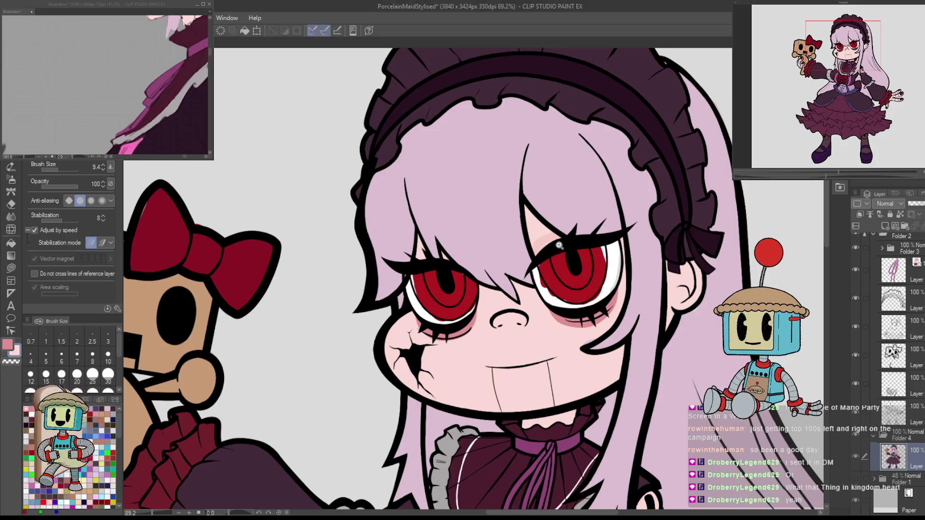
scroll(674, 221, "up", 5)
mouse_move(673, 222)
left_mouse_down()
mouse_move(578, 154)
mouse_move(486, 113)
mouse_move(371, 140)
left_mouse_up()
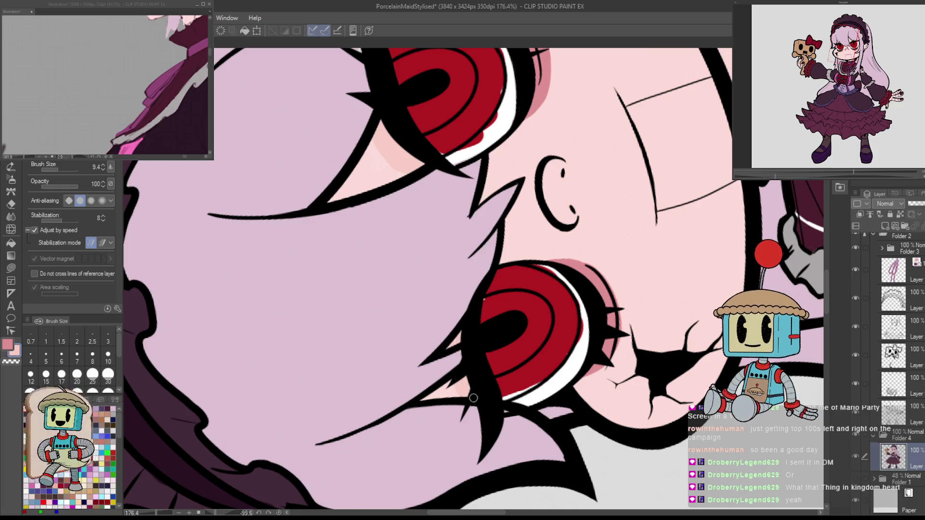
key("ctrl+@")
scroll(694, 363, "down", 2)
scroll(693, 362, "up", 3)
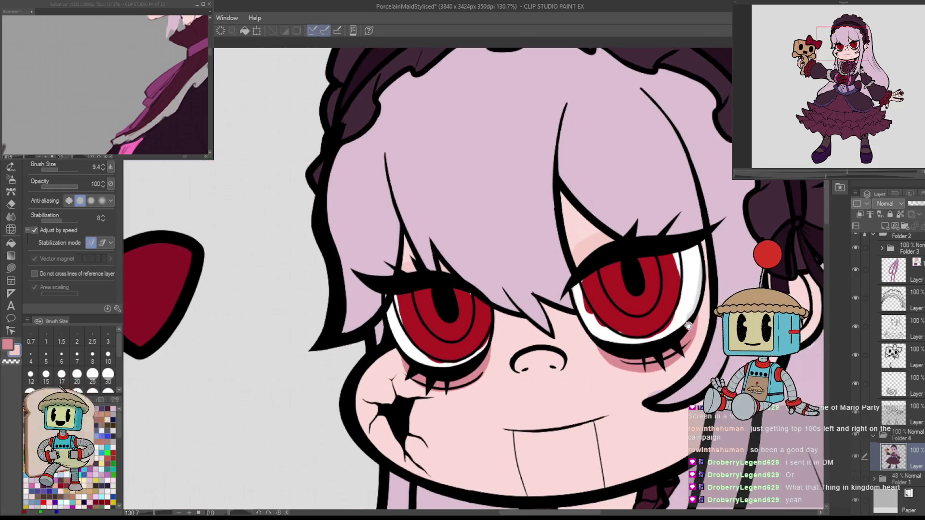
Brush eye white along the iris's lower edges and enable 'Do not cross lines of reference layer'.
left_click(705, 279, "alt")
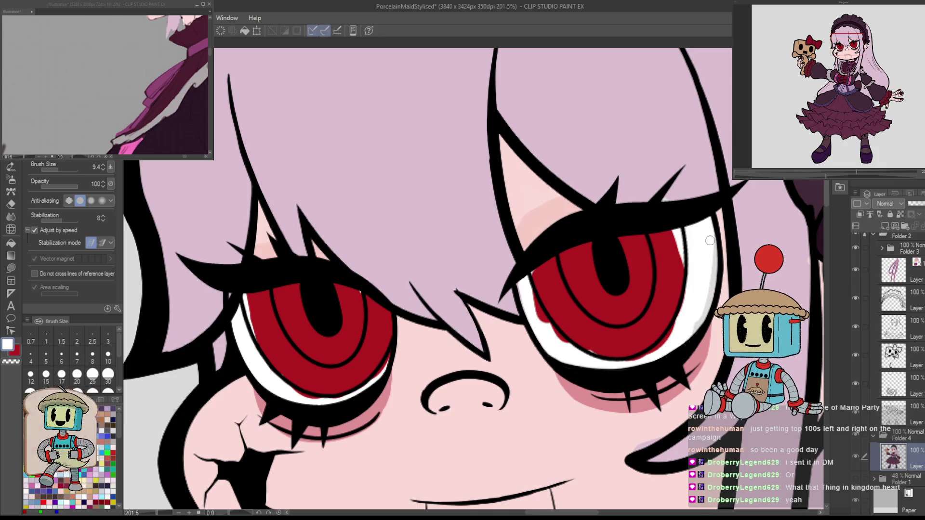
left_click_drag(684, 322, 655, 352)
mouse_move(525, 279)
left_mouse_down()
mouse_move(538, 334)
mouse_move(545, 318)
mouse_move(571, 361)
mouse_move(598, 359)
mouse_move(545, 333)
mouse_move(557, 349)
mouse_move(636, 359)
left_mouse_up()
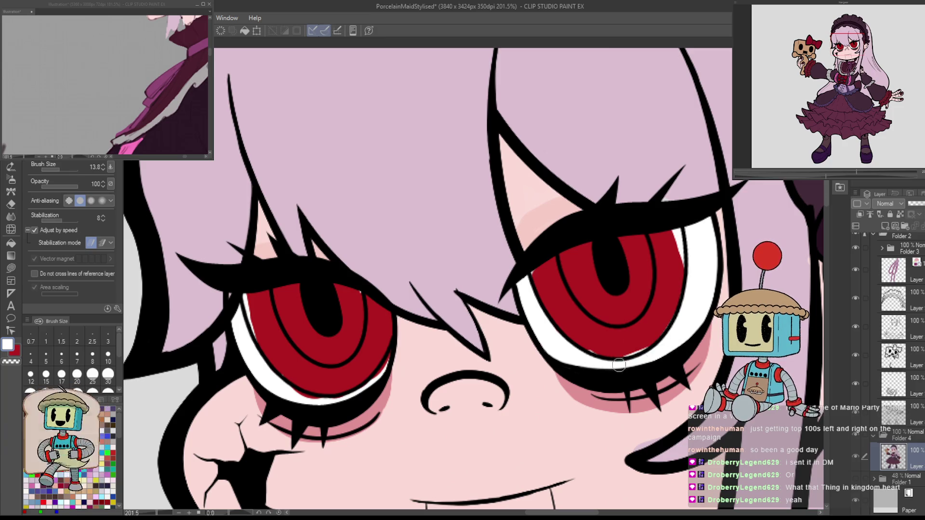
left_click(59, 275)
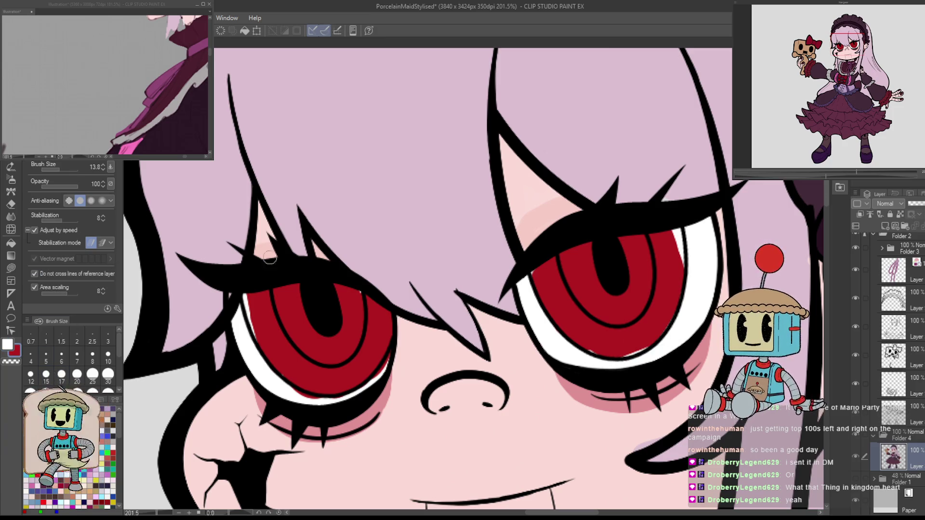
left_click_drag(481, 241, 520, 321)
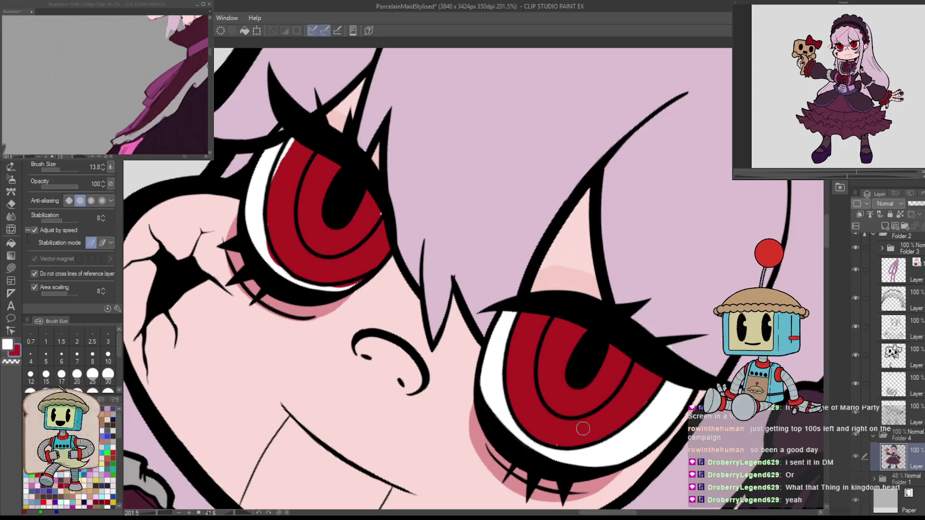
scroll(573, 424, "up", 3)
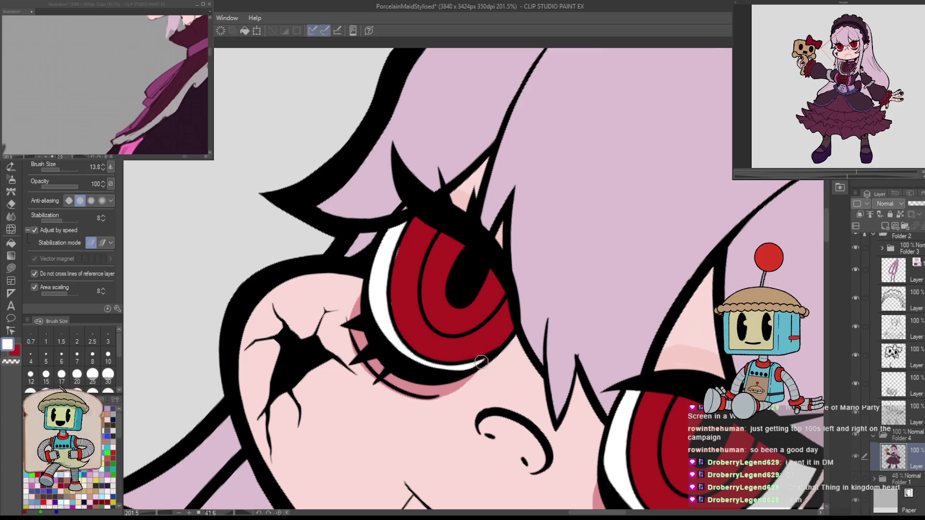
scroll(482, 356, "up", 2)
scroll(553, 316, "up", 3)
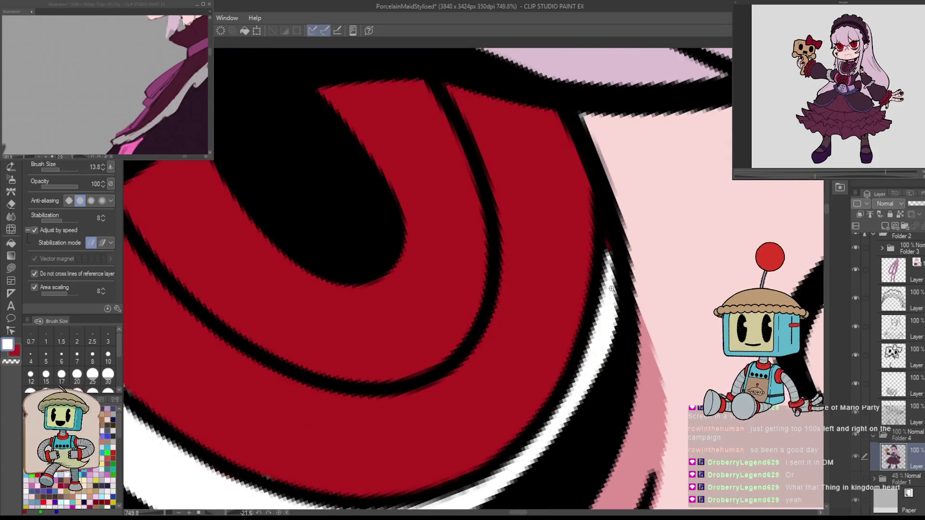
Extend the white rim along the iris, then allow crossing reference lines and set brush size to about 28.
left_click(35, 287)
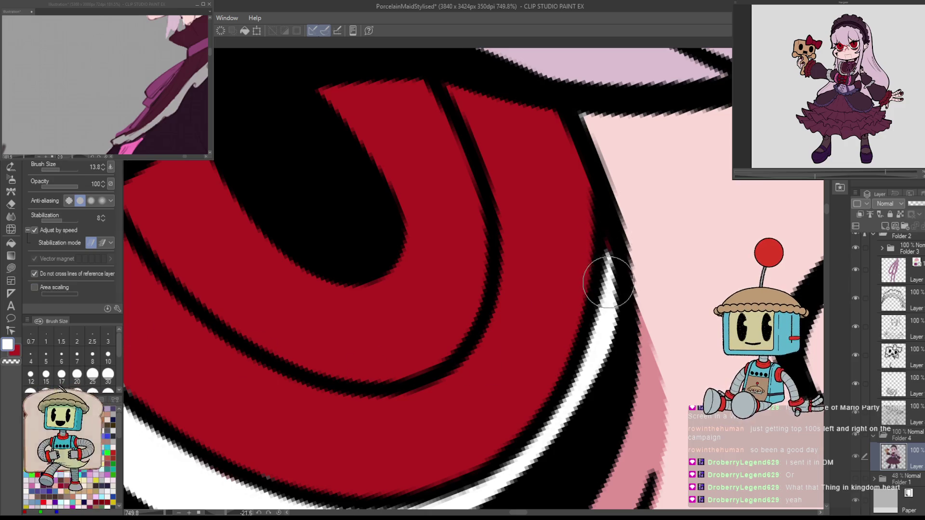
key("c")
left_click_drag(610, 240, 603, 279)
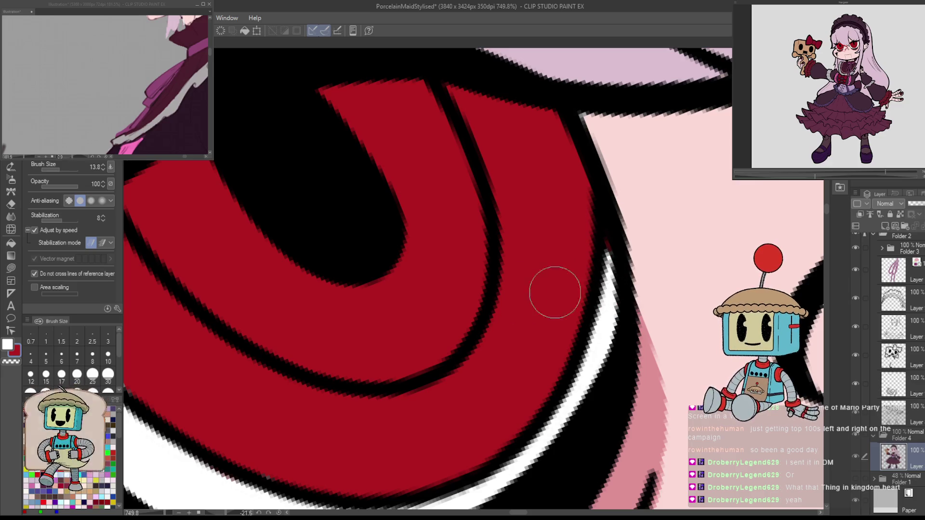
left_click(35, 273)
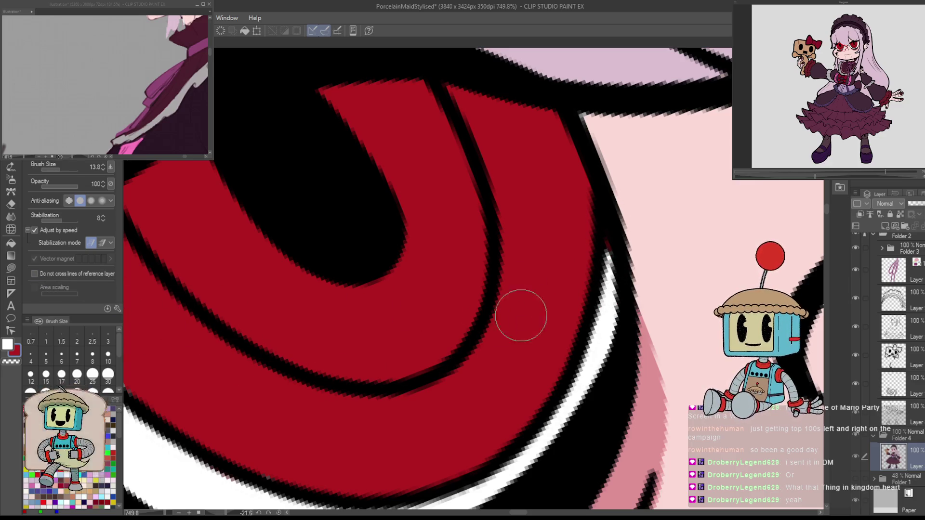
scroll(608, 234, "down", 5)
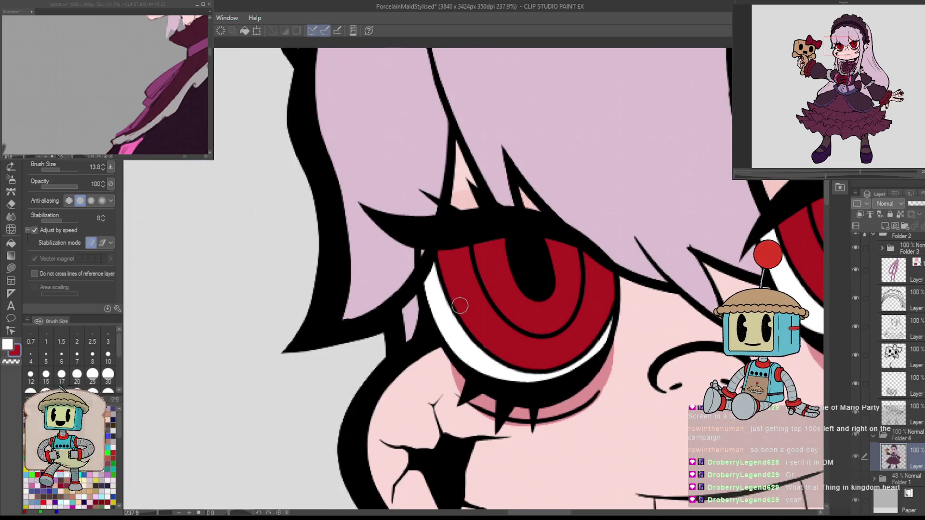
left_click_drag(554, 255, 571, 269)
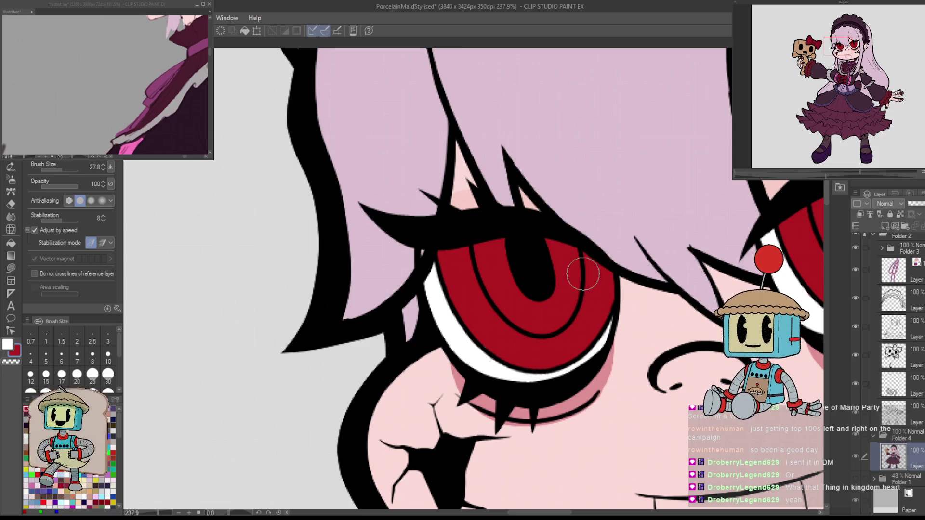
scroll(523, 315, "down", 2)
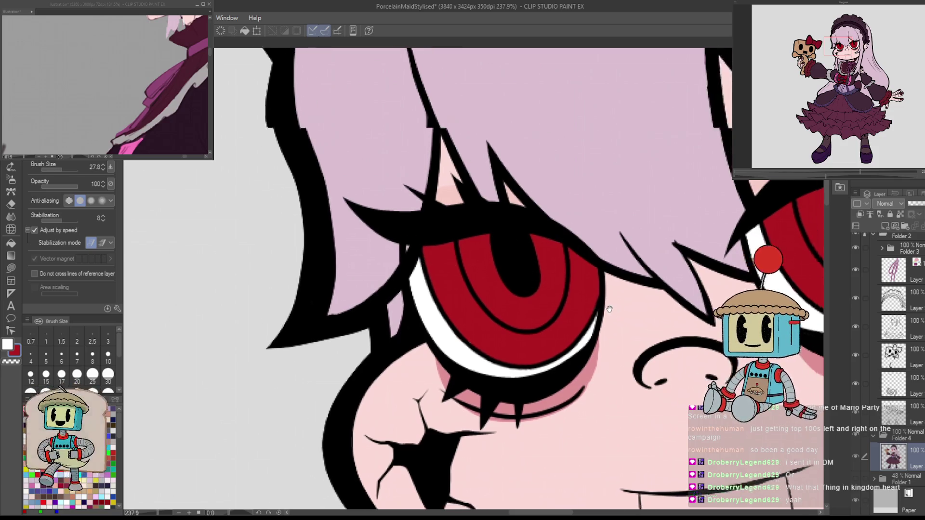
scroll(523, 315, "up", 2)
left_click_drag(712, 422, 777, 426)
scroll(393, 268, "up", 4)
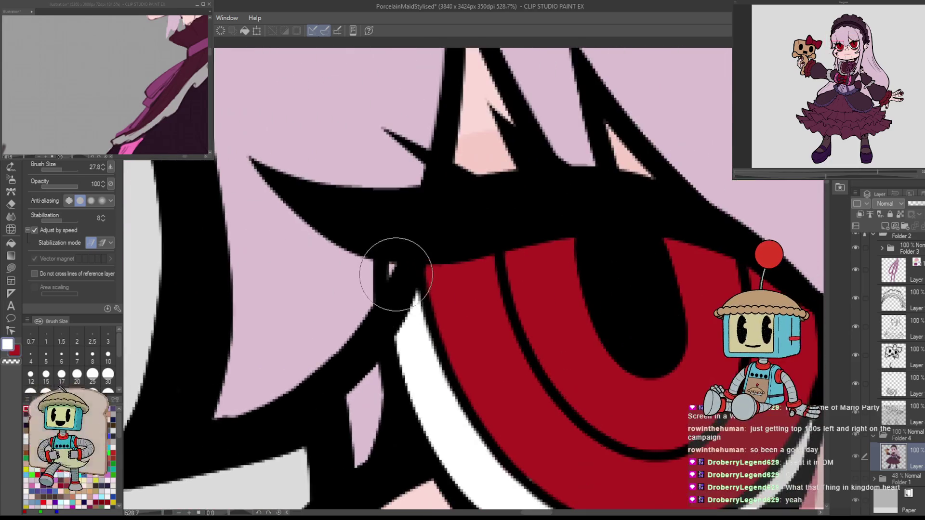
scroll(444, 310, "down", 6)
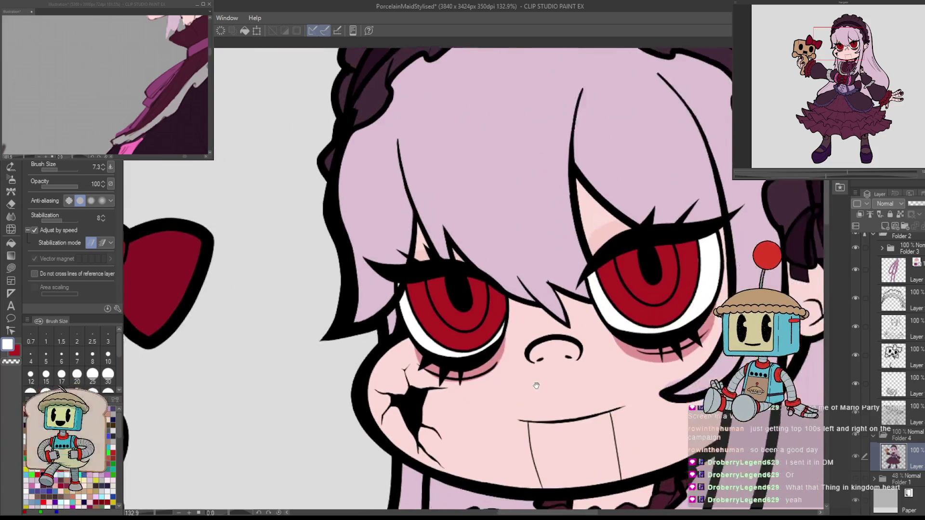
scroll(553, 498, "down", 6)
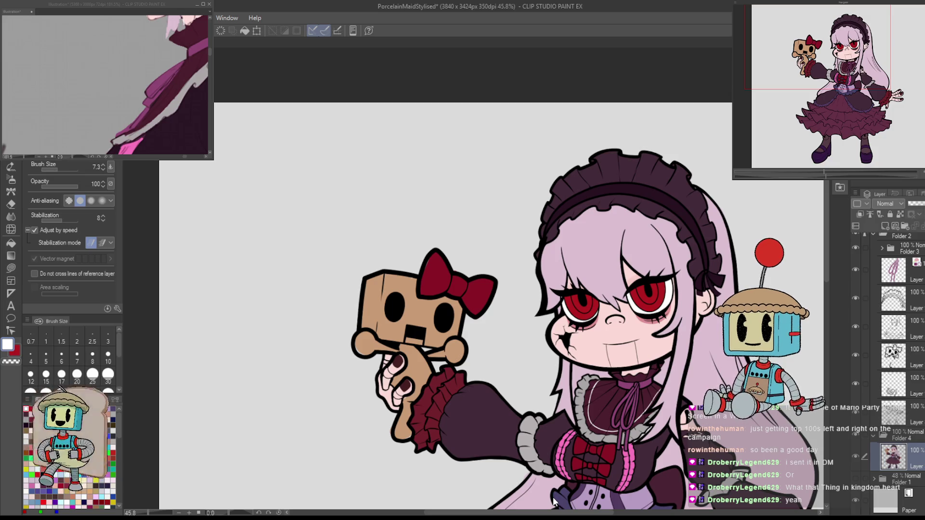
Switch to the pen and sample the light pink skin tone from the face.
scroll(593, 300, "up", 4)
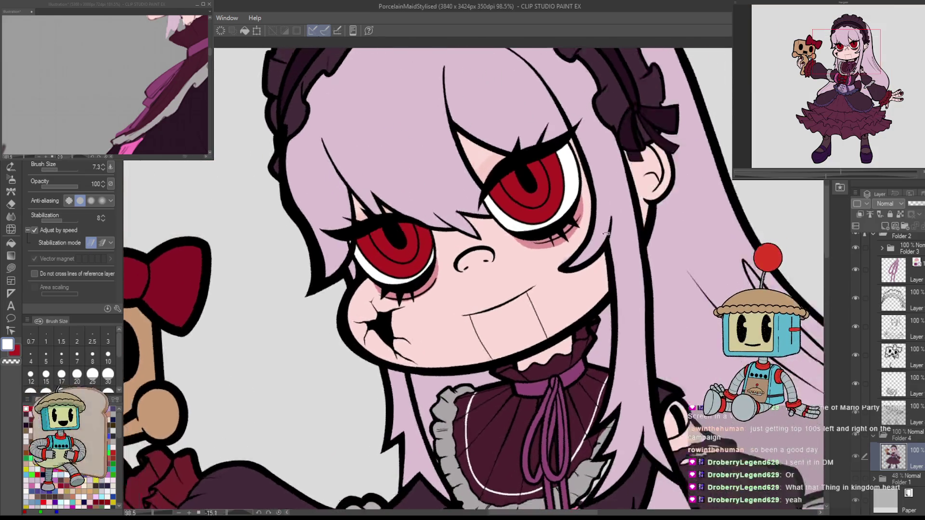
scroll(386, 219, "up", 8)
left_click(337, 327, "alt")
key("b")
key("p")
left_click(245, 317, "alt")
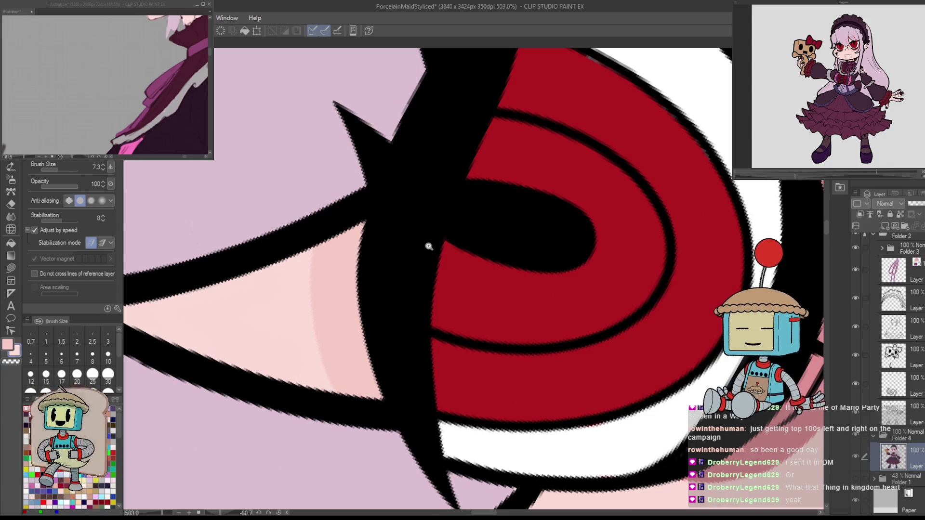
Reposition and tilt the view around the face, then reset its rotation to upright.
scroll(429, 247, "down", 5)
scroll(447, 341, "up", 4)
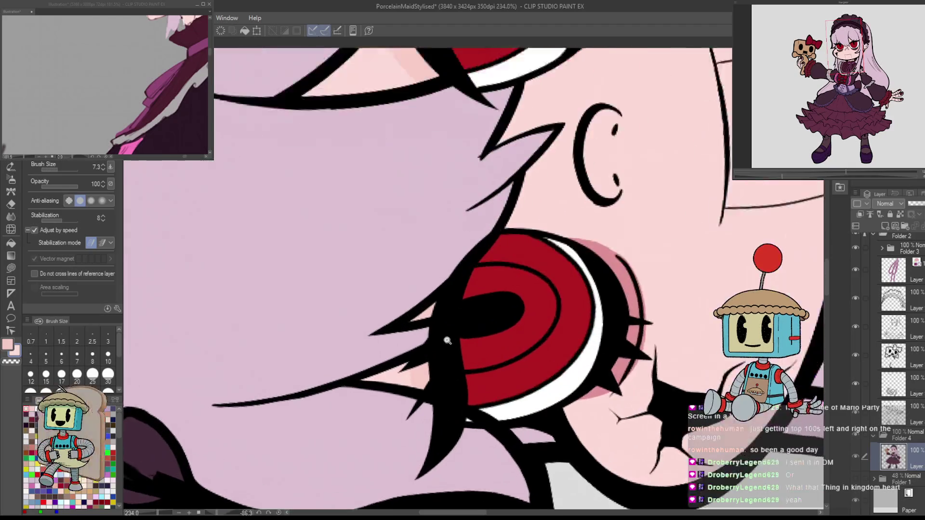
scroll(400, 361, "up", 1)
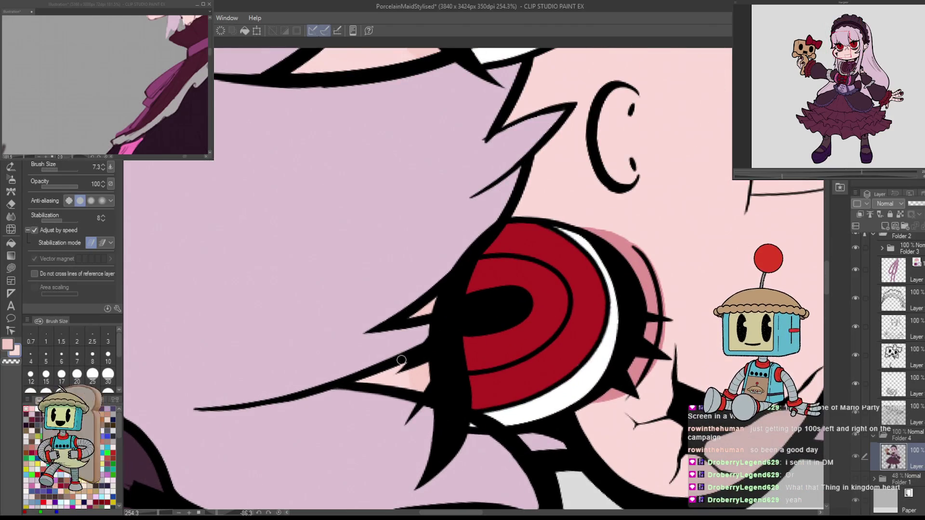
scroll(548, 357, "down", 2)
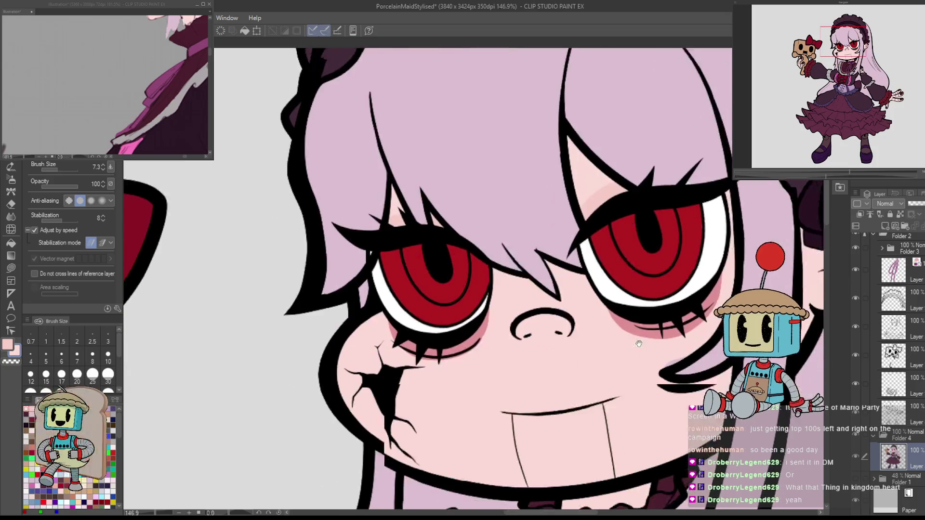
left_click_drag(638, 343, 695, 370)
scroll(729, 294, "down", 5)
scroll(725, 299, "up", 6)
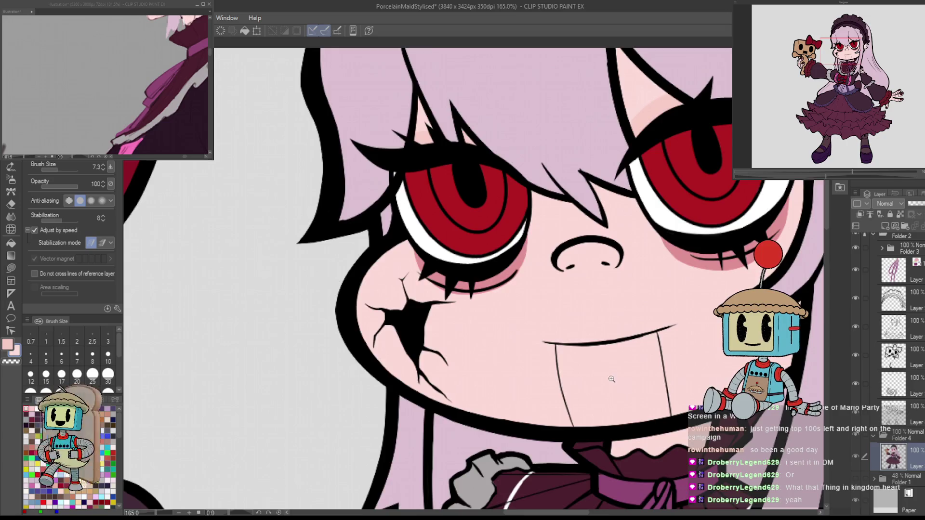
scroll(611, 379, "down", 5)
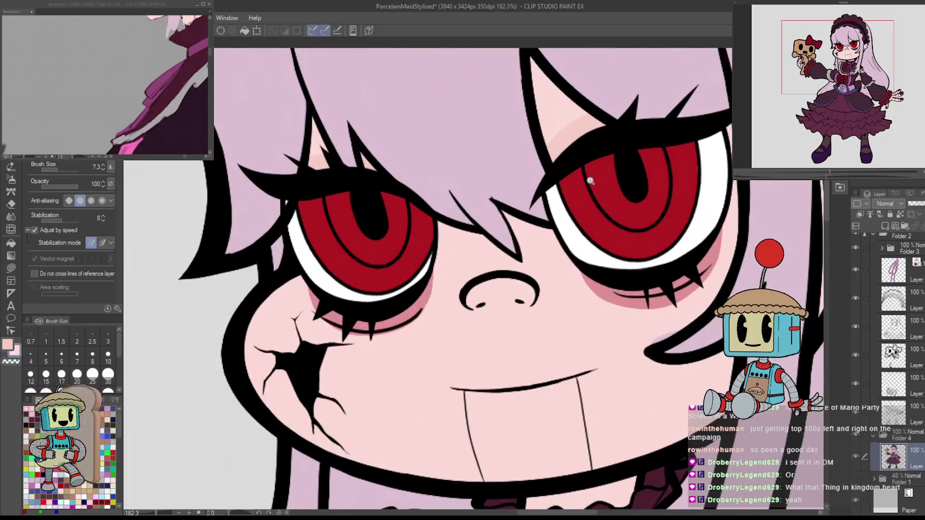
scroll(592, 276, "up", 5)
mouse_move(528, 384)
left_mouse_down()
mouse_move(588, 308)
mouse_move(592, 277)
left_mouse_up()
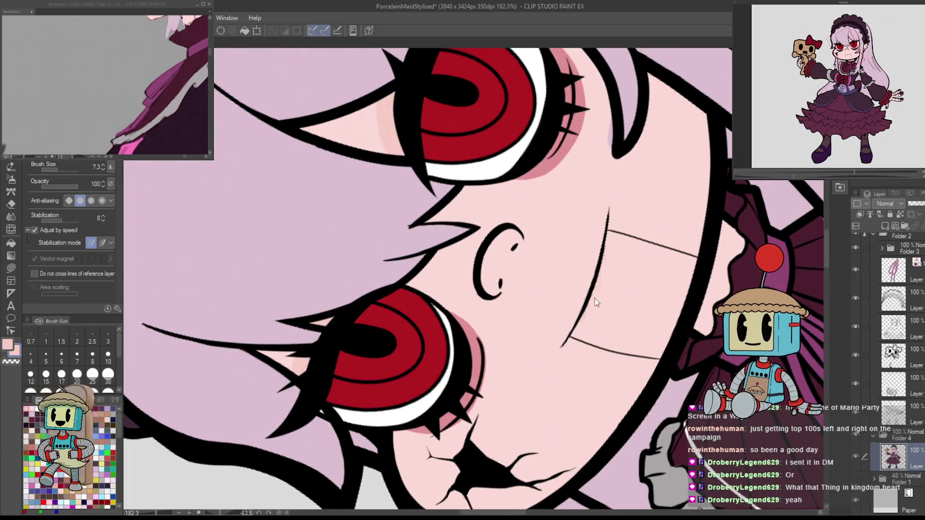
key("ctrl+at")
scroll(660, 399, "down", 3)
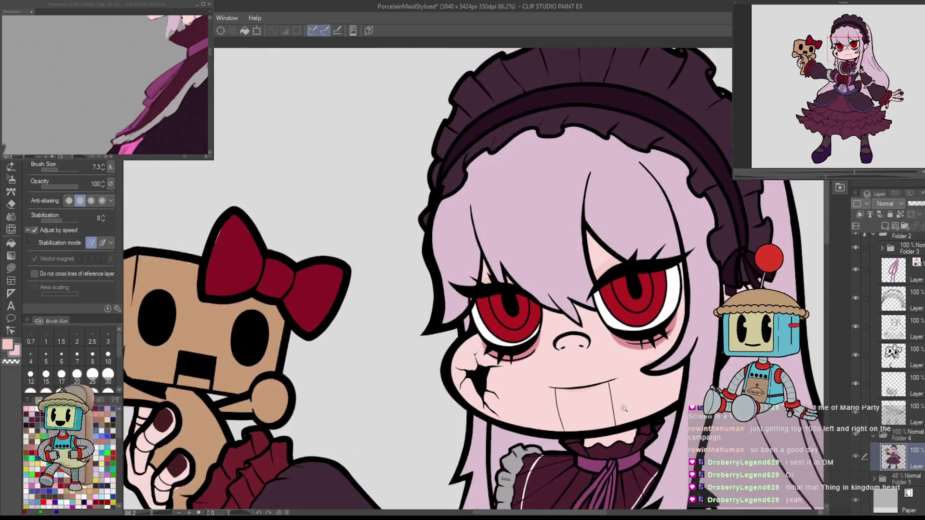
Redraw the seam line below the mouth, retrying once after an undo.
scroll(661, 399, "up", 3)
left_click_drag(661, 399, 612, 337)
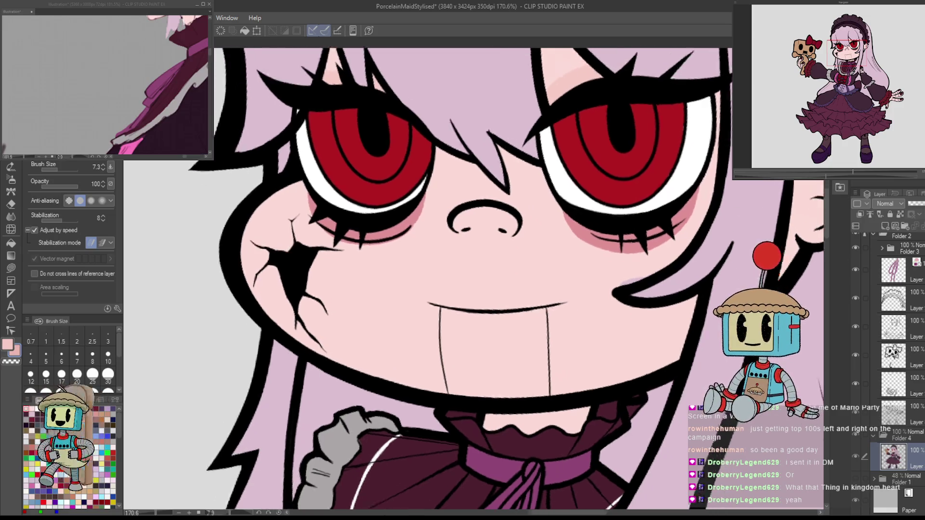
left_click_drag(613, 336, 452, 324)
left_click_drag(438, 272, 456, 338)
key("ctrl+z")
key("ctrl+z")
left_click_drag(440, 284, 442, 290)
Repaint the soft pink cheek shading beside the mouth seam line.
mouse_move(457, 338)
left_mouse_down()
mouse_move(528, 305)
mouse_move(524, 250)
mouse_move(506, 231)
left_mouse_up()
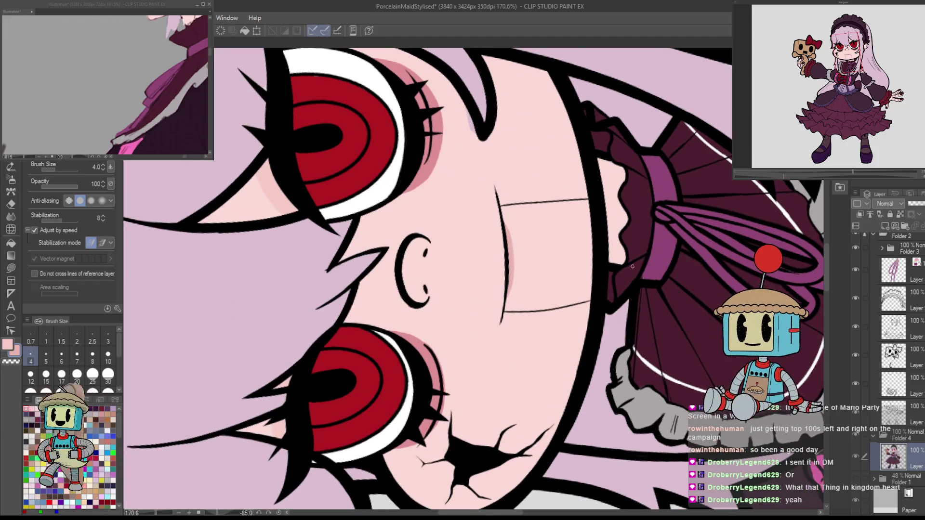
key("ctrl+shift+0")
scroll(673, 307, "up", 2)
mouse_move(673, 307)
left_mouse_down()
mouse_move(603, 202)
mouse_move(530, 231)
mouse_move(505, 284)
mouse_move(529, 381)
mouse_move(517, 338)
mouse_move(522, 361)
left_mouse_up()
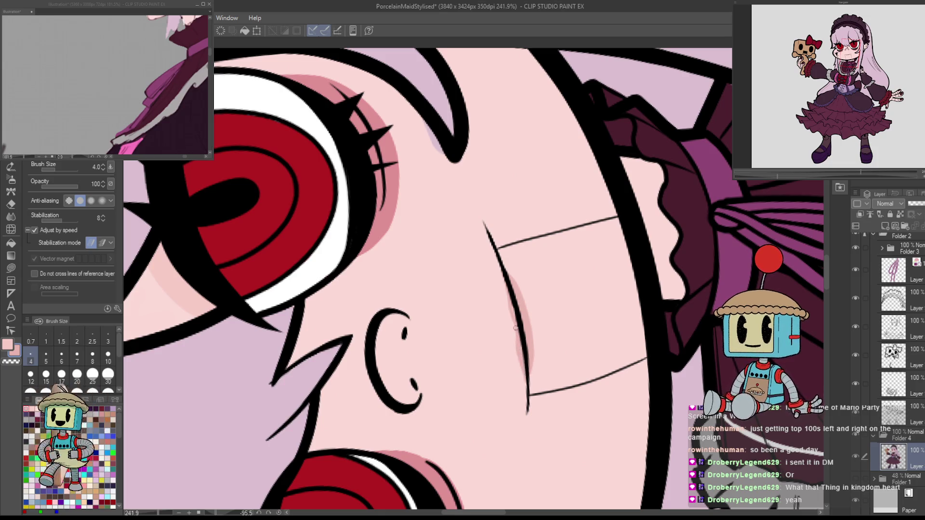
left_click_drag(504, 284, 527, 374)
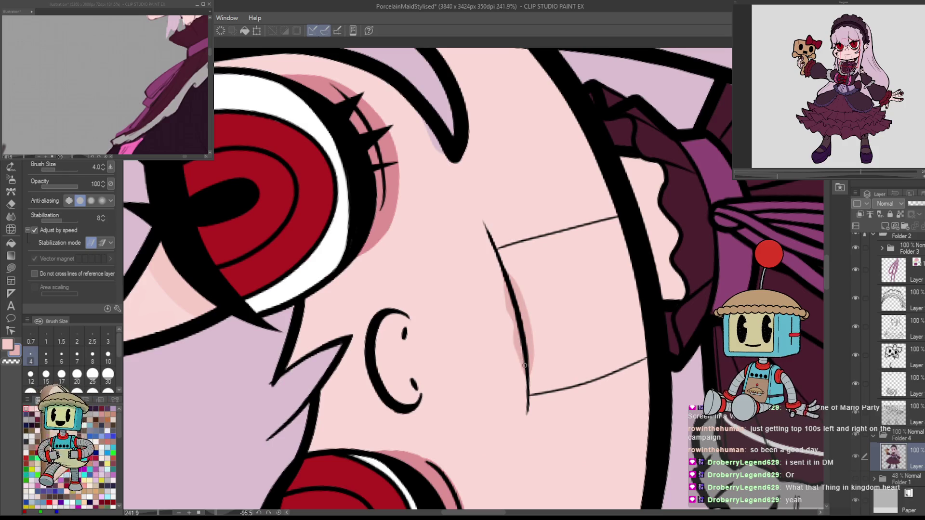
Zoom back out so the whole doll is in view.
scroll(538, 378, "down", 5)
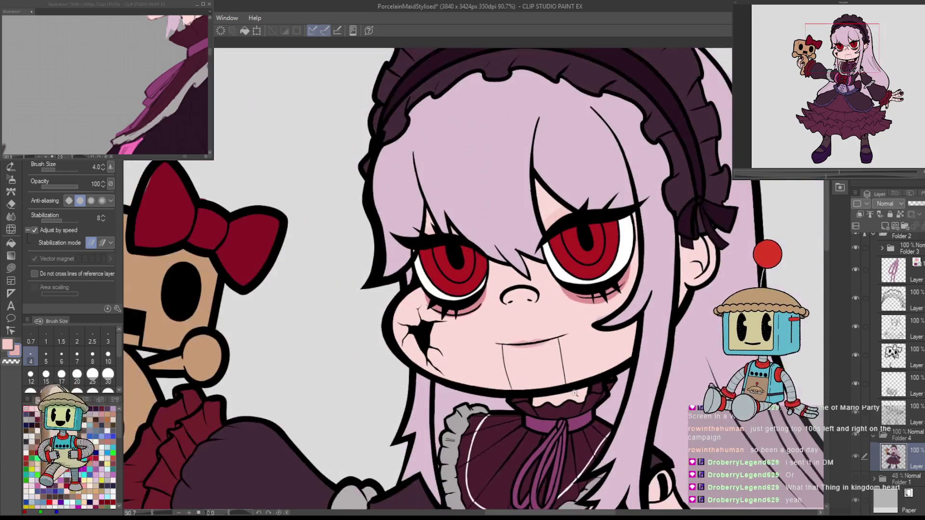
scroll(555, 363, "down", 4)
scroll(532, 384, "up", 1)
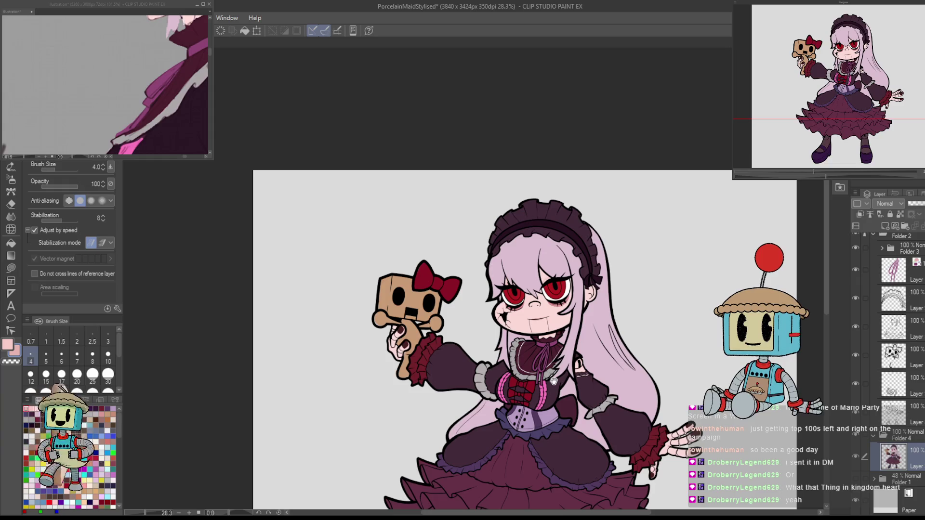
scroll(515, 312, "up", 4)
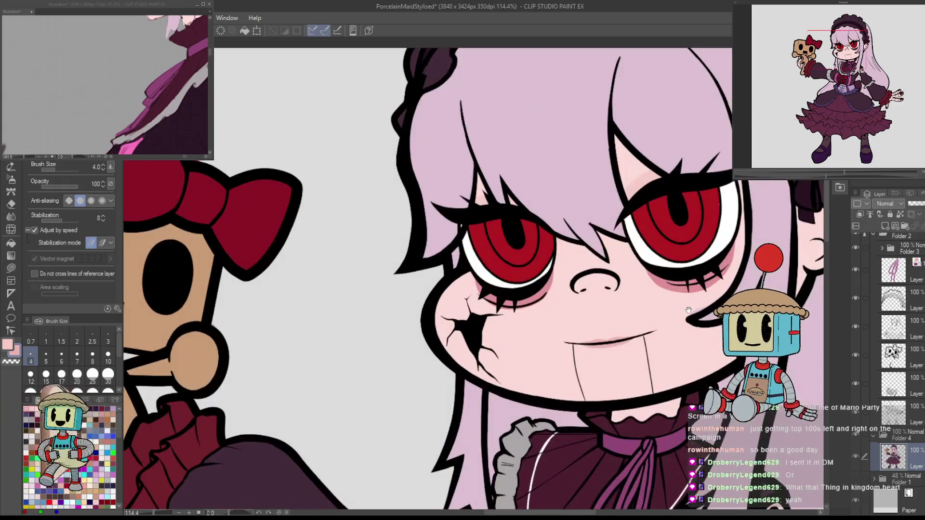
scroll(578, 232, "up", 5)
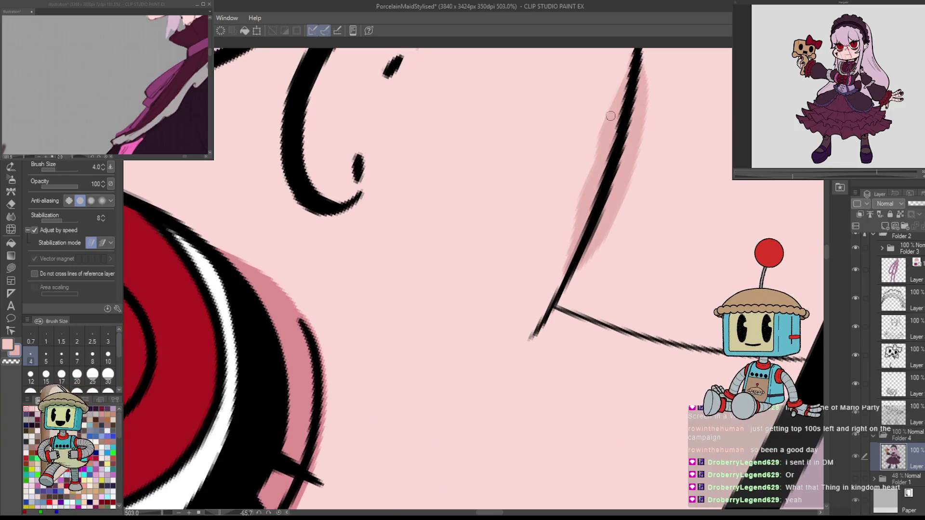
scroll(634, 71, "down", 8)
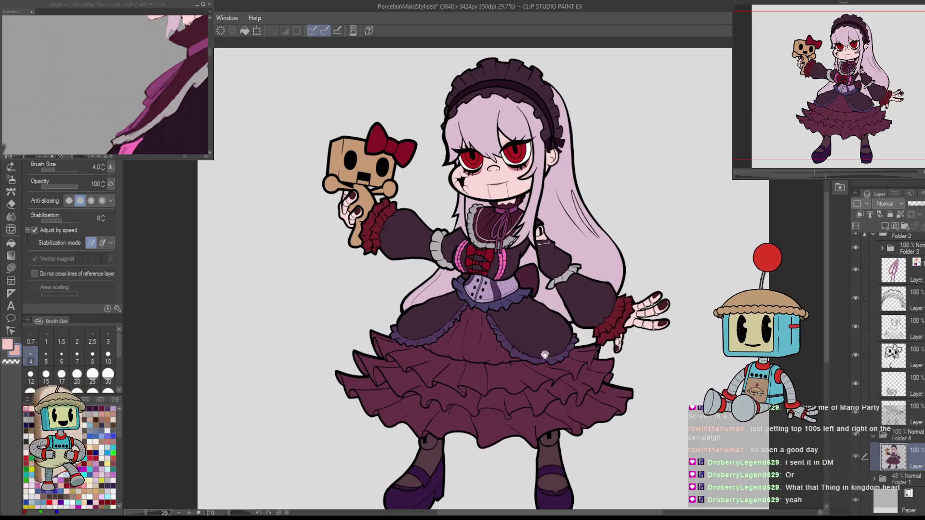
Save the PorcelainMaidStylised illustration with Ctrl+S.
left_click_drag(544, 354, 537, 345)
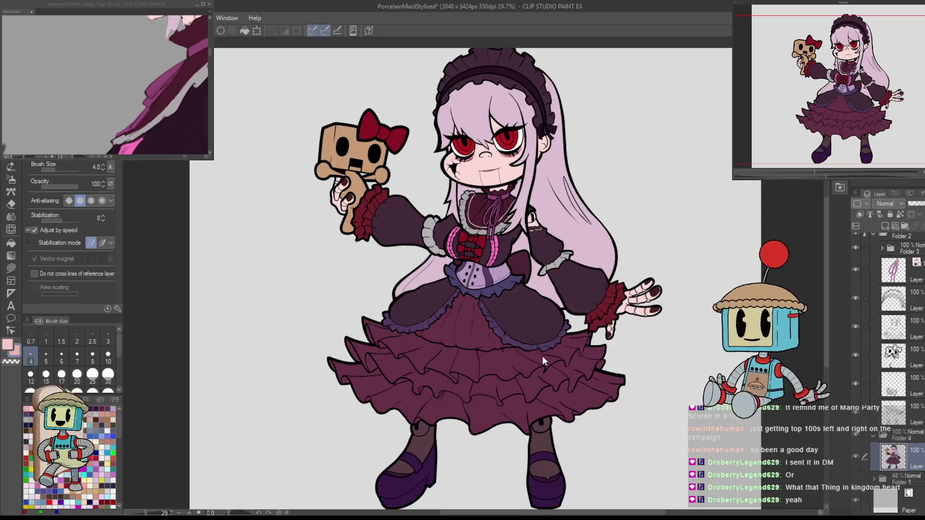
key("ctrl+s")
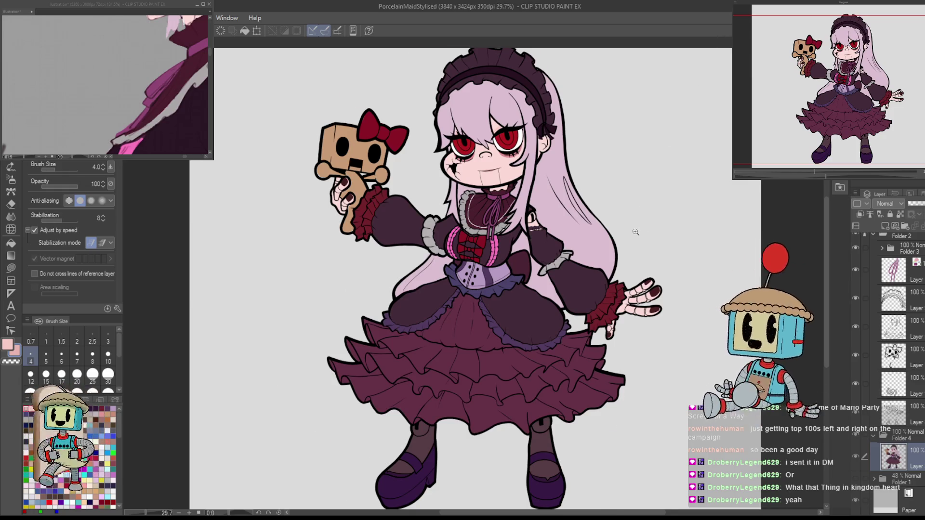
scroll(636, 232, "up", 2)
Pan over the torso, skirt and shoes, ending on the bodice and corset.
left_click_drag(606, 347, 640, 371)
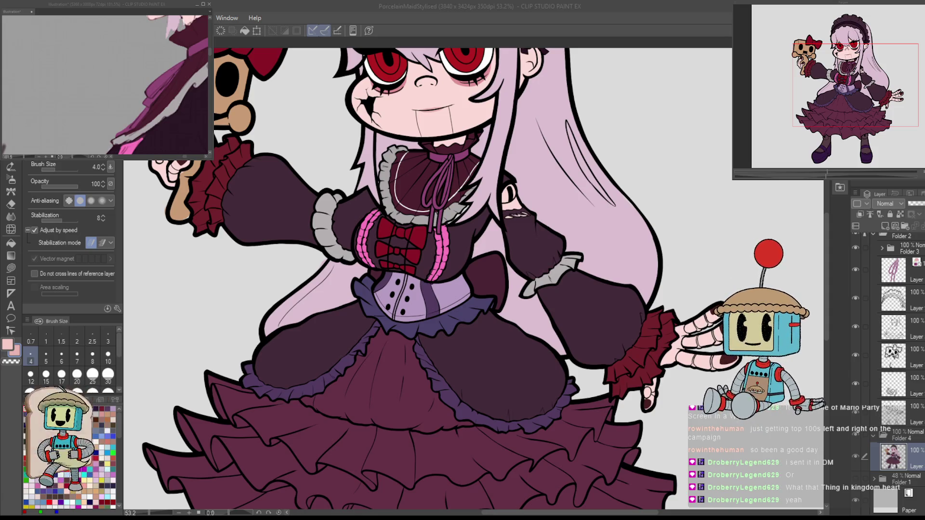
left_click_drag(511, 480, 621, 279)
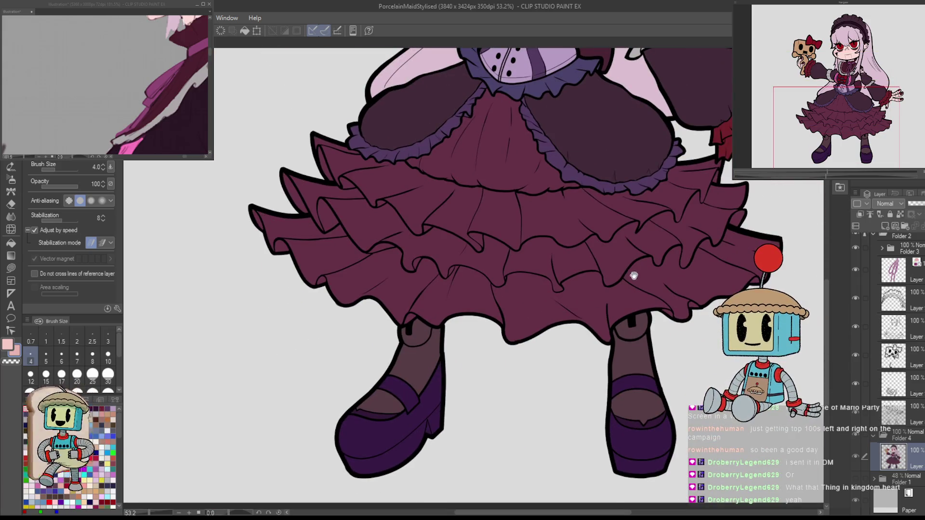
left_click_drag(624, 188, 542, 434)
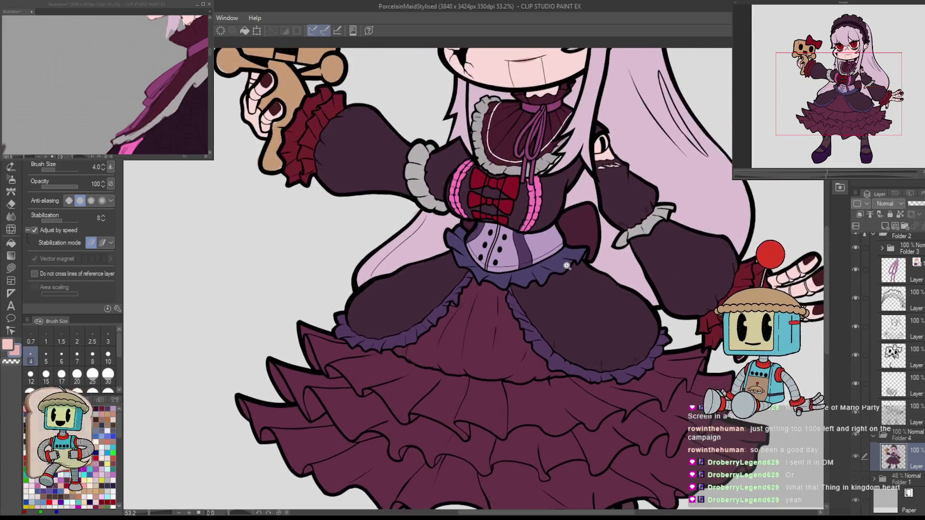
scroll(476, 318, "up", 3)
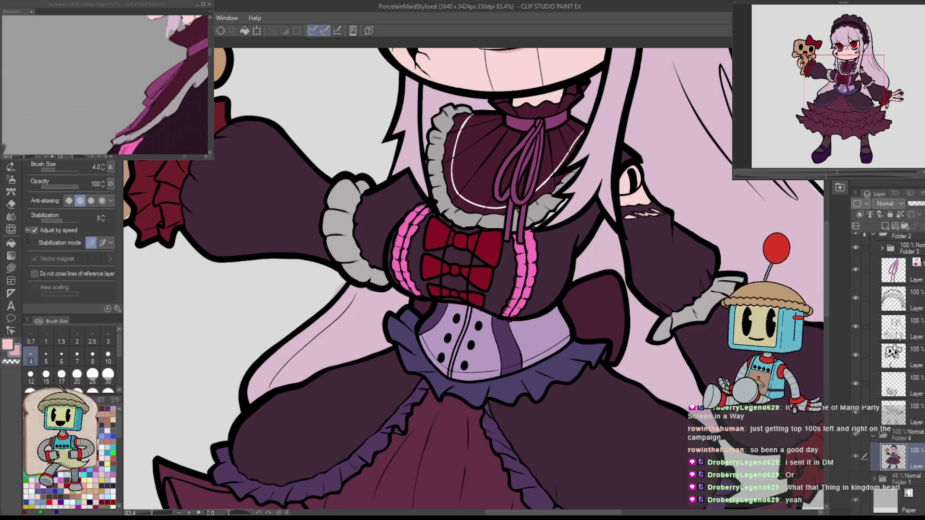
Select a different layer and sample the bows' dark red colour.
left_click(861, 326)
left_click(861, 389)
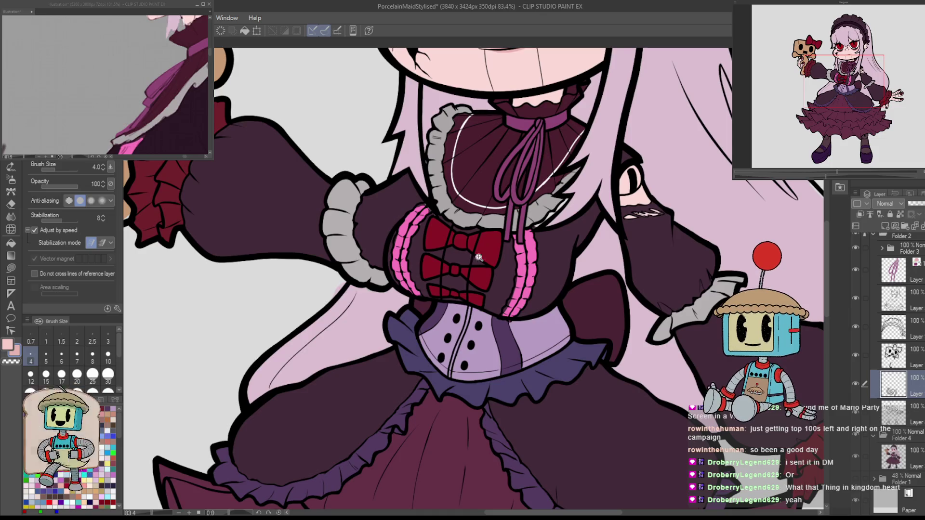
scroll(468, 246, "up", 5)
left_click(515, 268, "alt")
key("e")
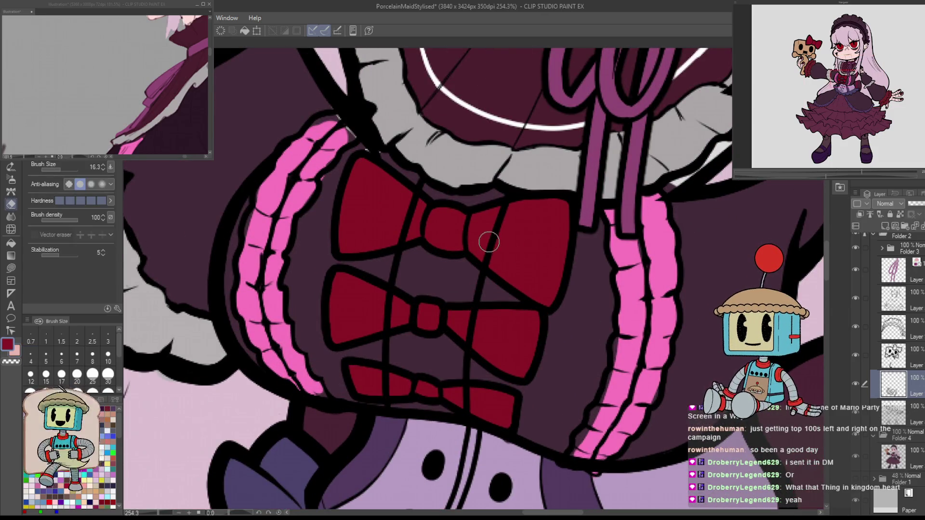
Toggle two layers' visibility to check their contents and select the layer below.
left_click(856, 384)
left_click(857, 385)
left_click(855, 297)
left_click(855, 298)
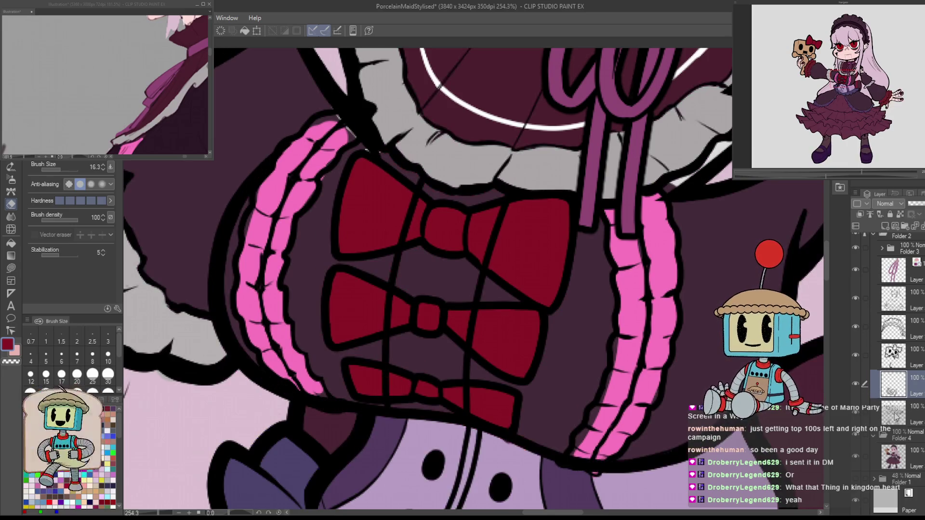
left_click(894, 413)
left_click_drag(825, 376, 497, 268)
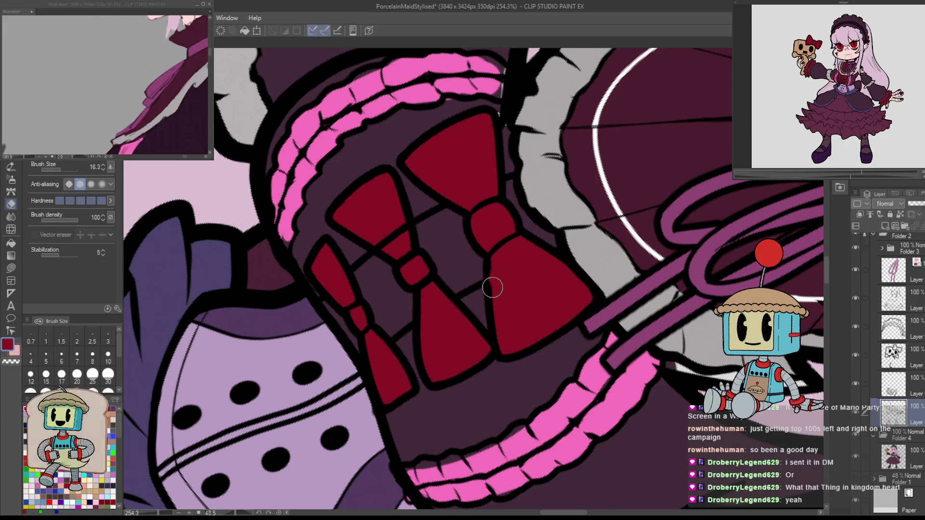
key("ctrl+@")
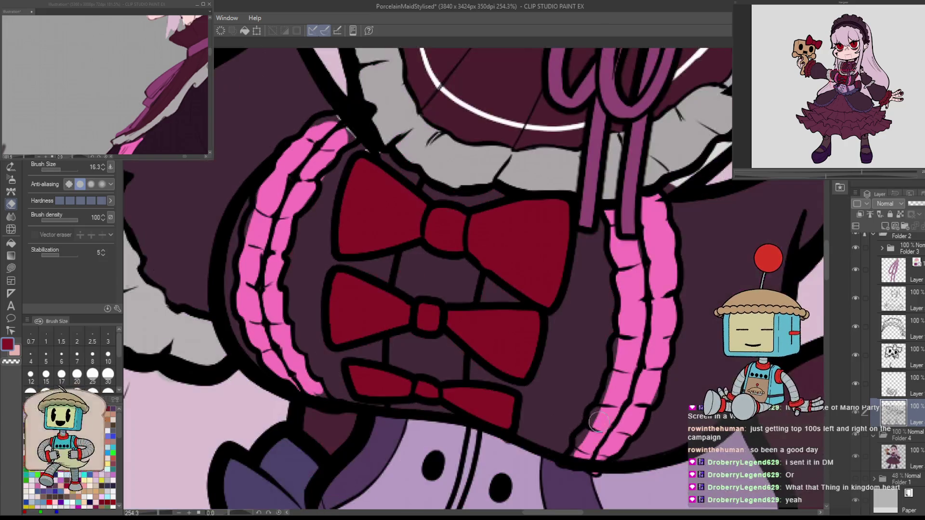
key("p")
Make the checked layer active and angle and zoom the canvas onto the bow knot.
left_click_drag(553, 352, 621, 259)
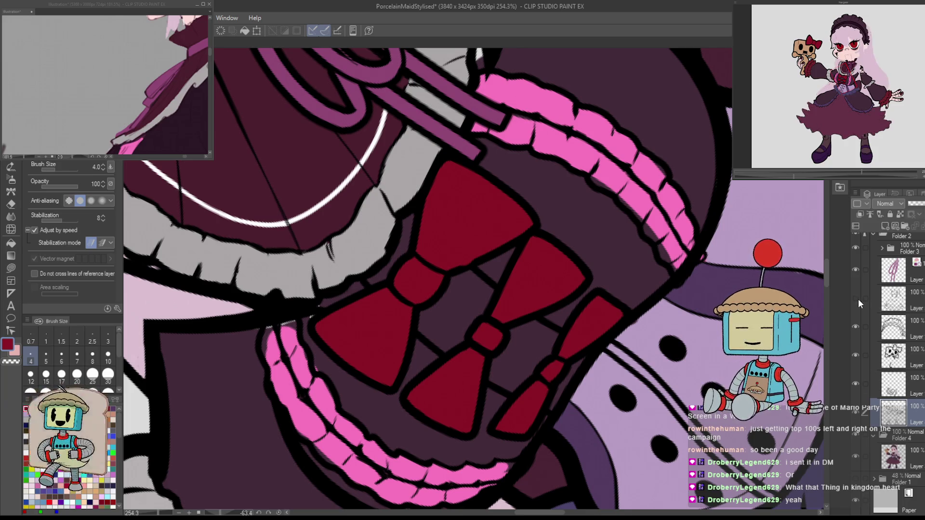
left_click(856, 383)
left_click(856, 383)
left_click(893, 384)
left_click_drag(571, 269, 565, 283)
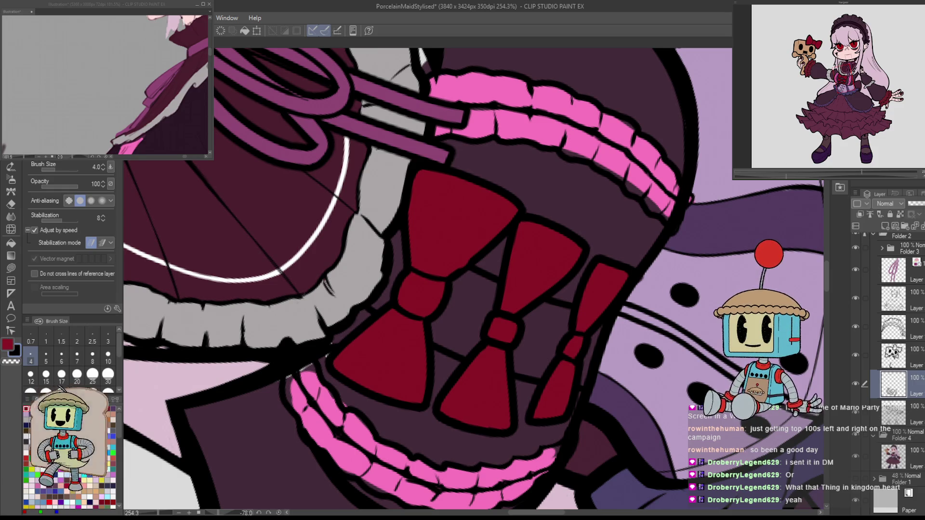
left_click_drag(456, 299, 451, 284)
scroll(452, 283, "up", 5)
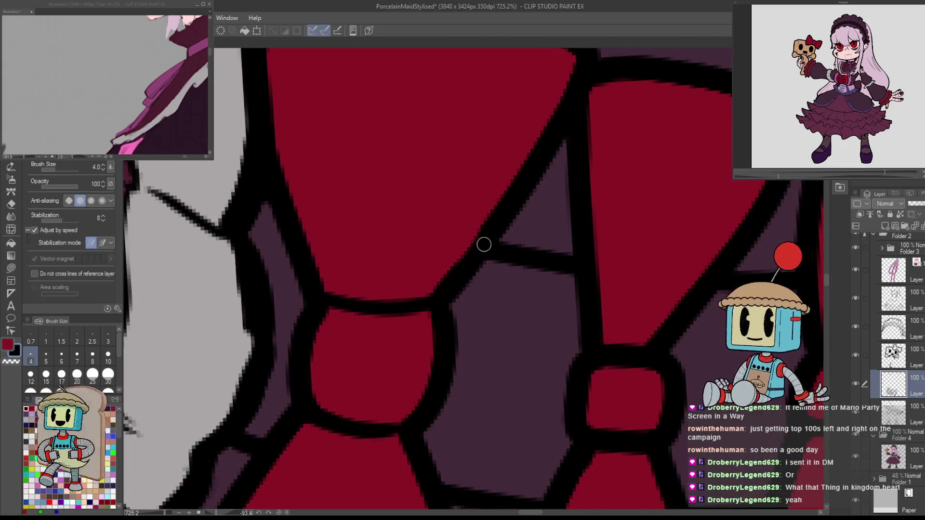
Extend the tip of the pink bodice frill with a short stroke.
scroll(640, 279, "down", 10)
key("ctrl+@")
scroll(638, 306, "up", 10)
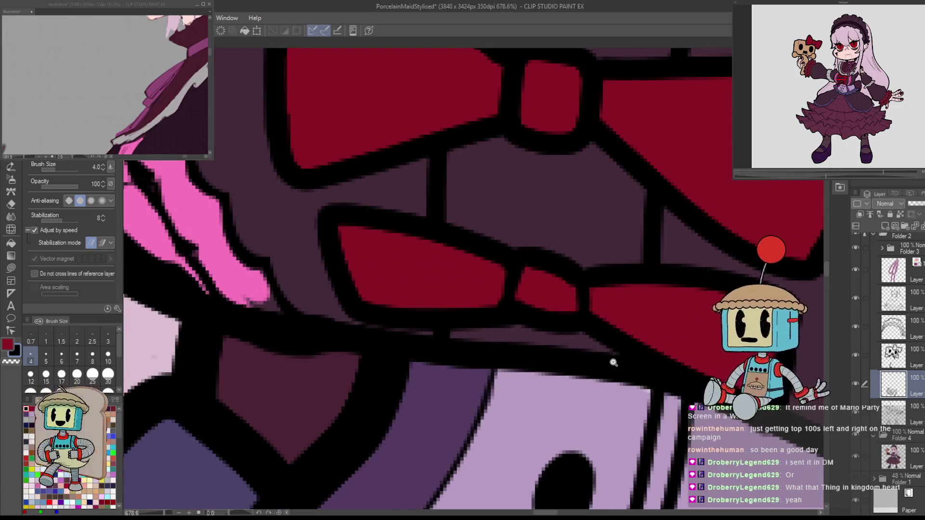
left_click_drag(463, 381, 642, 443)
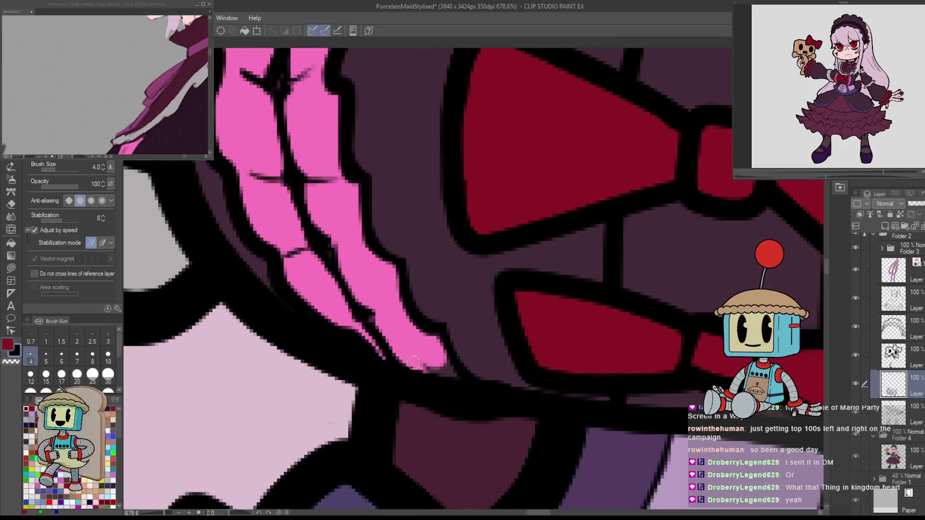
left_click_drag(423, 351, 443, 368)
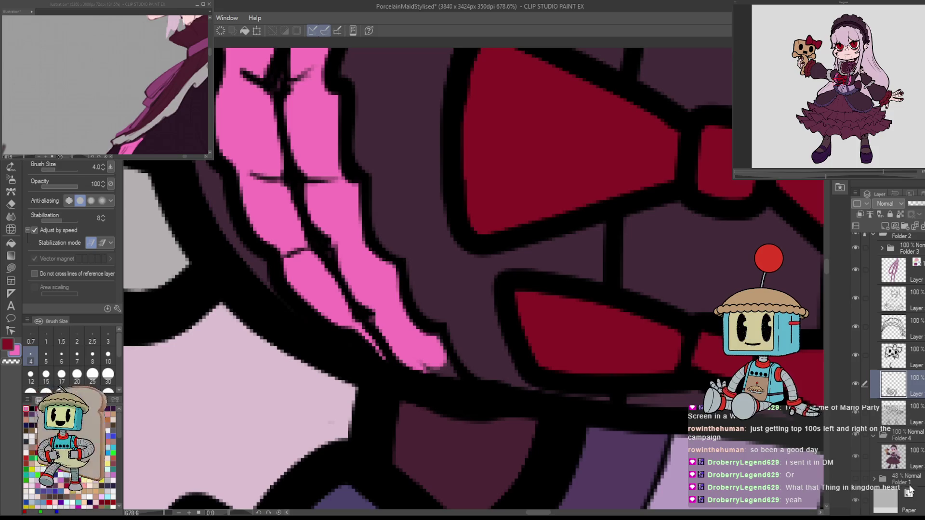
Select the main character colour layer and bring the corset and skirt top into view.
left_click(908, 461)
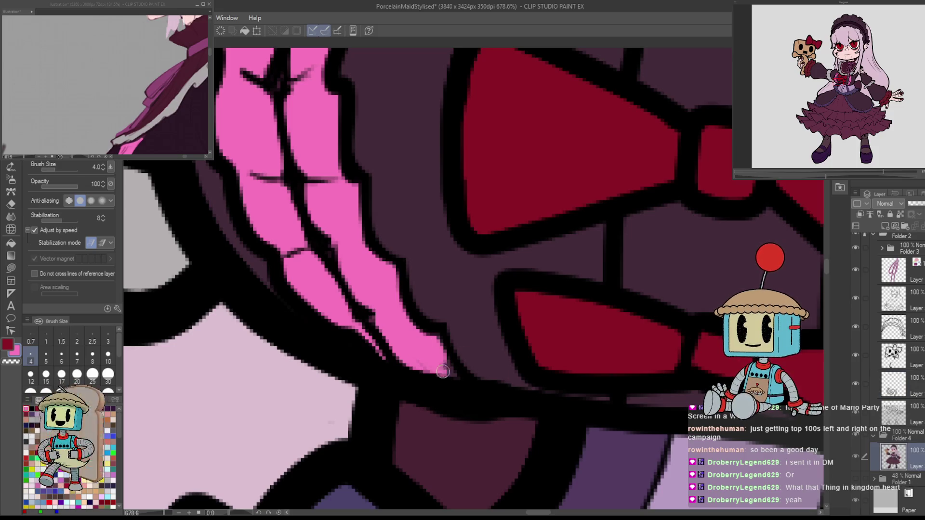
scroll(501, 361, "down", 3)
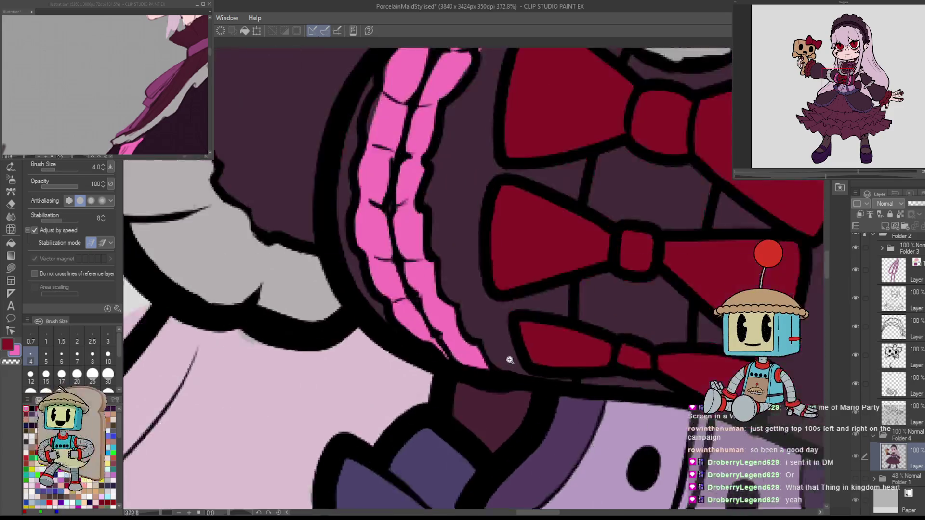
scroll(510, 378, "down", 2)
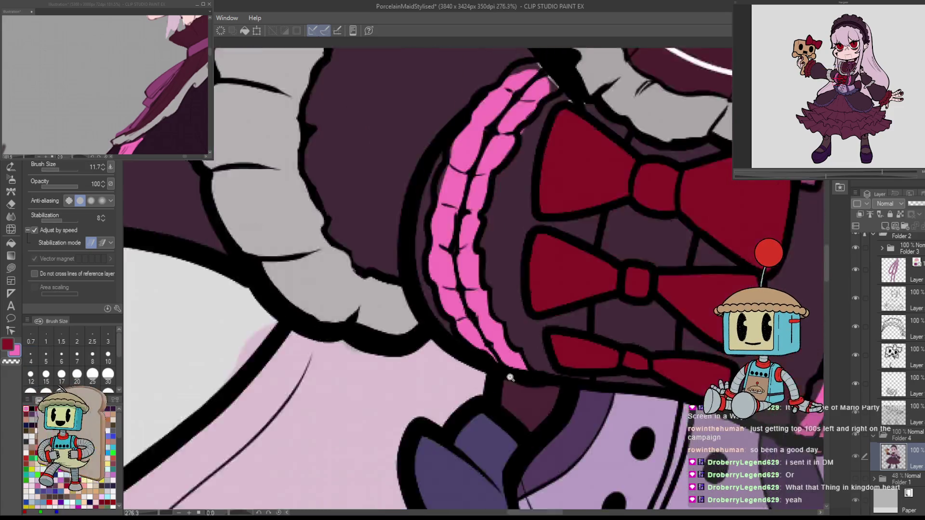
scroll(511, 378, "down", 2)
scroll(482, 296, "up", 3)
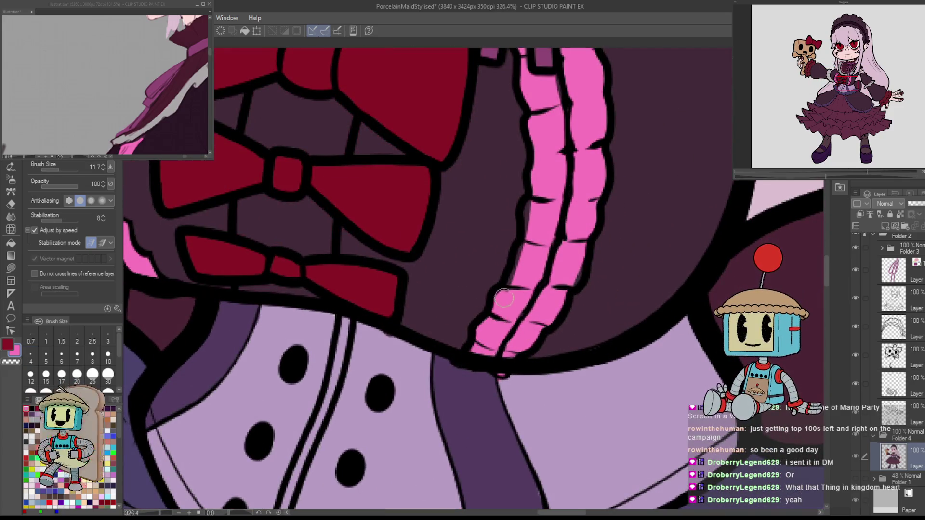
scroll(540, 212, "up", 3)
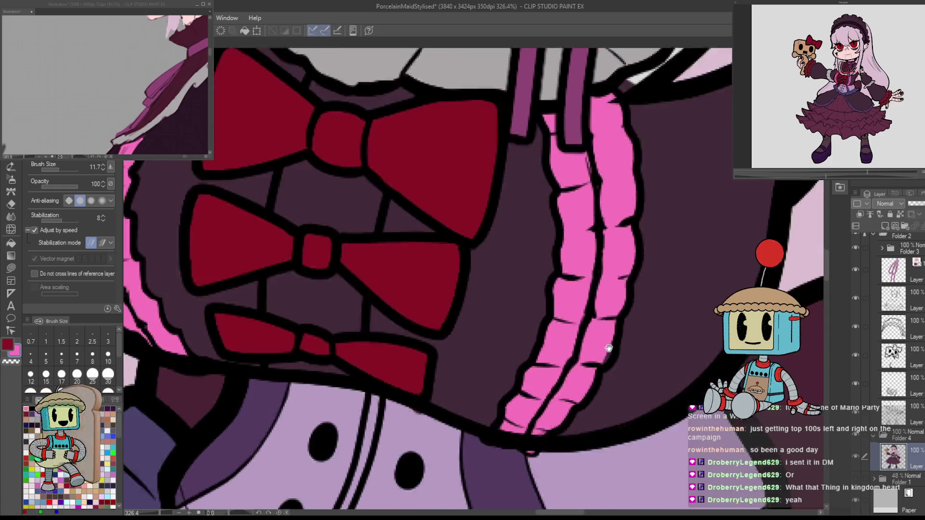
left_click_drag(587, 404, 636, 259)
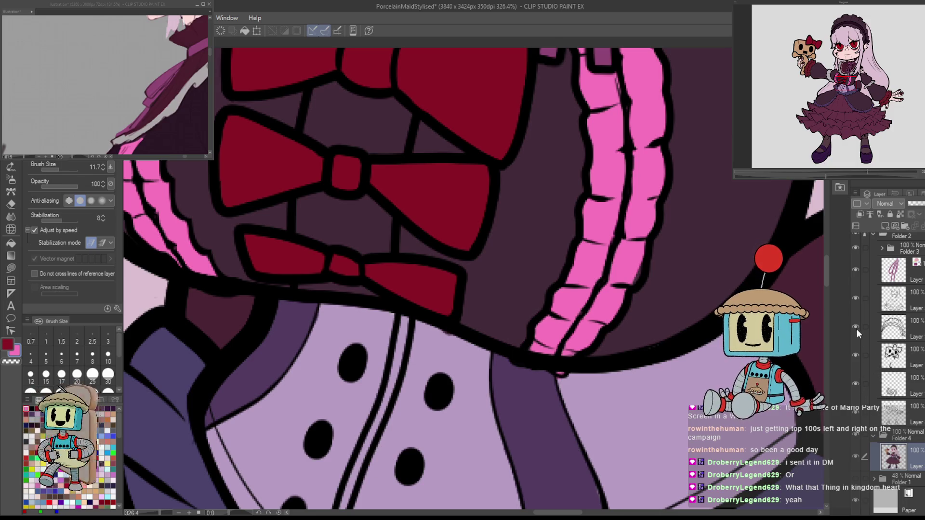
Hide the line art over the lower dress and reduce the brush size to 6.
left_click(856, 298)
left_click(855, 298)
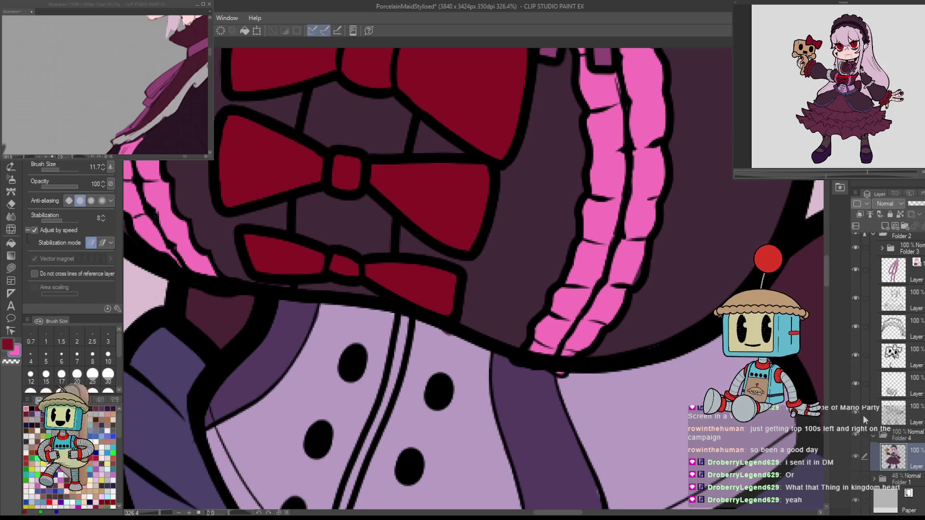
left_click(860, 421)
key("bracketleft")
key("bracketleft")
key("bracketleft")
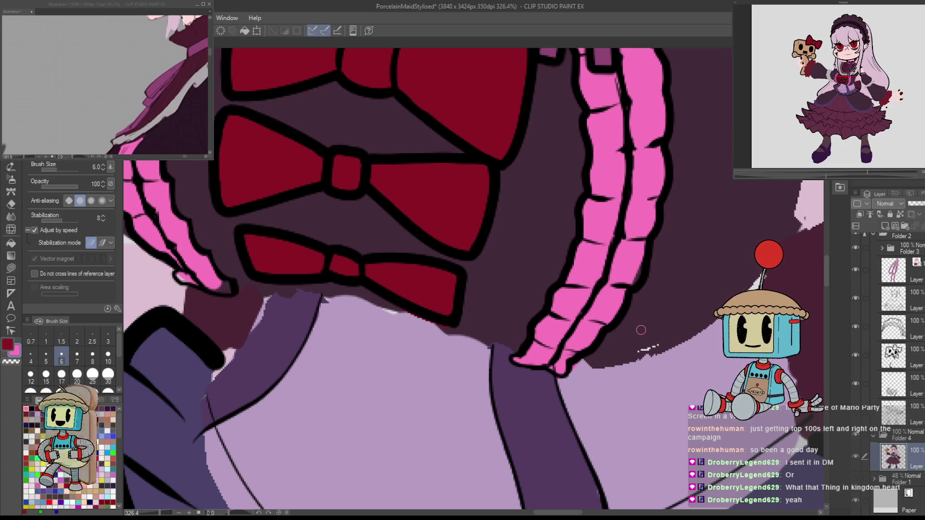
left_click_drag(566, 340, 683, 371)
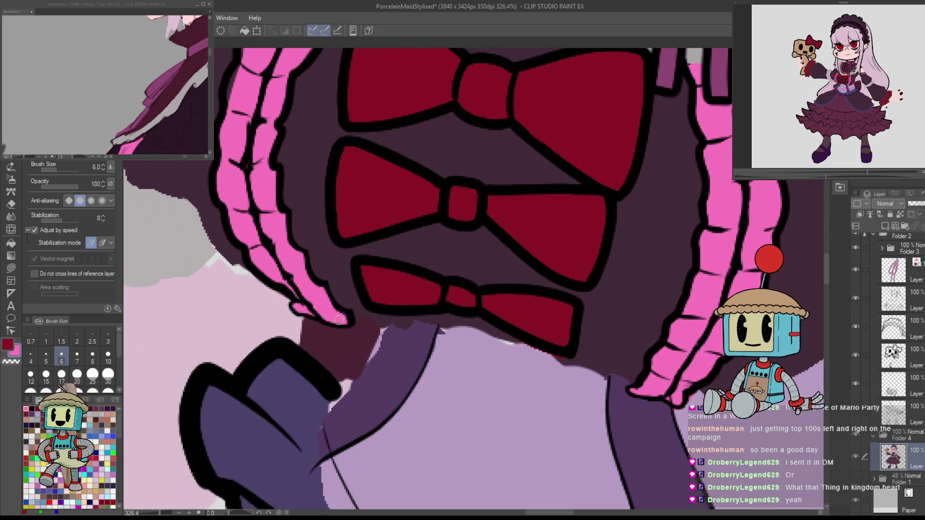
scroll(343, 311, "down", 8)
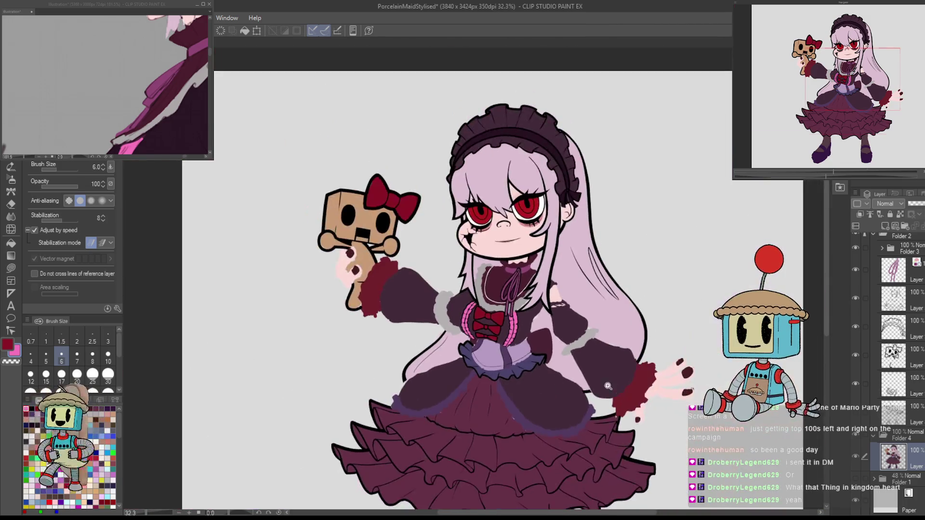
Restore the hidden line art layer over the corset.
scroll(704, 338, "up", 2)
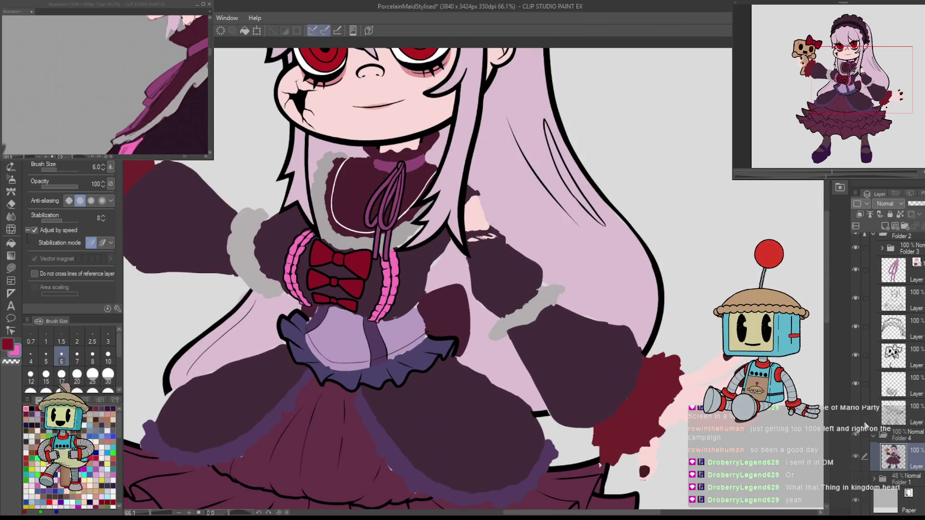
scroll(406, 310, "up", 6)
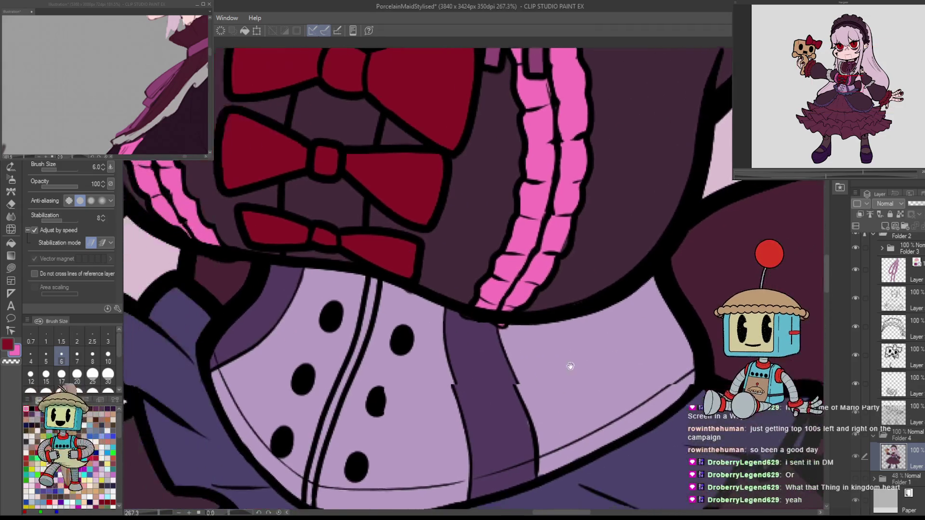
scroll(620, 409, "down", 4)
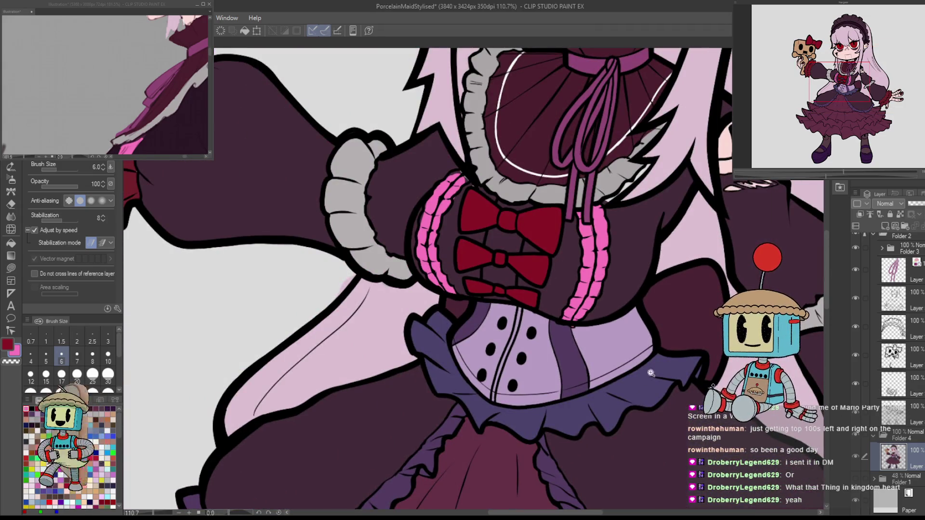
scroll(652, 374, "up", 5)
key("ctrl+z")
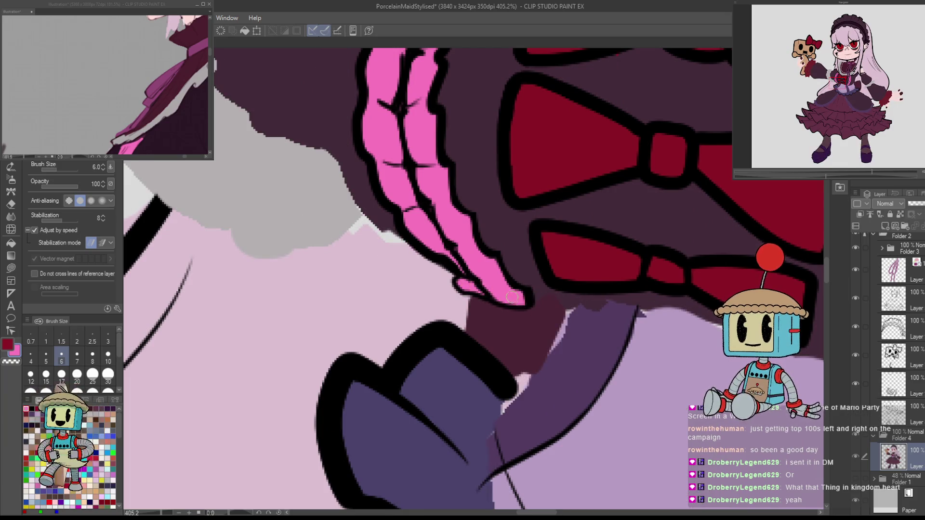
key("ctrl+y")
Erase at the ribbon tip with a 4.4 eraser, undo once, and tint the line art blue.
left_click(894, 414)
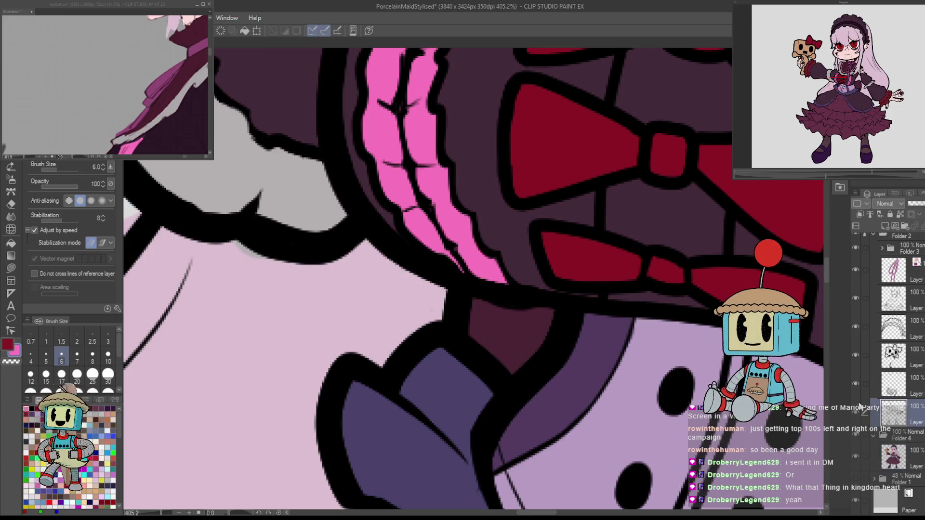
key("e")
mouse_move(533, 315)
left_mouse_down()
mouse_move(506, 293)
mouse_move(520, 297)
mouse_move(460, 285)
left_mouse_up()
key("ctrl+z")
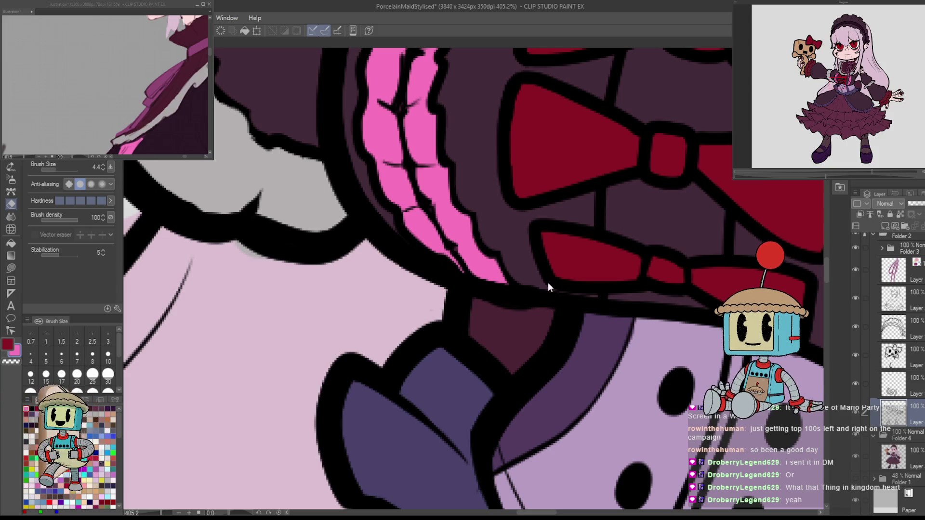
key("ctrl+z")
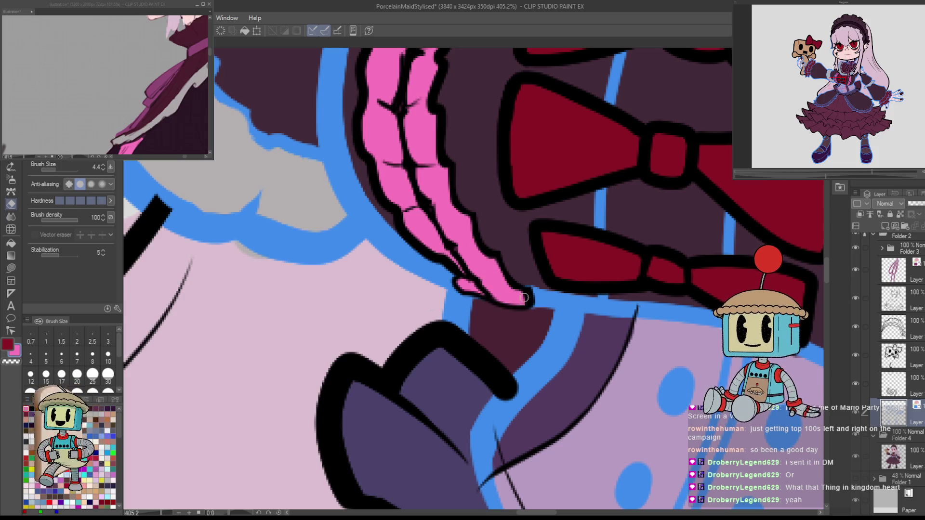
Paint pink into the uncoloured gap at the ribbon tip.
scroll(523, 297, "down", 5)
left_click_drag(600, 343, 528, 333)
scroll(528, 333, "up", 5)
mouse_move(389, 383)
left_mouse_down()
mouse_move(376, 389)
mouse_move(430, 404)
left_mouse_up()
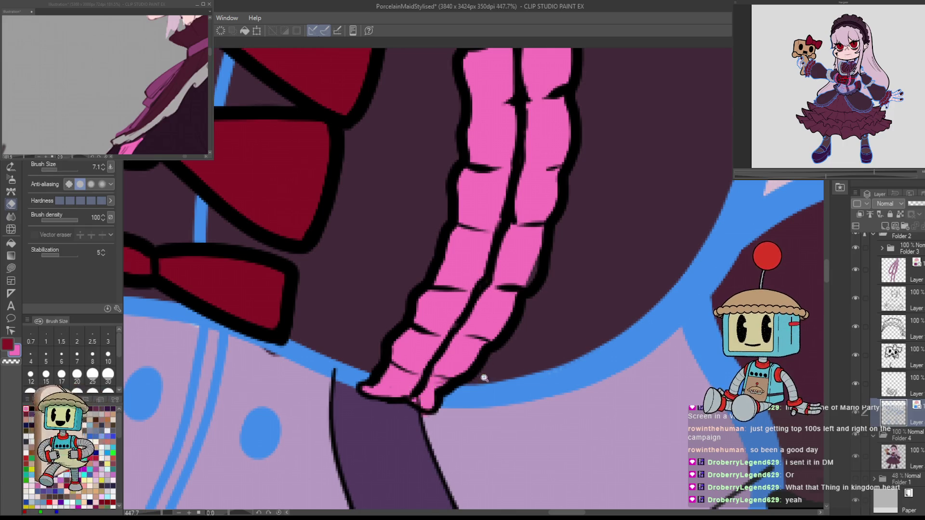
On the flat-colour layer, sample the light purple beside the ribbon tip.
scroll(484, 379, "down", 5)
left_click_drag(572, 424, 667, 446)
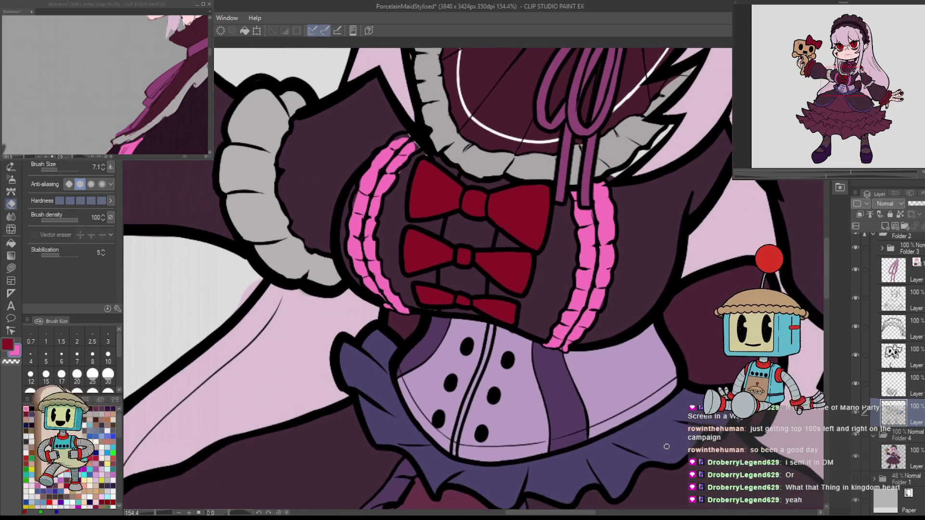
left_click(582, 351, "ctrl+shift")
scroll(581, 351, "up", 5)
left_click(614, 394, "alt")
key("p")
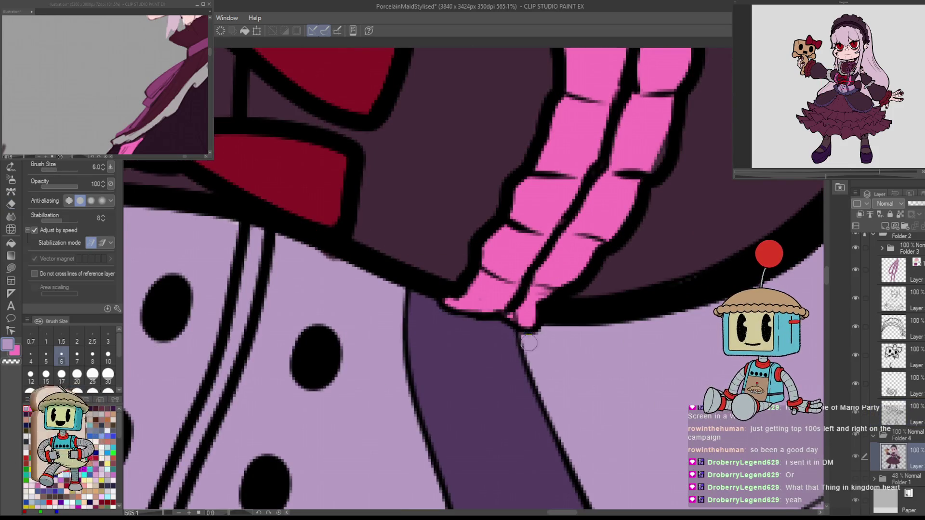
Select the blue-tinted line art layer, then hide it to inspect the three red bows.
scroll(500, 466, "down", 5)
scroll(599, 402, "up", 7)
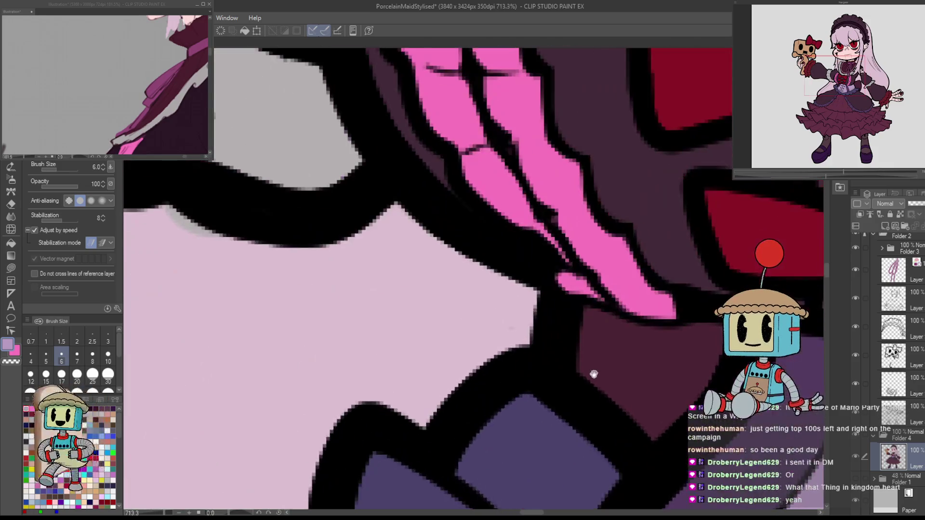
left_click_drag(640, 356, 610, 400)
left_click(894, 412)
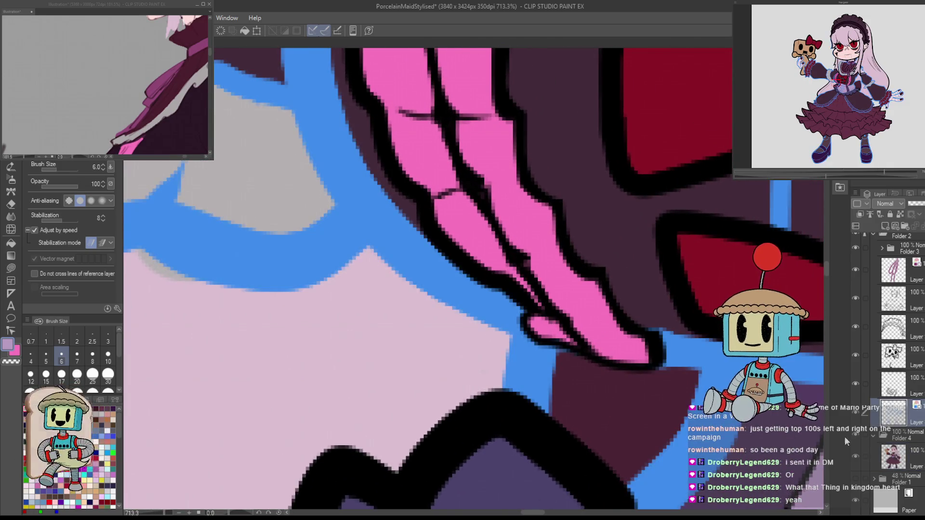
scroll(621, 500, "down", 3)
mouse_move(770, 482)
left_mouse_down()
mouse_move(622, 500)
mouse_move(586, 490)
left_mouse_up()
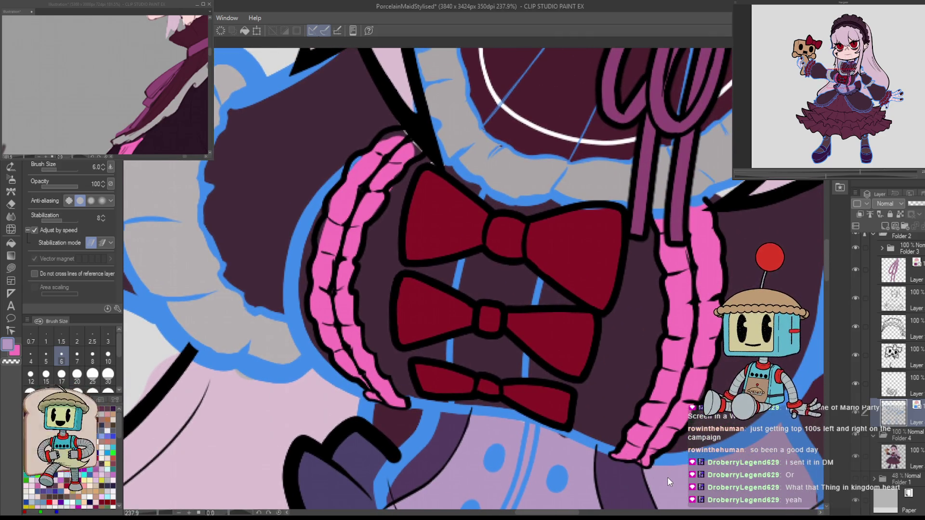
left_click(855, 411)
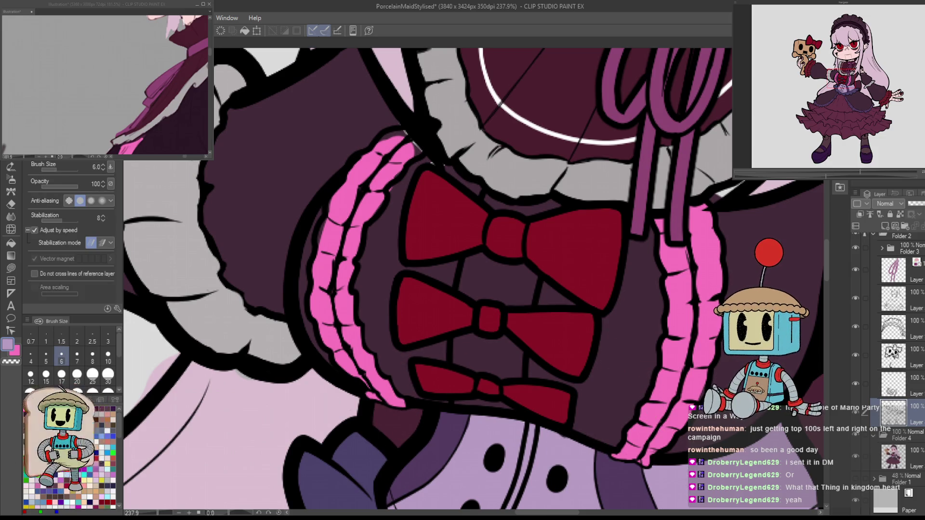
On the lower flat layer, sample the bodice's dark purple and the collar frill's grey.
left_click(894, 455)
left_click_drag(602, 414, 661, 242)
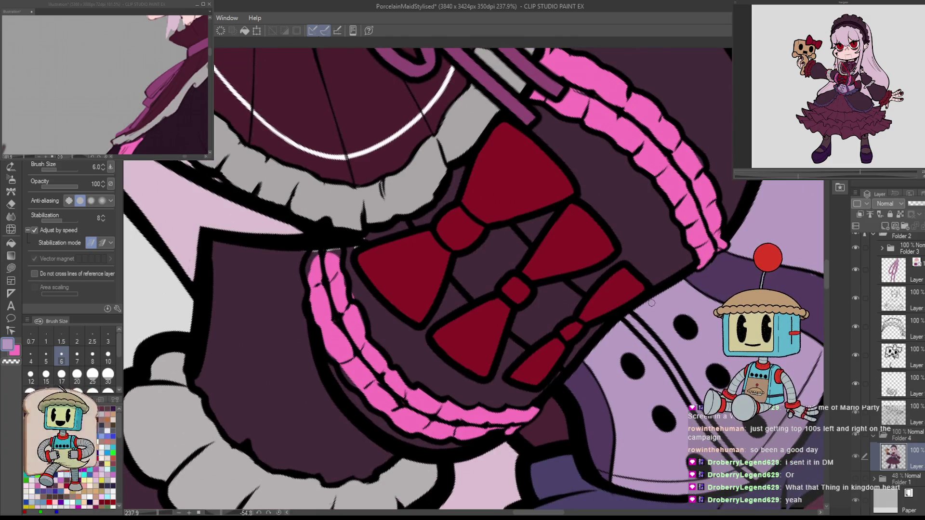
left_click_drag(621, 325, 688, 379)
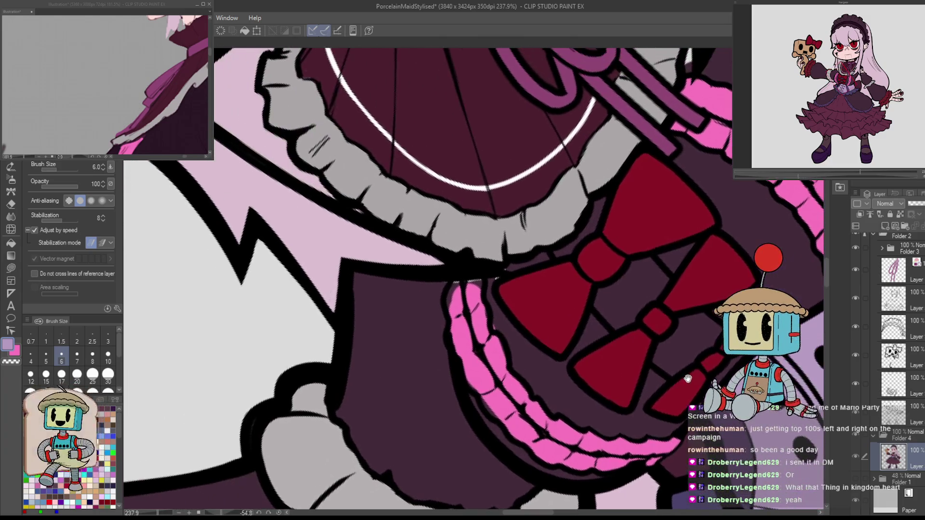
left_click(520, 331, "alt")
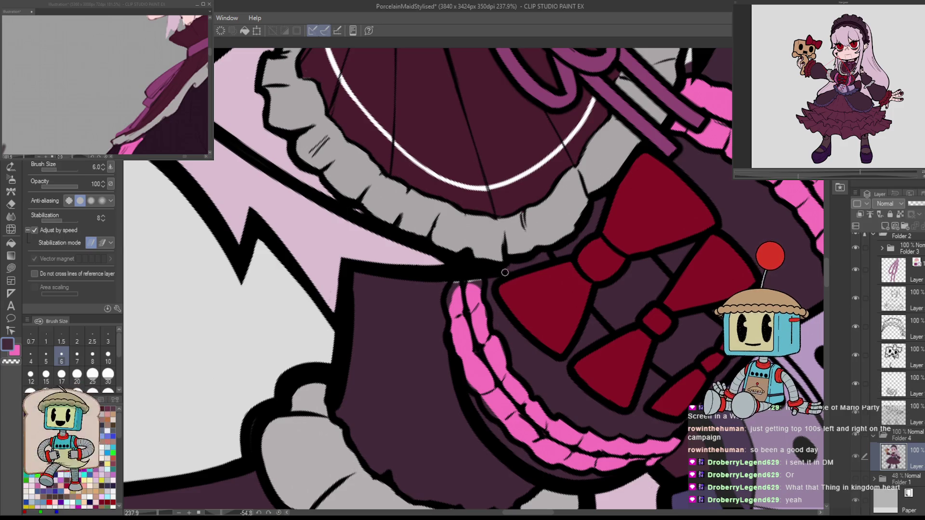
mouse_move(569, 297)
left_mouse_down()
mouse_move(559, 356)
mouse_move(610, 314)
mouse_move(641, 322)
left_mouse_up()
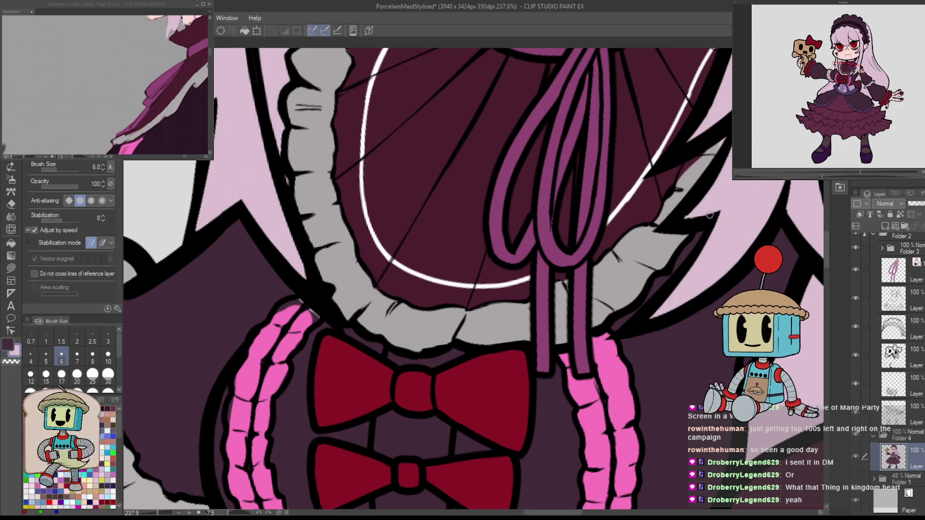
left_click_drag(736, 194, 696, 252)
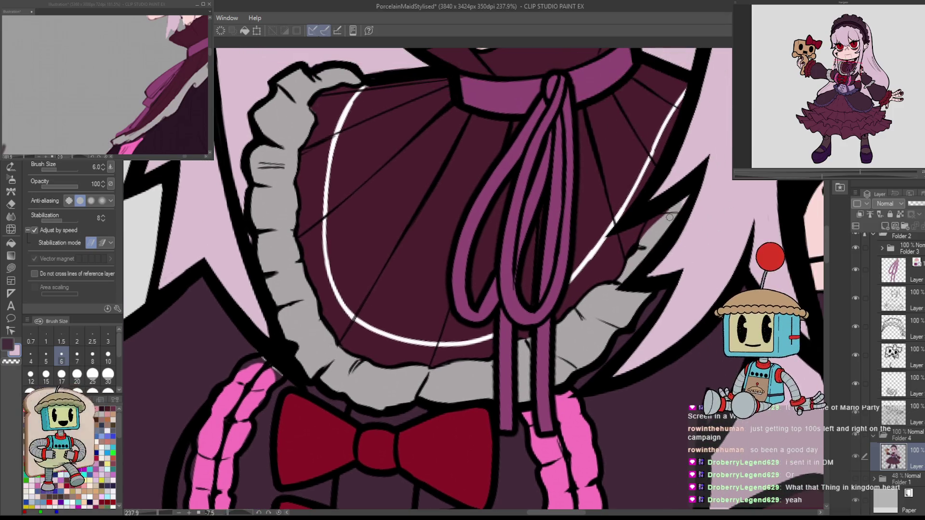
left_click(654, 240, "alt")
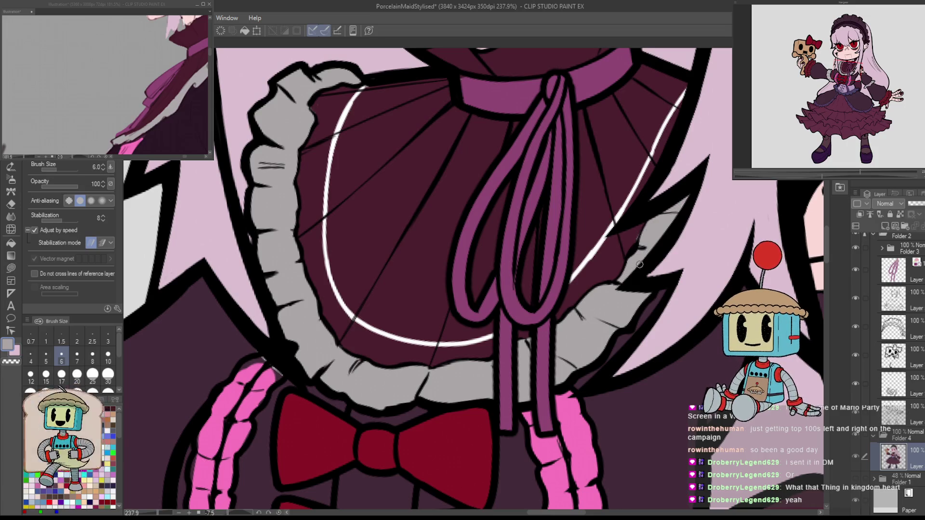
mouse_move(636, 237)
left_mouse_down()
mouse_move(568, 269)
mouse_move(566, 313)
mouse_move(603, 351)
mouse_move(459, 281)
left_mouse_up()
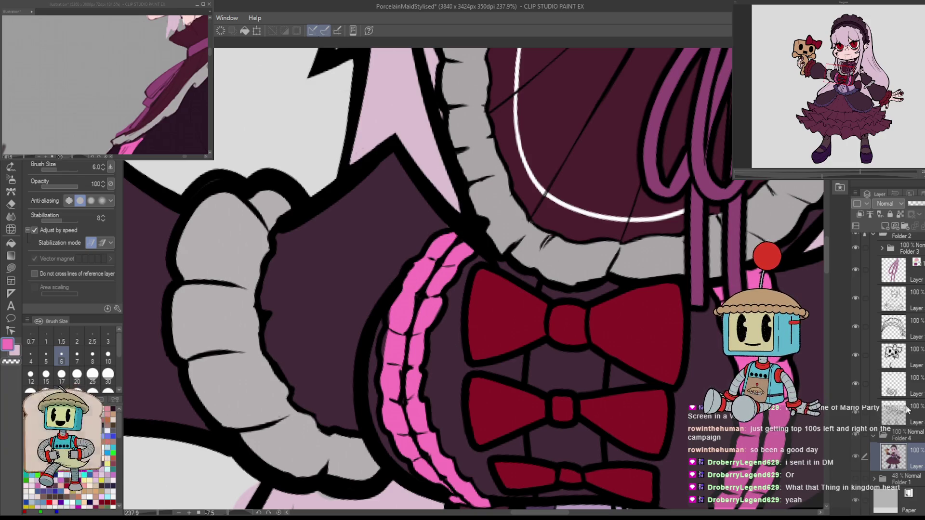
Select the blue line art layer and save the illustration.
left_click(906, 410)
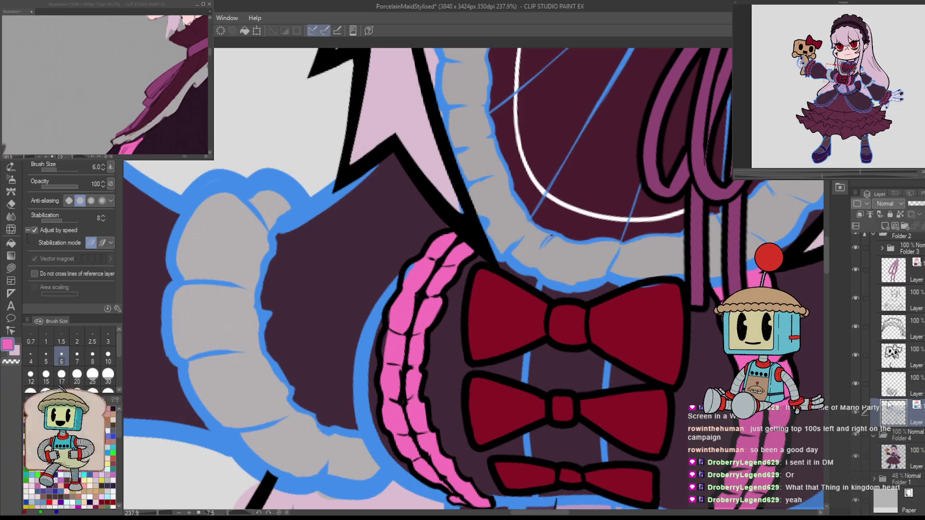
key("e")
scroll(422, 278, "down", 2)
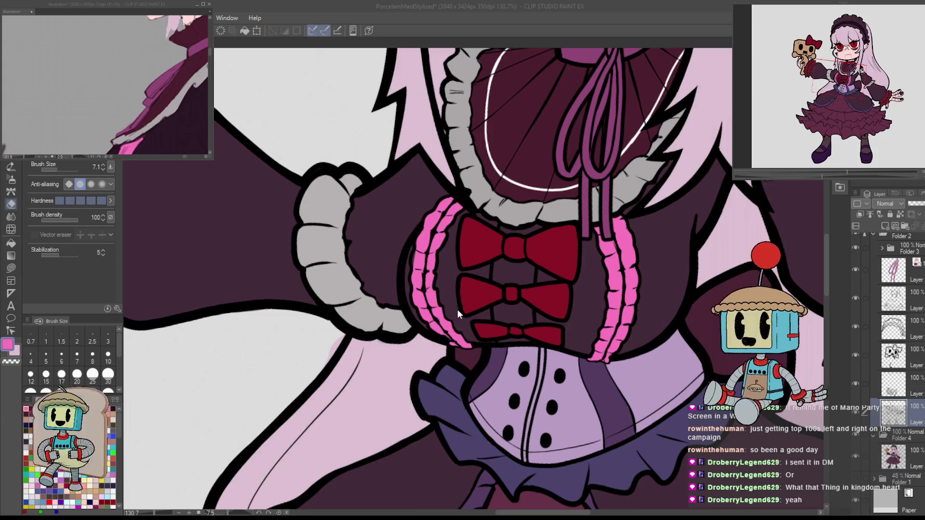
key("ctrl+s")
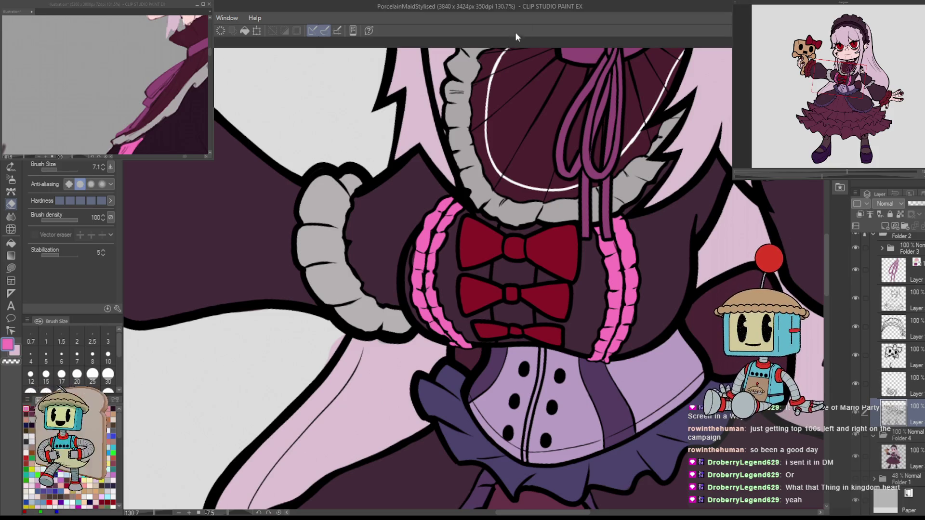
key("ctrl+alt+0")
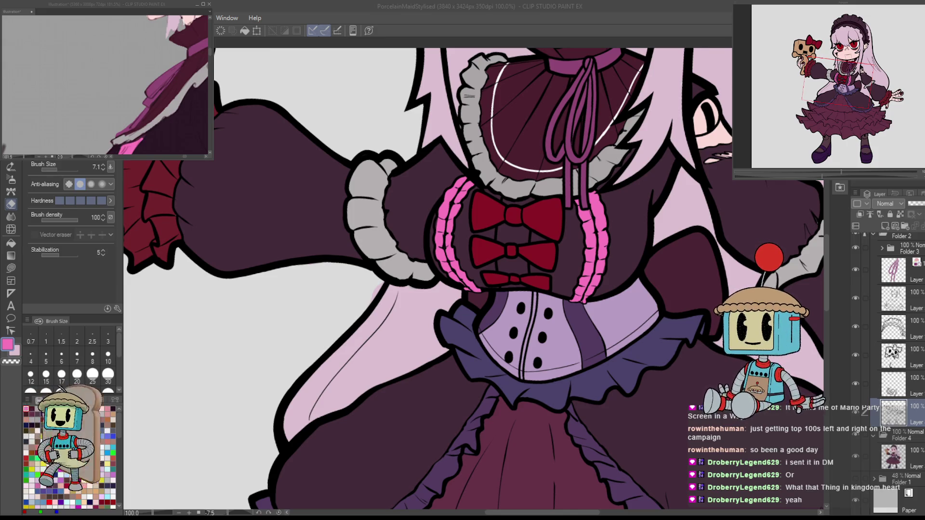
Review the character from dress to face, then sample the box doll's tan on the full-character flat layer.
scroll(642, 318, "down", 5)
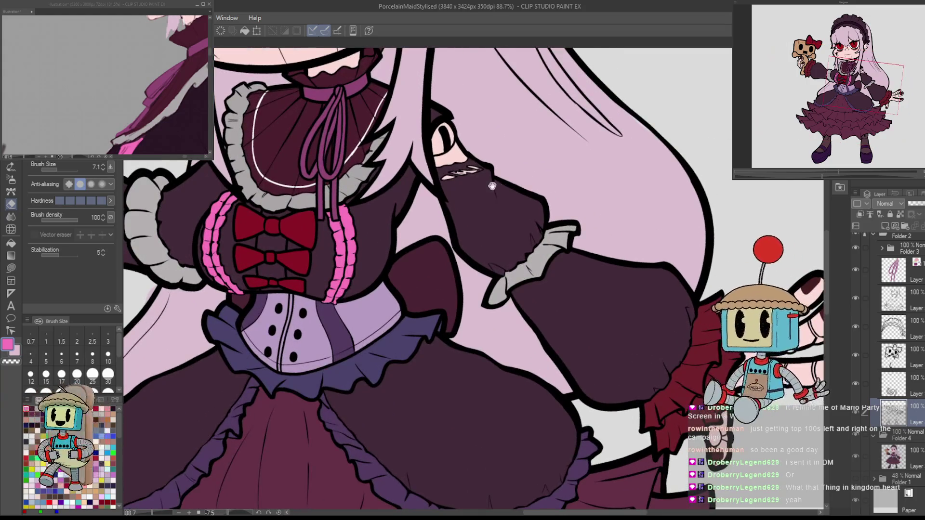
mouse_move(706, 172)
left_mouse_down()
mouse_move(578, 221)
mouse_move(477, 276)
mouse_move(479, 332)
left_mouse_up()
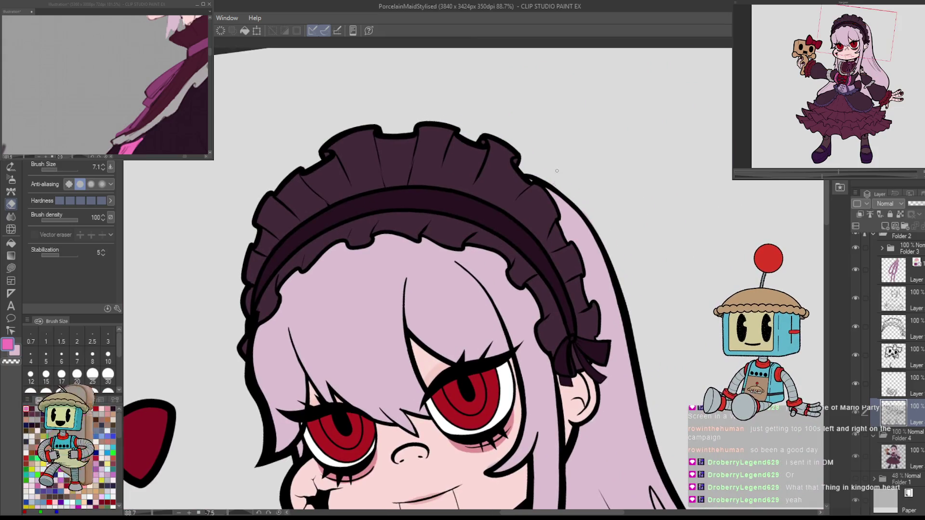
scroll(518, 200, "up", 10)
scroll(518, 248, "down", 15)
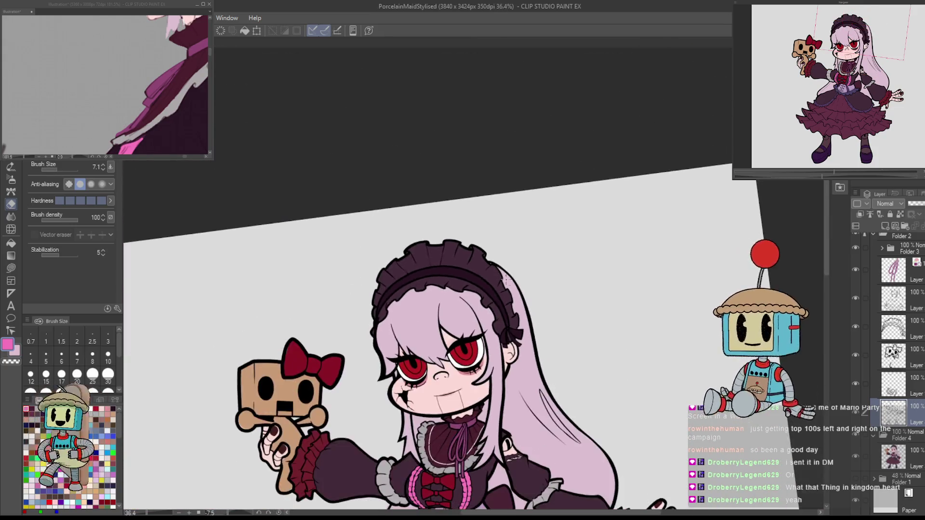
left_click_drag(490, 288, 490, 85)
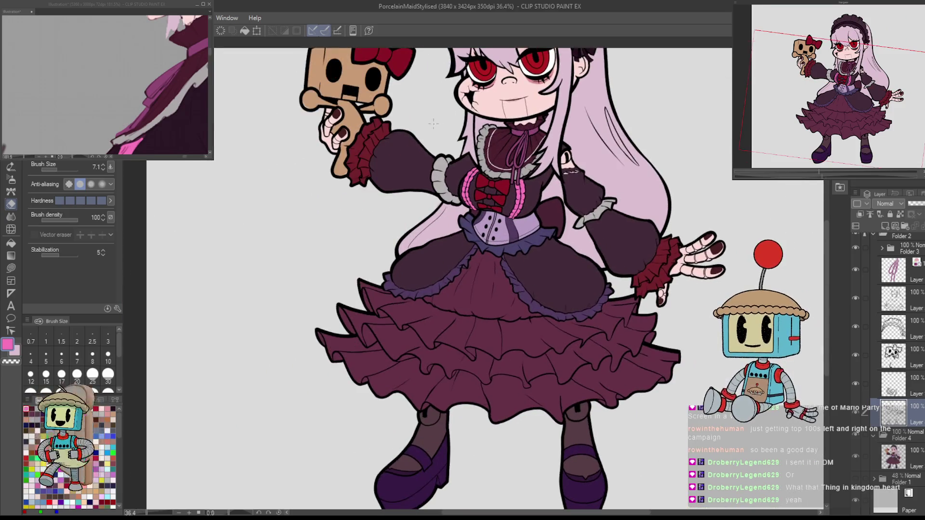
scroll(391, 216, "down", 3)
scroll(392, 217, "down", 1)
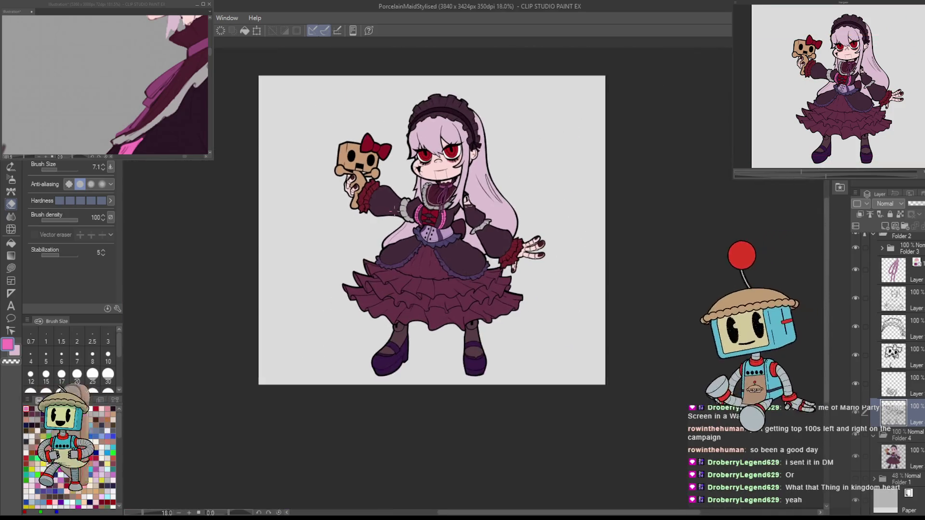
scroll(372, 171, "up", 9)
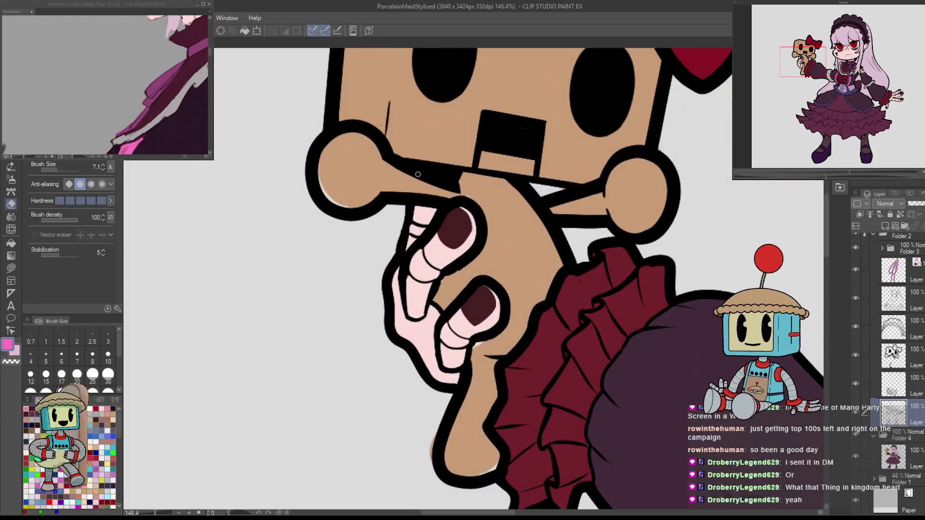
scroll(417, 174, "down", 2)
left_click(527, 178, "alt")
left_click(910, 456)
Switch to a large brush and zoom in on the box doll in the maid's hand.
mouse_move(354, 180)
left_mouse_down()
mouse_move(412, 267)
mouse_move(435, 261)
left_mouse_up()
key("b")
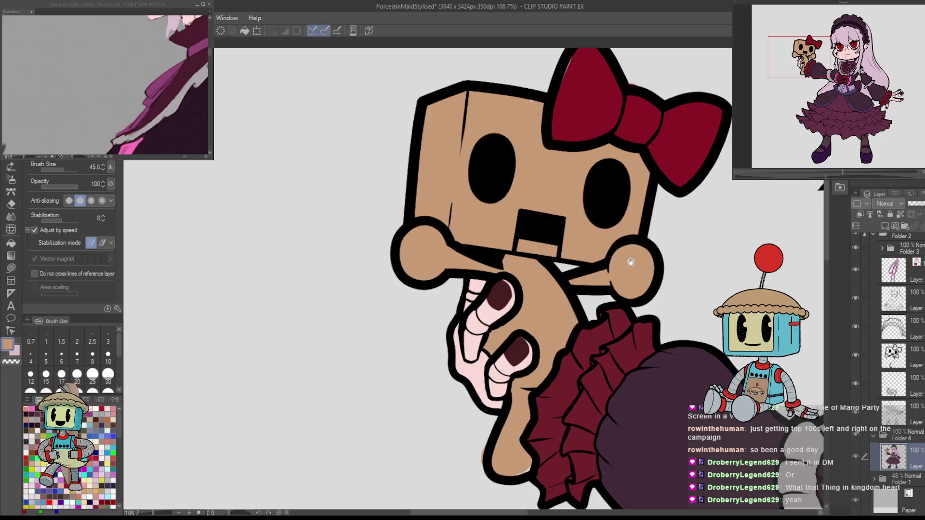
left_click_drag(597, 255, 571, 303)
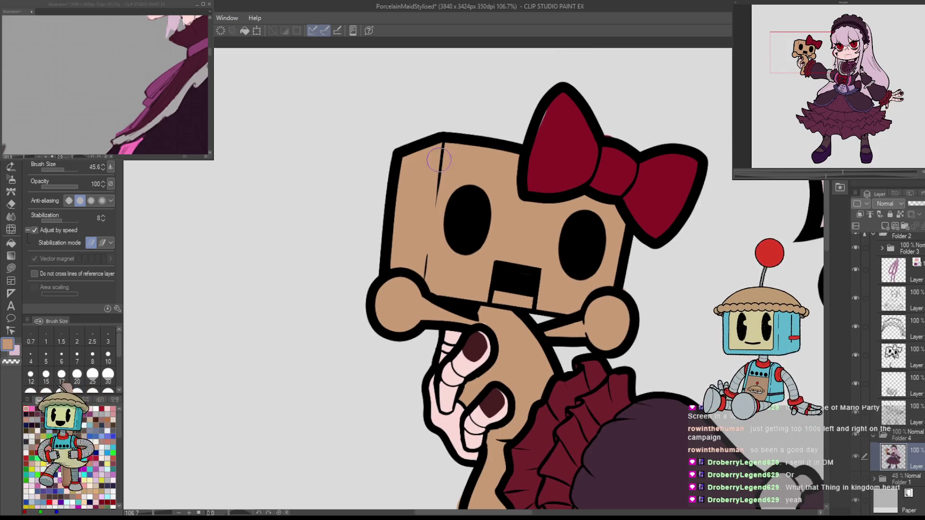
scroll(508, 464, "up", 4)
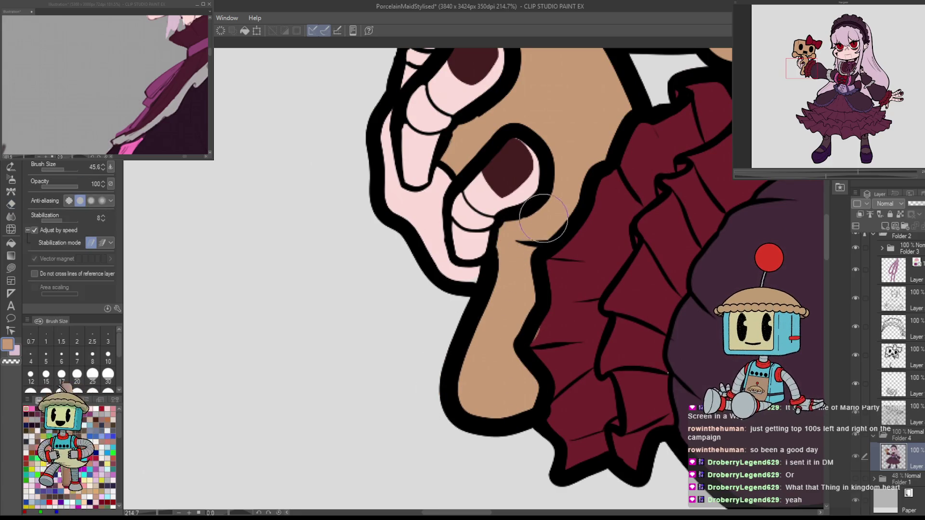
scroll(554, 207, "up", 3)
Eyedrop the cuff's dark red, the fingers' pinks, the toy's tan and the bow's dark red for touch-ups.
left_click(513, 363, "alt")
left_click(431, 332, "alt")
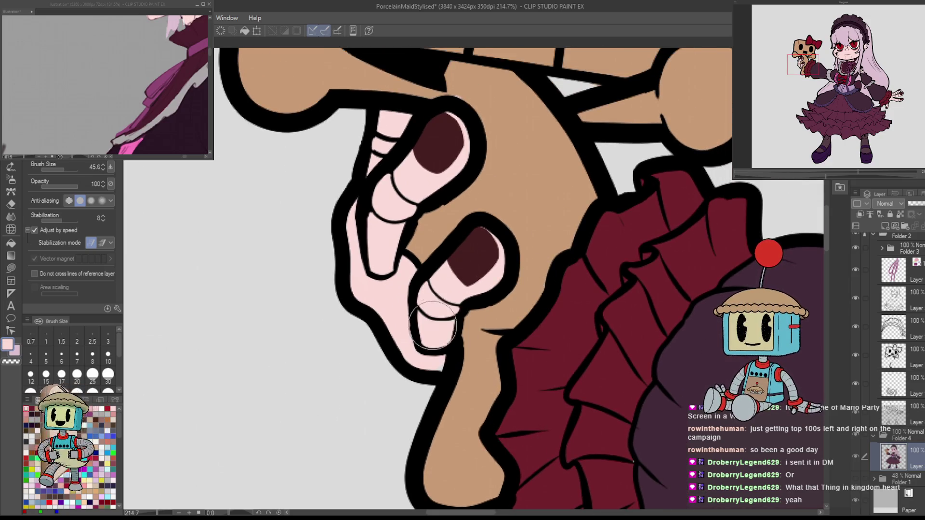
scroll(425, 339, "up", 3)
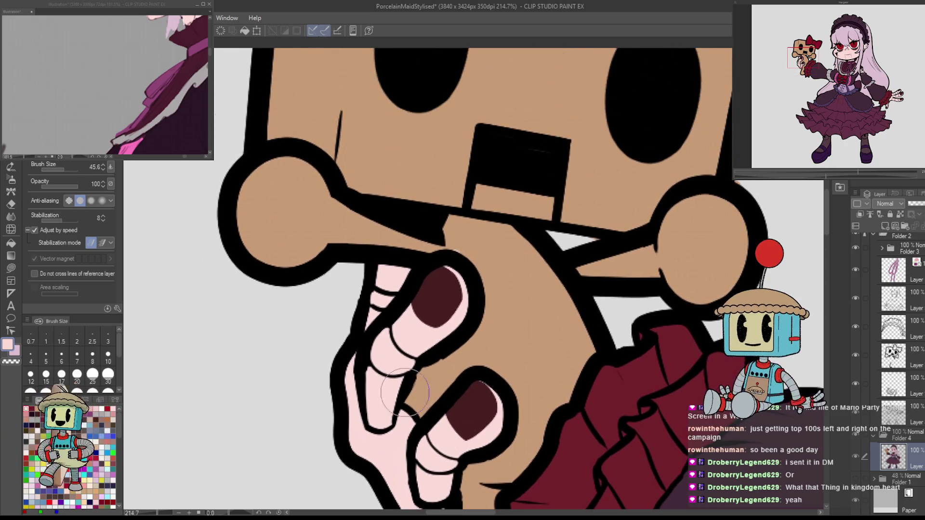
scroll(475, 270, "up", 2)
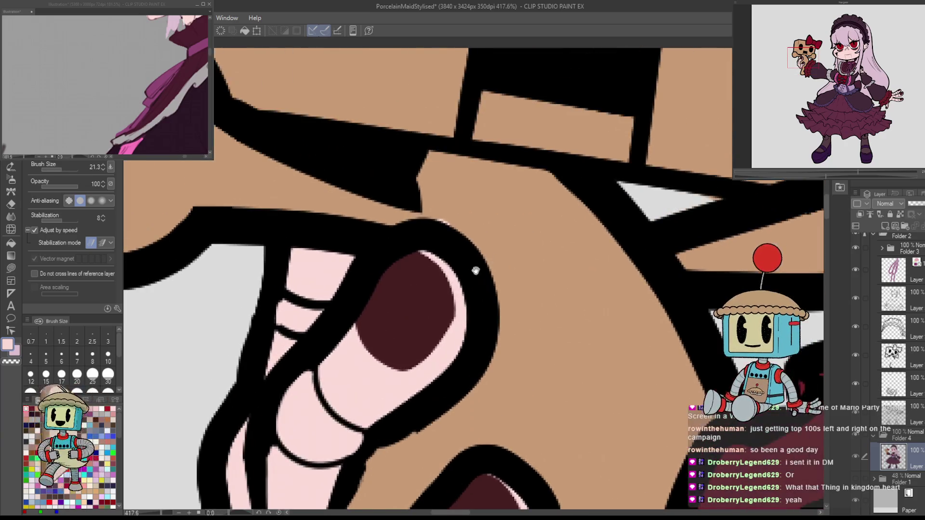
left_click(504, 237, "alt")
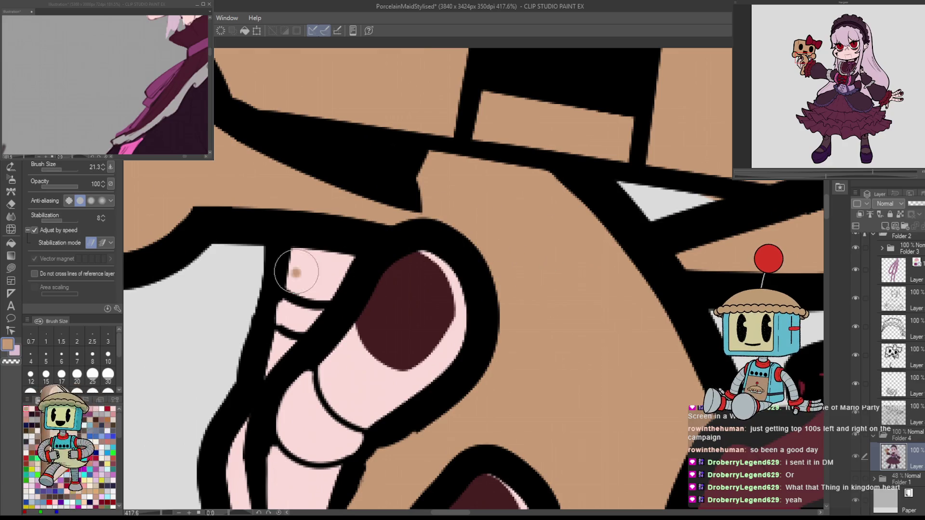
left_click(326, 272, "alt")
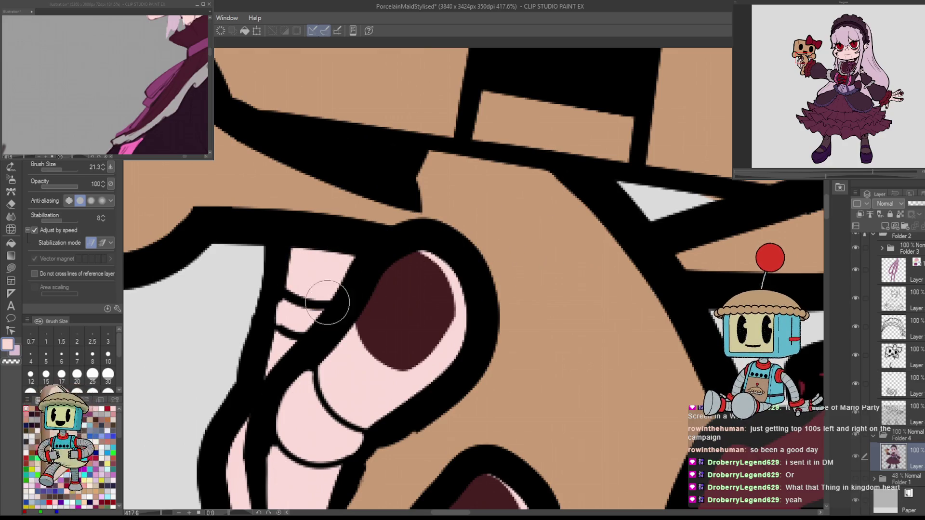
scroll(326, 300, "down", 2)
scroll(574, 330, "up", 10)
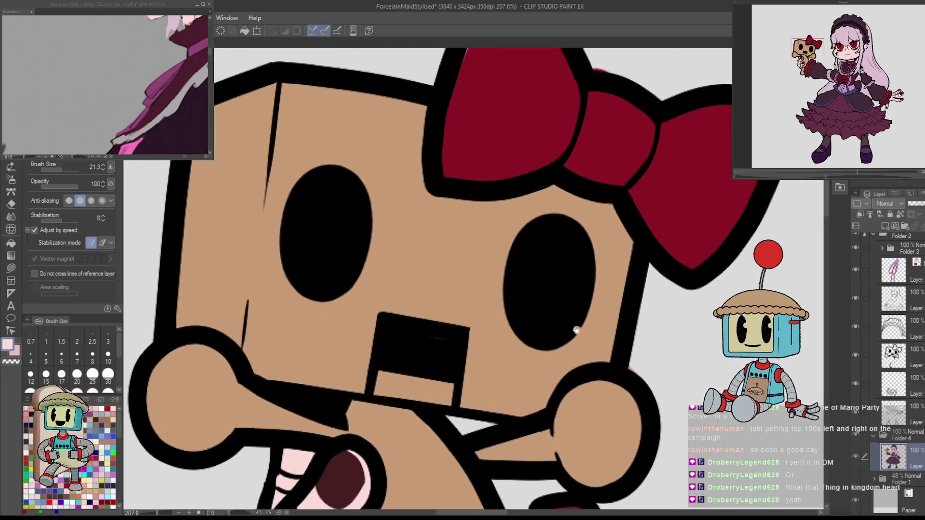
left_click(477, 290, "alt")
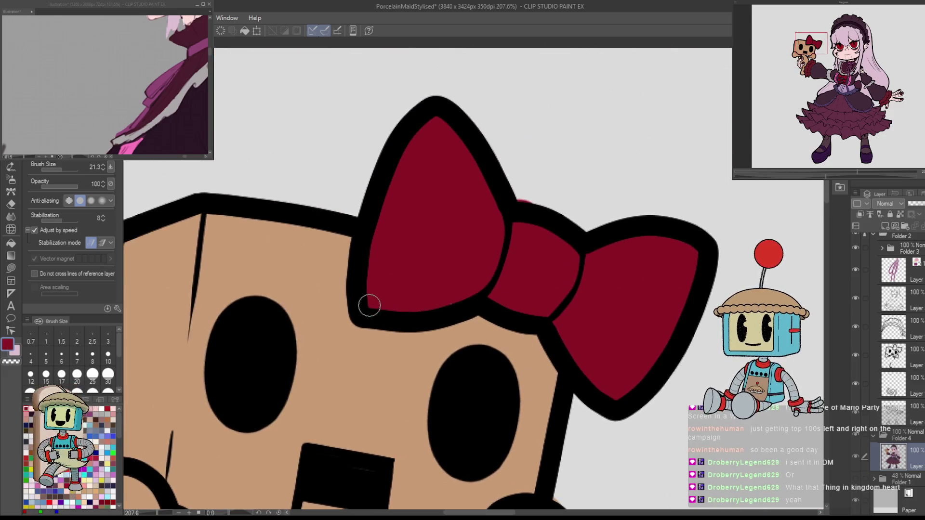
scroll(535, 298, "down", 3)
left_click_drag(605, 488, 605, 302)
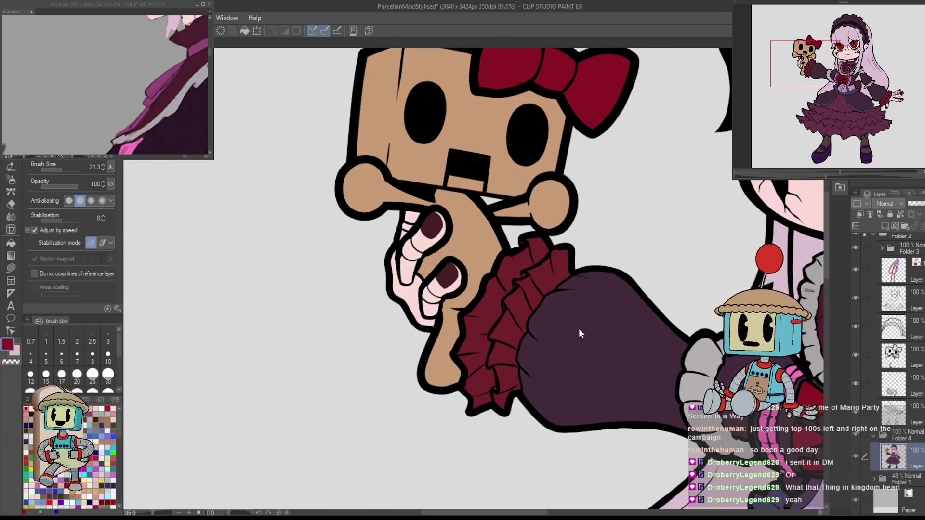
scroll(579, 328, "down", 5)
scroll(671, 265, "up", 5)
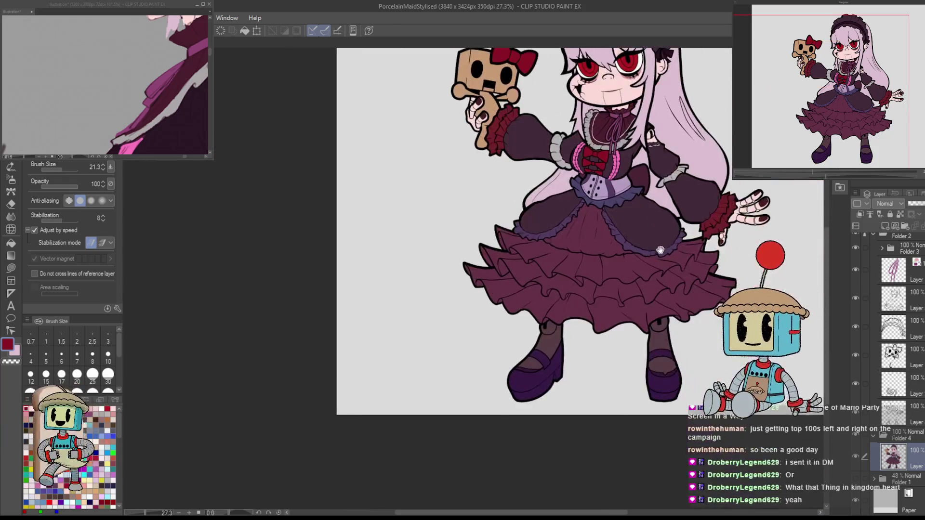
scroll(672, 266, "down", 4)
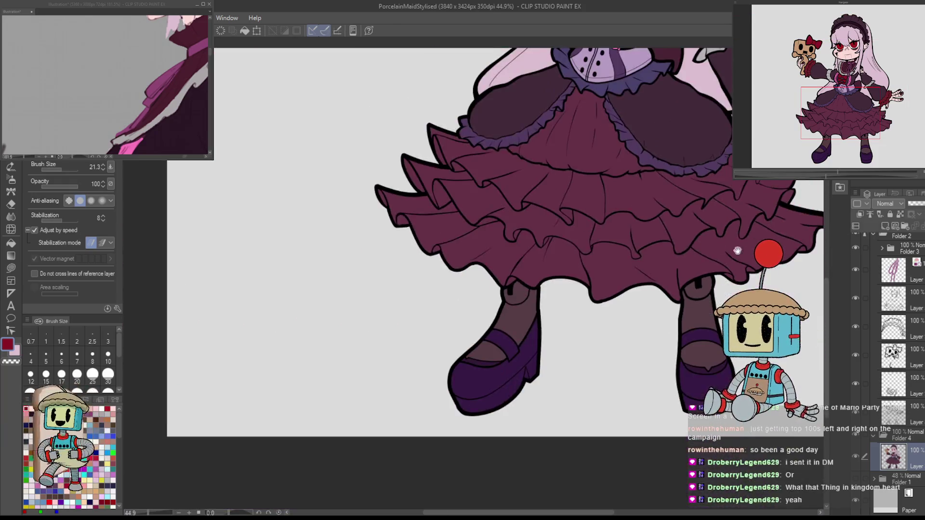
scroll(683, 383, "up", 2)
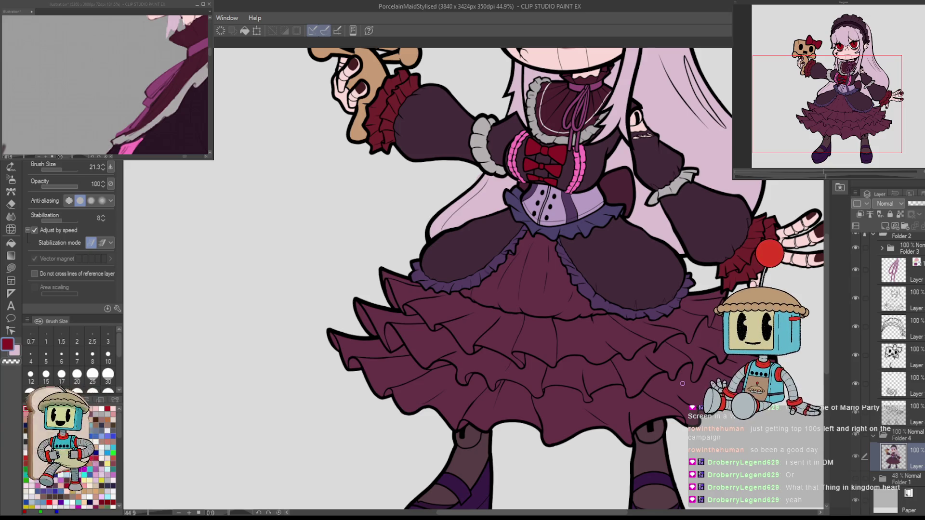
left_click_drag(683, 383, 670, 496)
scroll(670, 496, "up", 3)
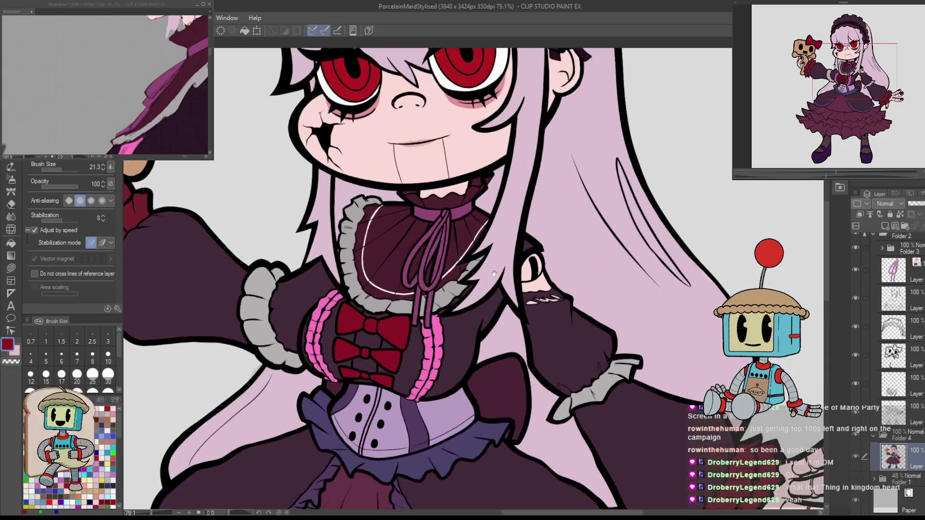
left_click_drag(513, 392, 554, 415)
key("h")
key("h")
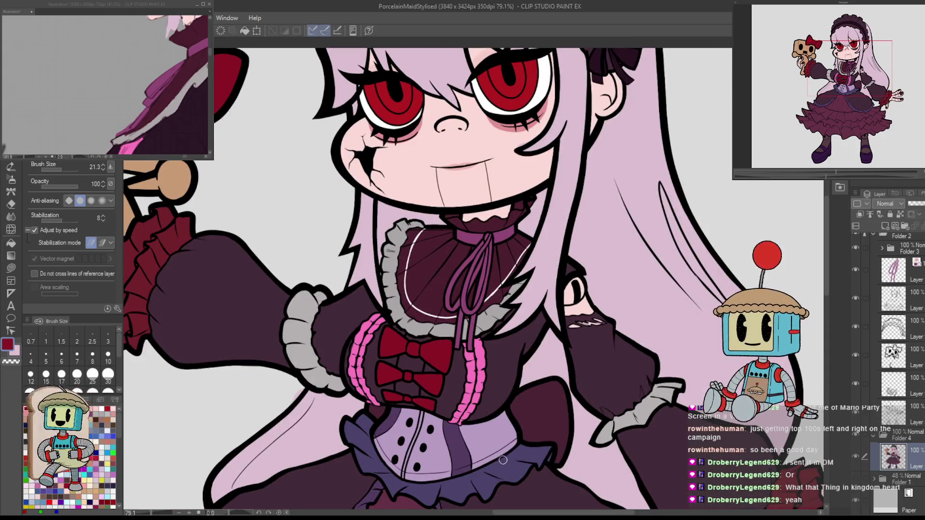
left_click_drag(572, 294, 600, 415)
scroll(600, 415, "down", 2)
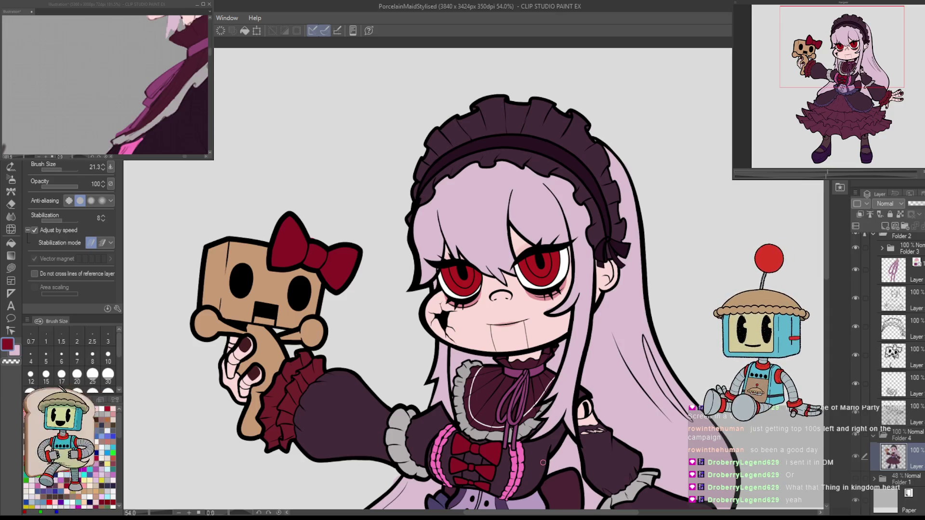
left_click_drag(543, 463, 512, 426)
scroll(501, 356, "up", 6)
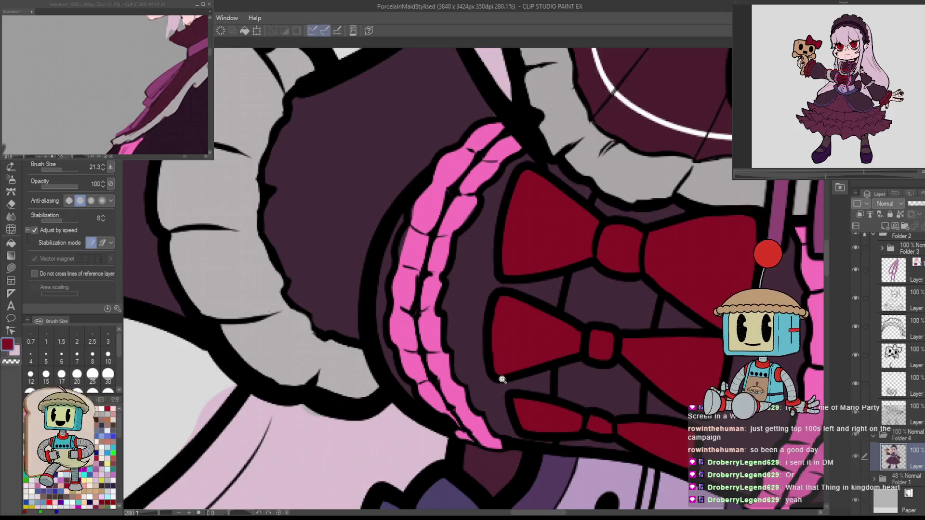
scroll(502, 380, "down", 5)
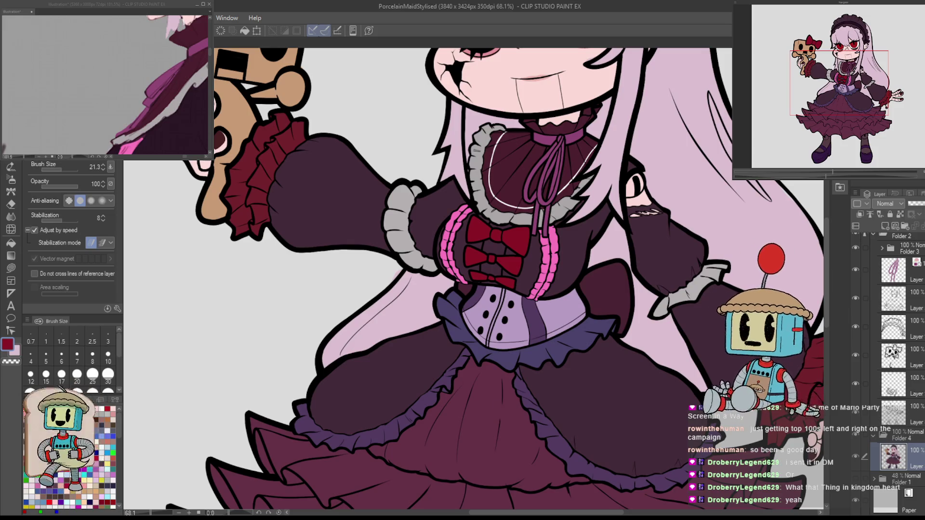
scroll(541, 261, "down", 3)
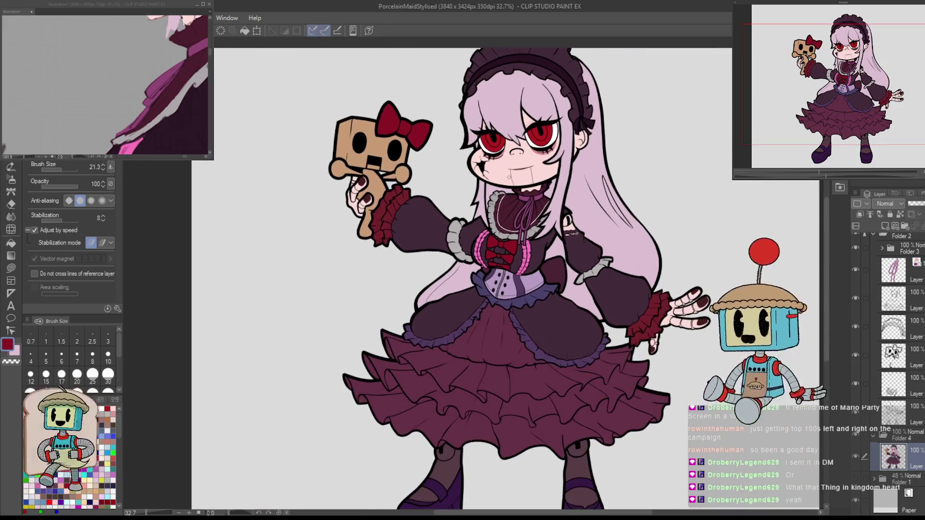
scroll(502, 280, "down", 1)
left_click_drag(592, 186, 582, 183)
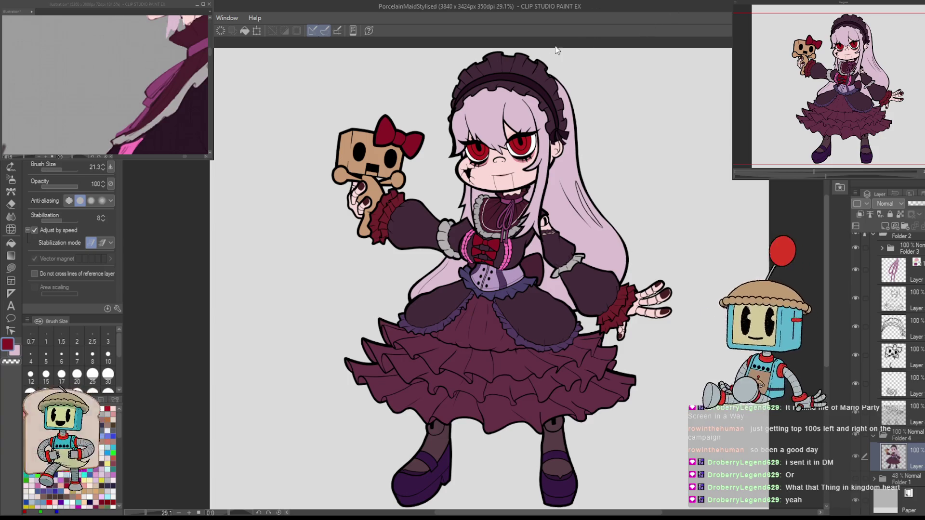
scroll(538, 87, "down", 1)
scroll(538, 86, "up", 1)
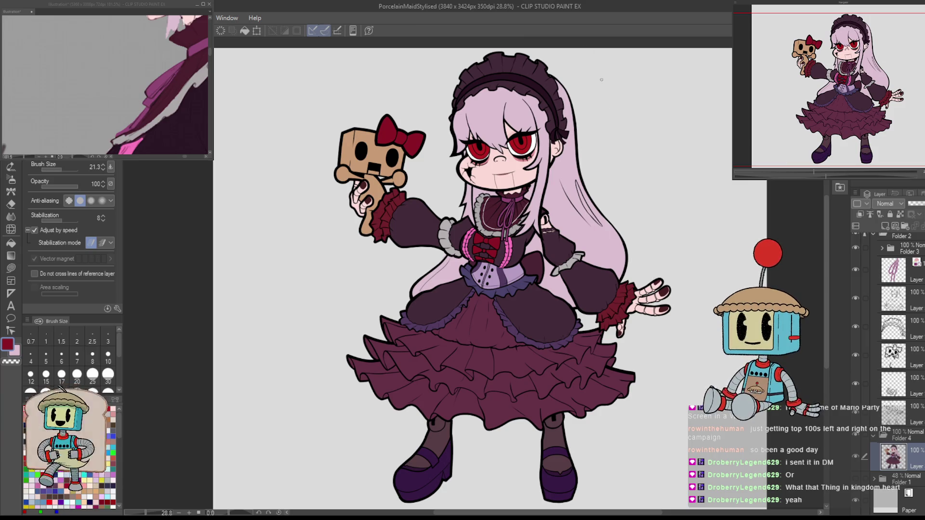
double_click(377, 9)
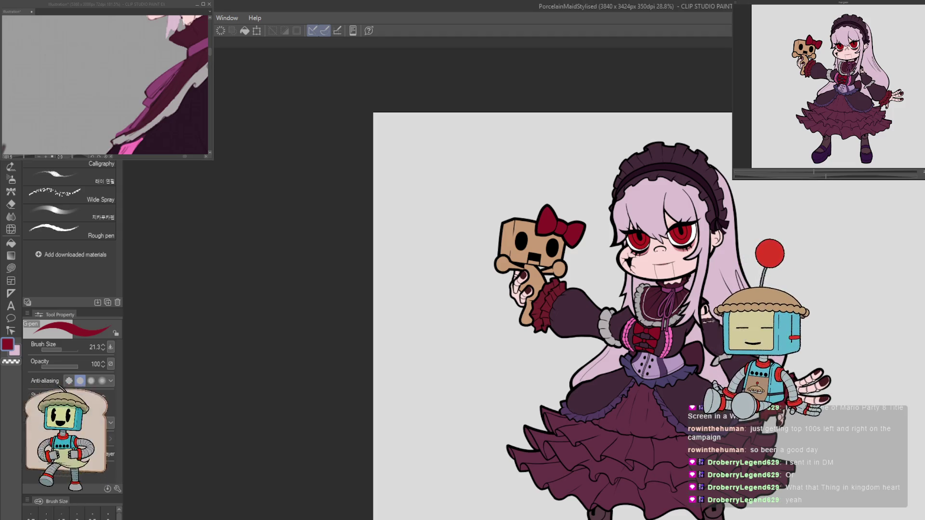
left_click(185, 7)
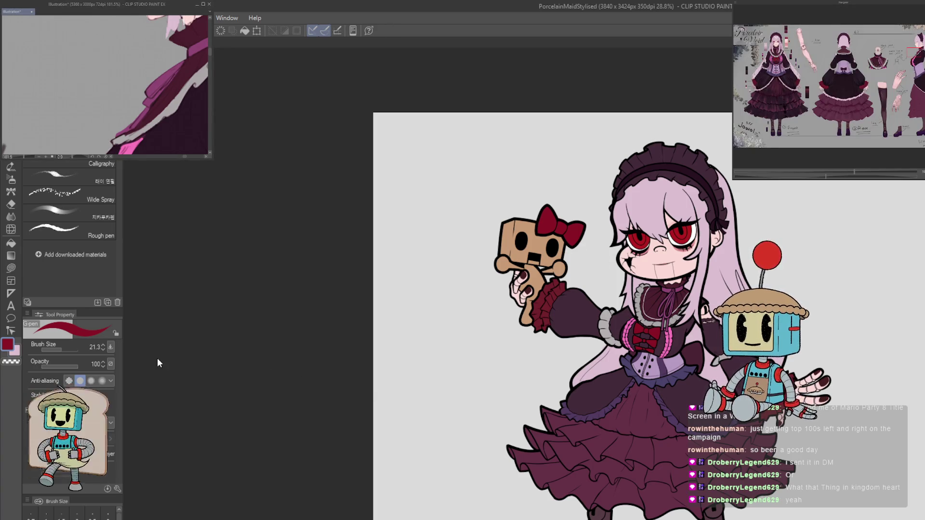
scroll(634, 382, "up", 2)
scroll(634, 383, "up", 1)
scroll(650, 381, "down", 1)
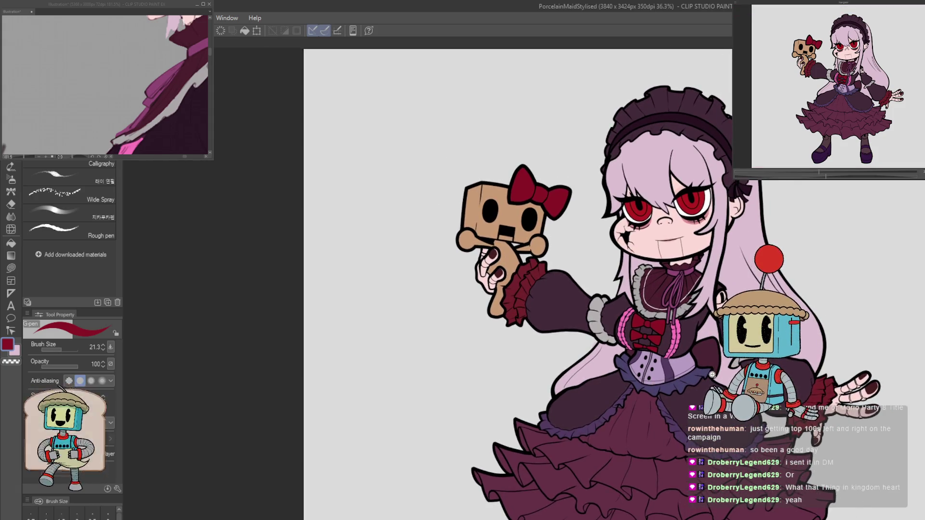
scroll(713, 368, "up", 2)
scroll(713, 372, "down", 1)
left_click_drag(714, 376, 715, 374)
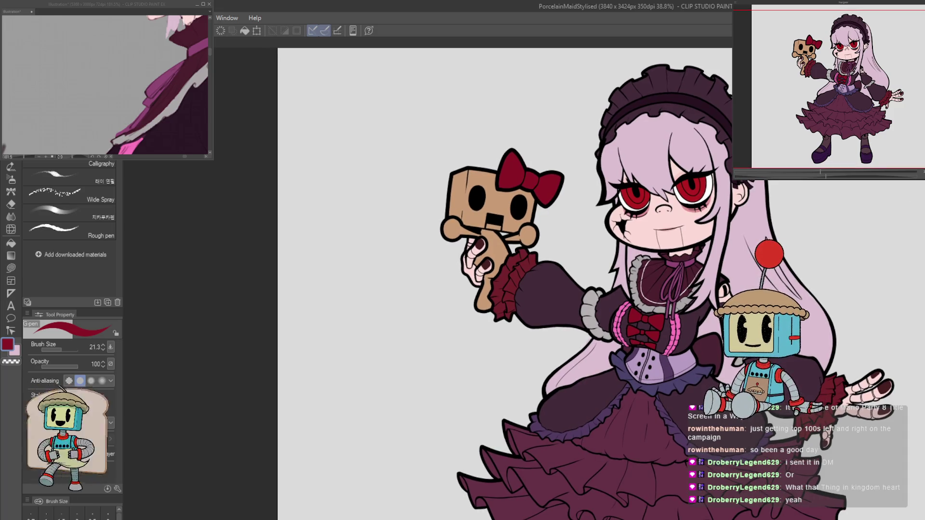
key("Tab")
scroll(713, 371, "up", 1)
scroll(713, 371, "down", 1)
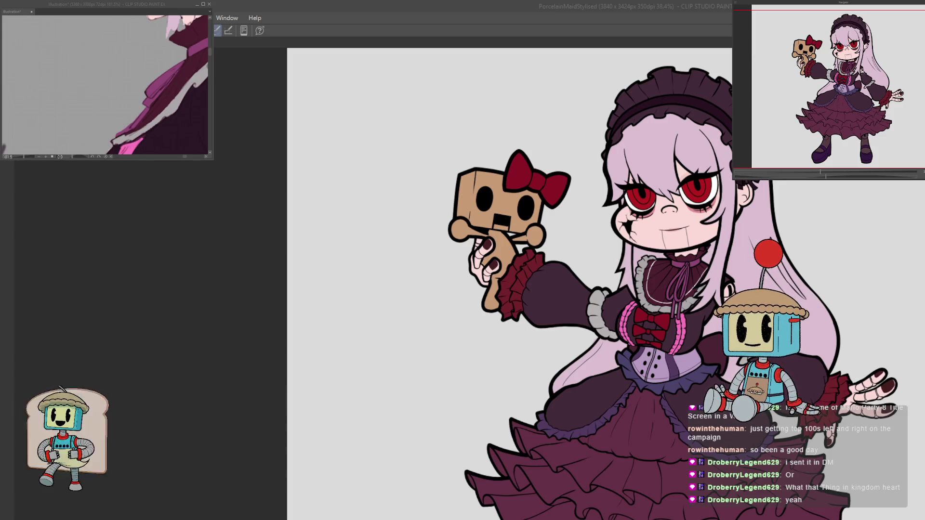
left_click(685, 129)
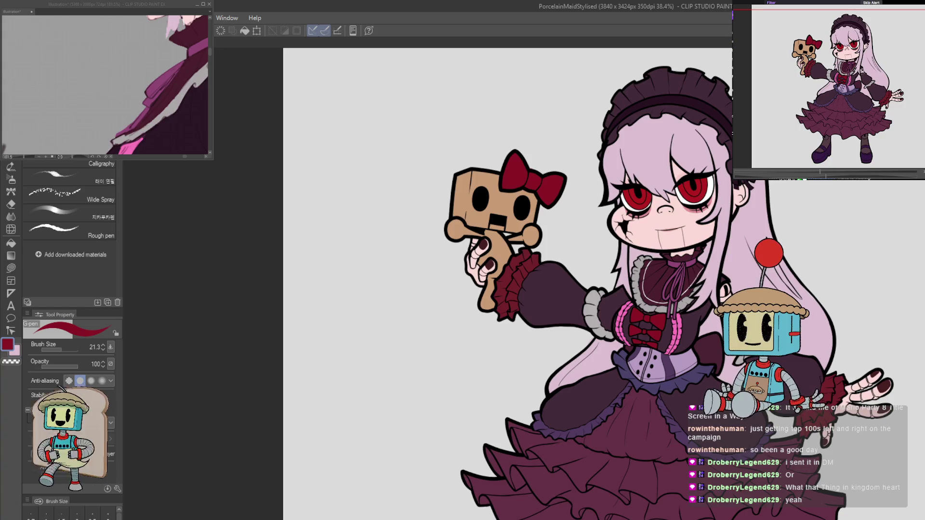
double_click(384, 10)
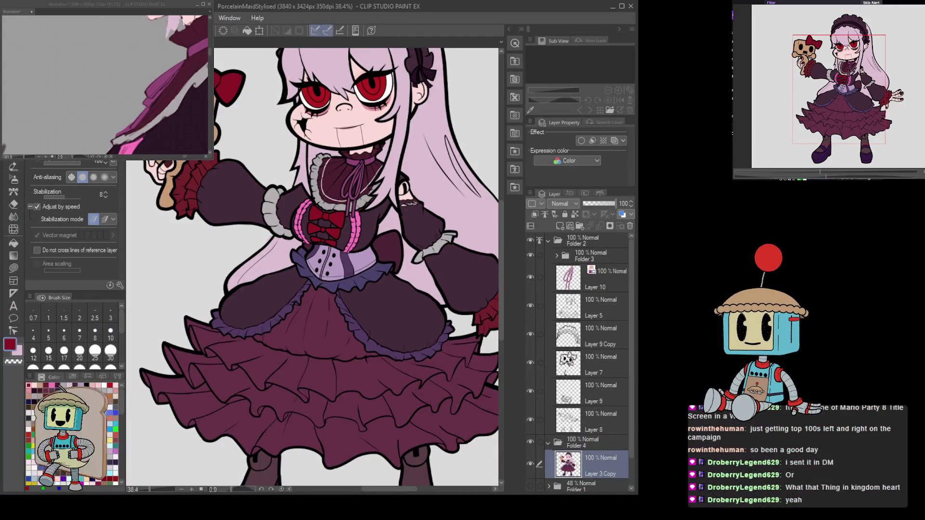
double_click(357, 7)
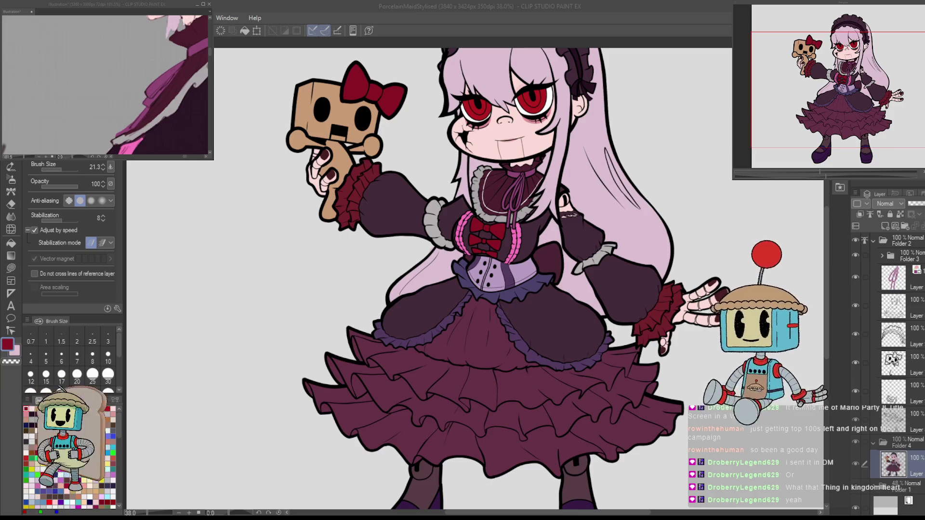
Zoom out to see the whole maid doll and refocus its drawing window.
key("ctrl+minus")
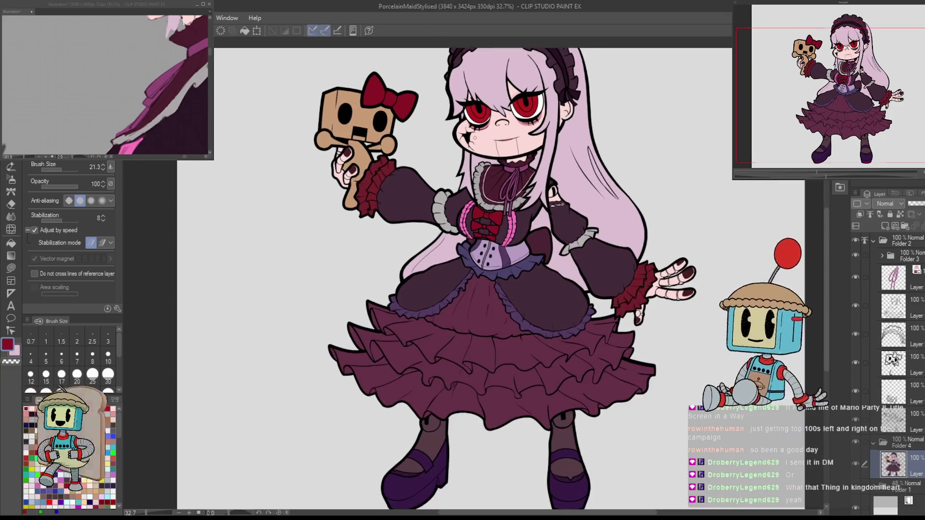
left_click(755, 324)
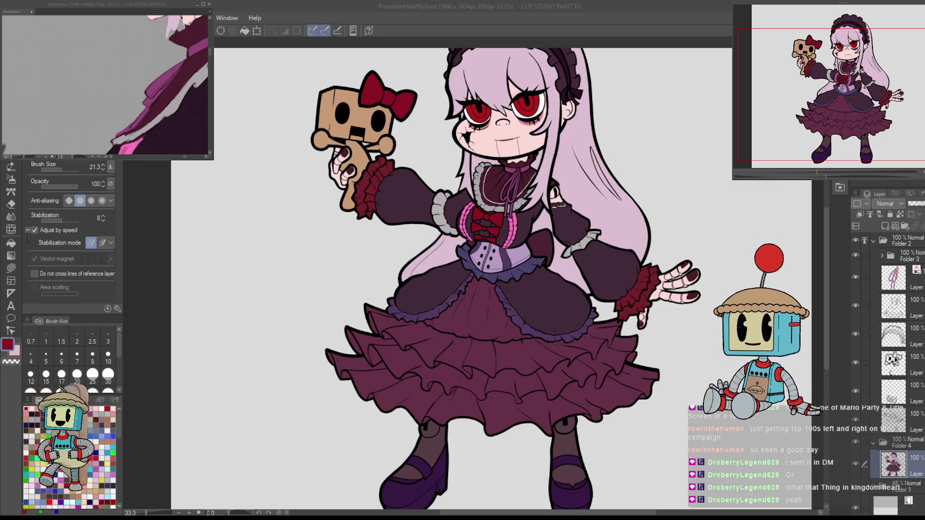
left_click(899, 26)
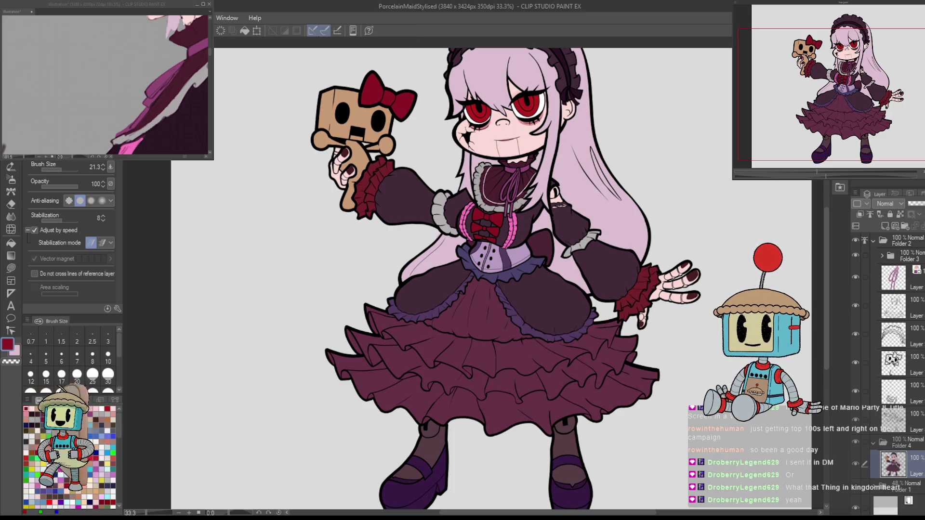
Activate the reference illustration and zoom onto its Neck joint ball-joint note.
left_click(3, 147)
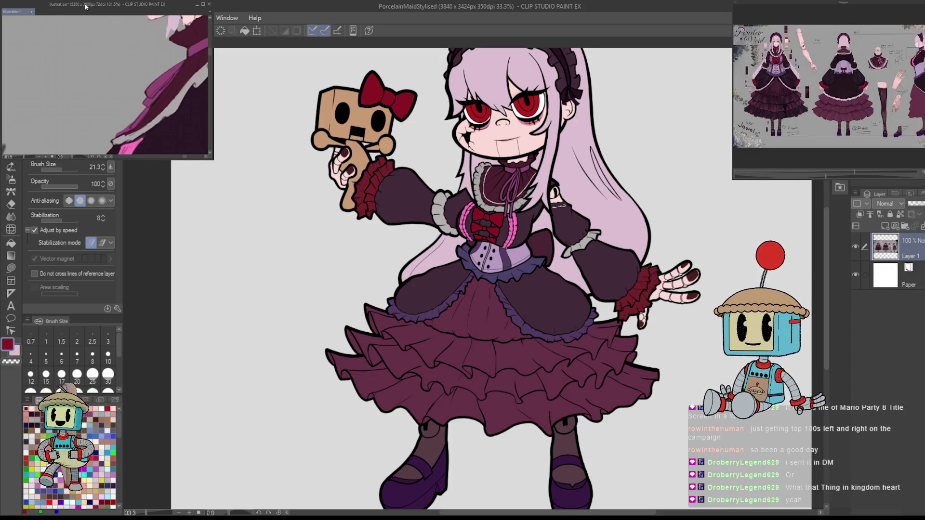
scroll(81, 24, "down", 5)
scroll(86, 106, "down", 1)
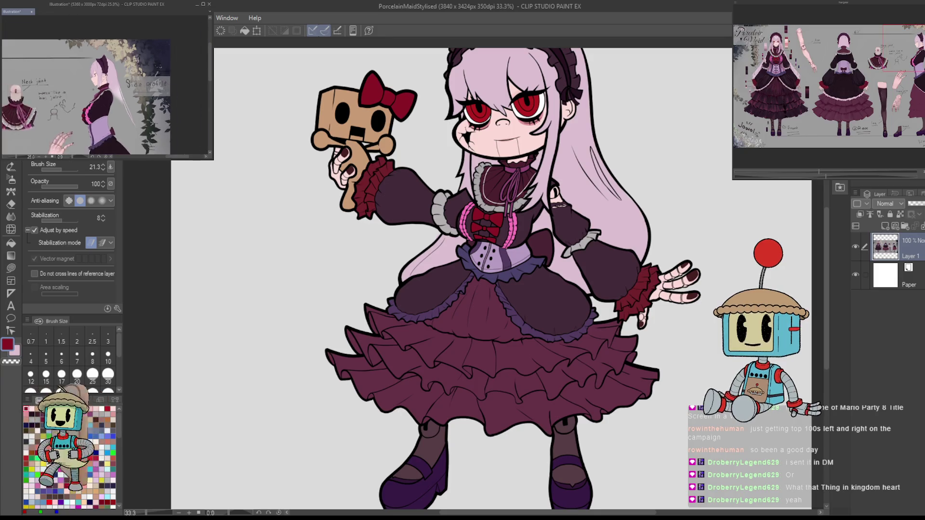
scroll(58, 86, "up", 1)
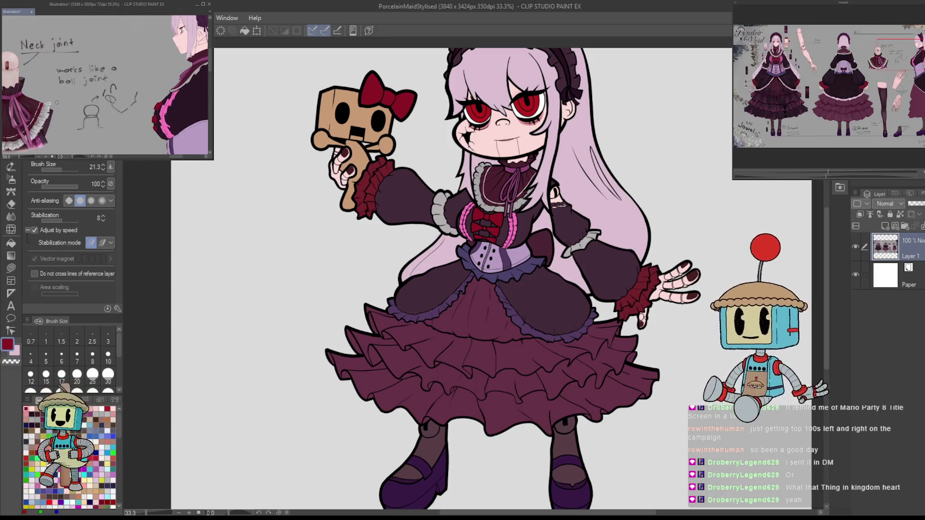